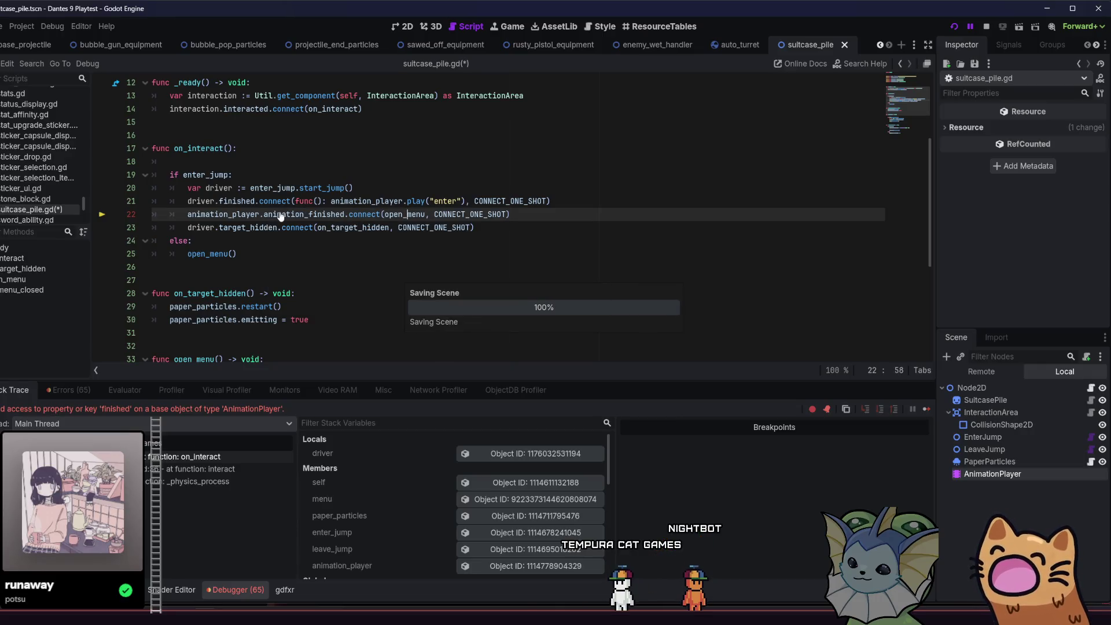
# Step: Resume execution from the breakpoint and move the player in the running game
pyautogui.click(926, 408)
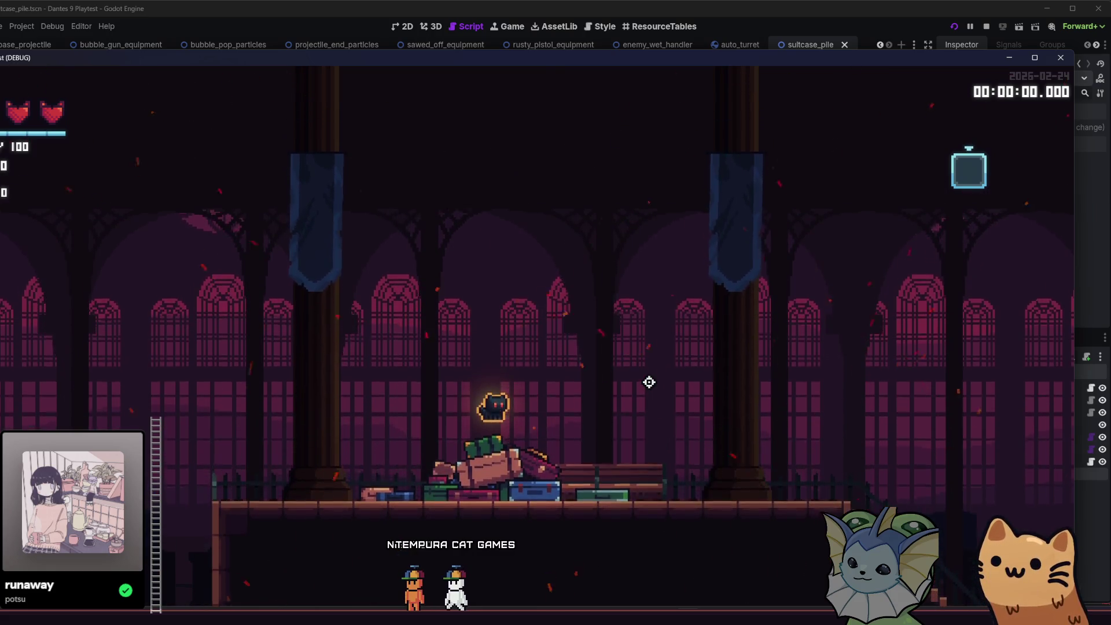
pyautogui.press('a')
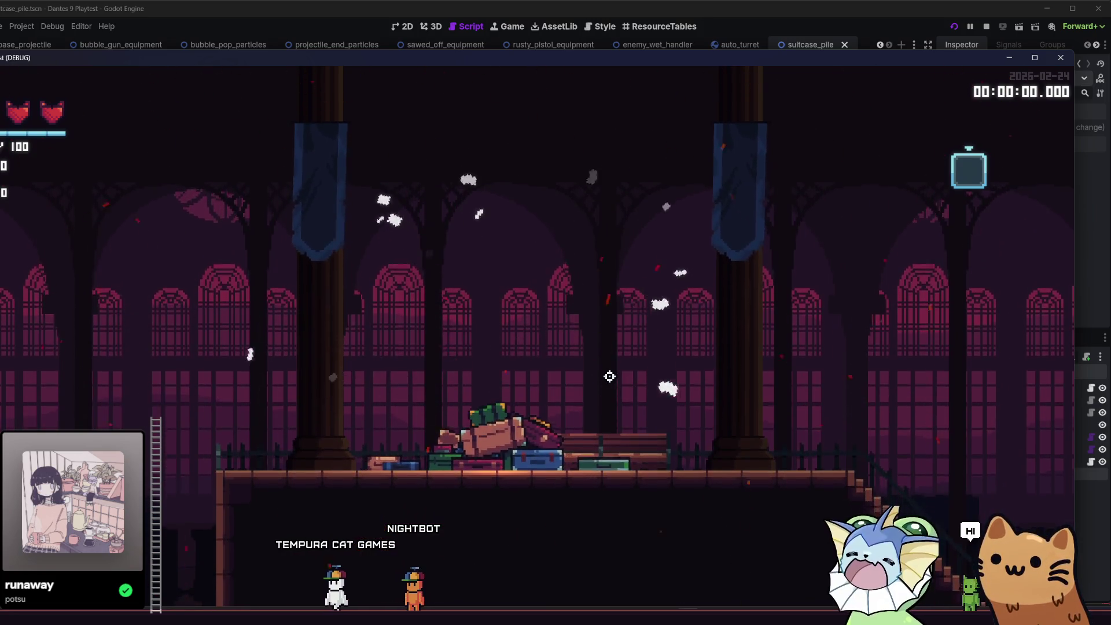
# Step: Close the running game window to return to suitcase_pile.gd
pyautogui.click(1060, 58)
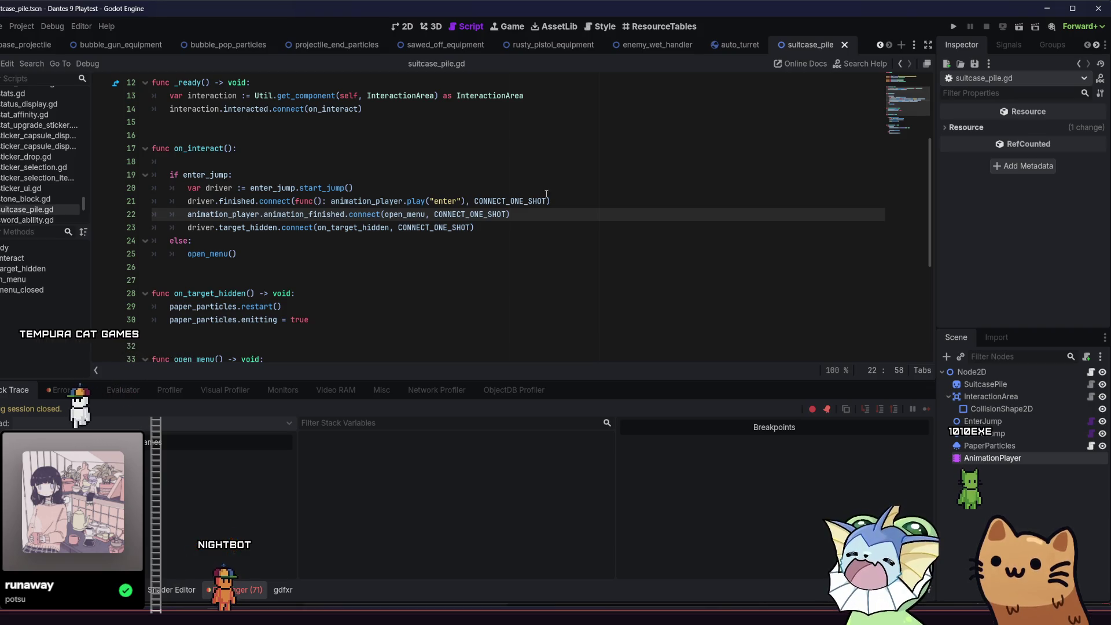
# Step: Rework line 21 so driver.finished no longer wraps play("enter") in a lambda
pyautogui.click(464, 201)
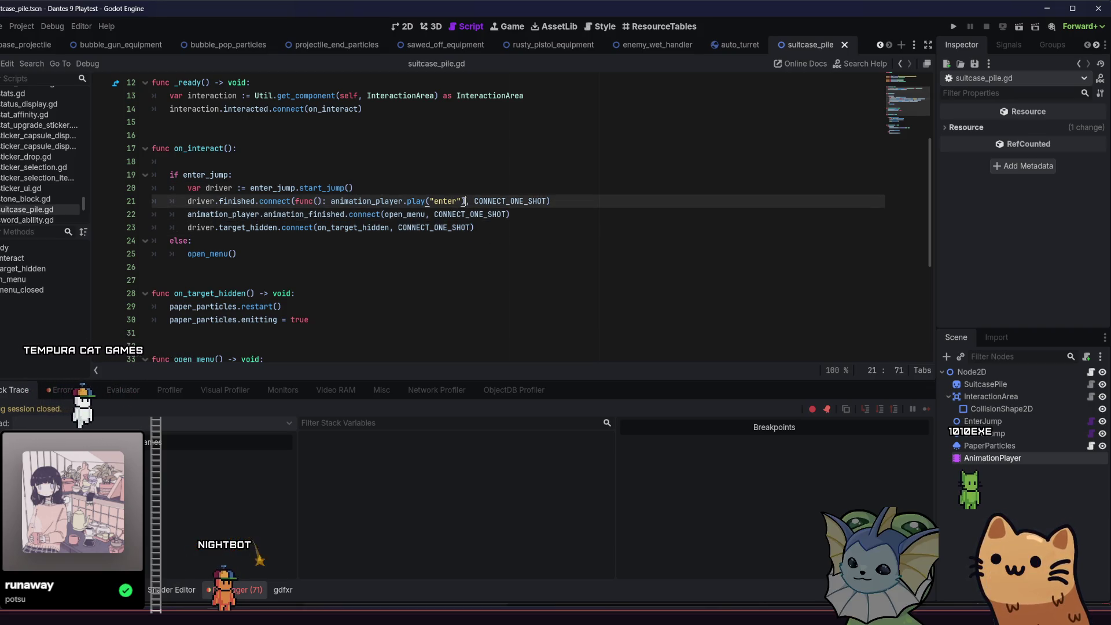
pyautogui.moveTo(463, 201); pyautogui.dragTo(325, 201)
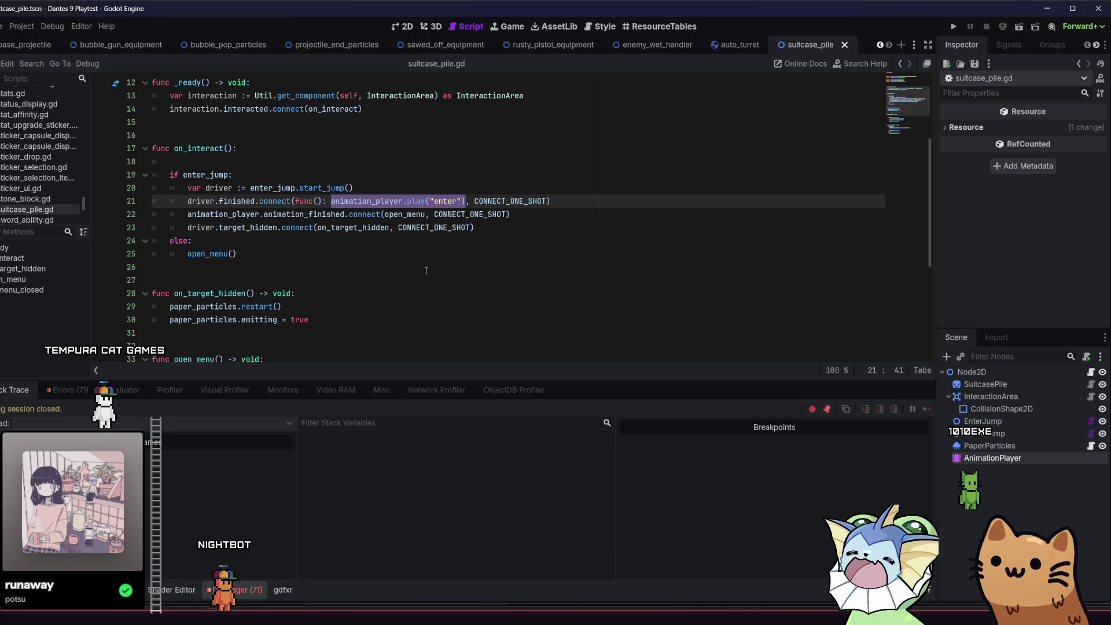
pyautogui.moveTo(552, 201); pyautogui.dragTo(92, 206)
pyautogui.press('BackSpace')
pyautogui.press('BackSpace')
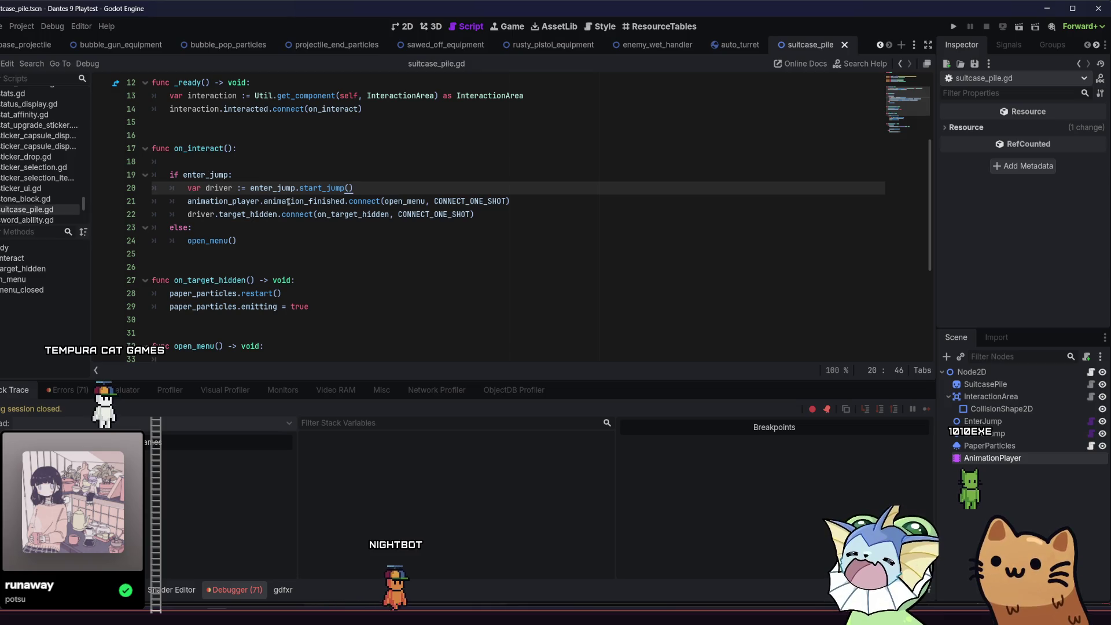
pyautogui.click(488, 202)
pyautogui.hotkey('ctrl', 'z')
pyautogui.hotkey('ctrl', 'z')
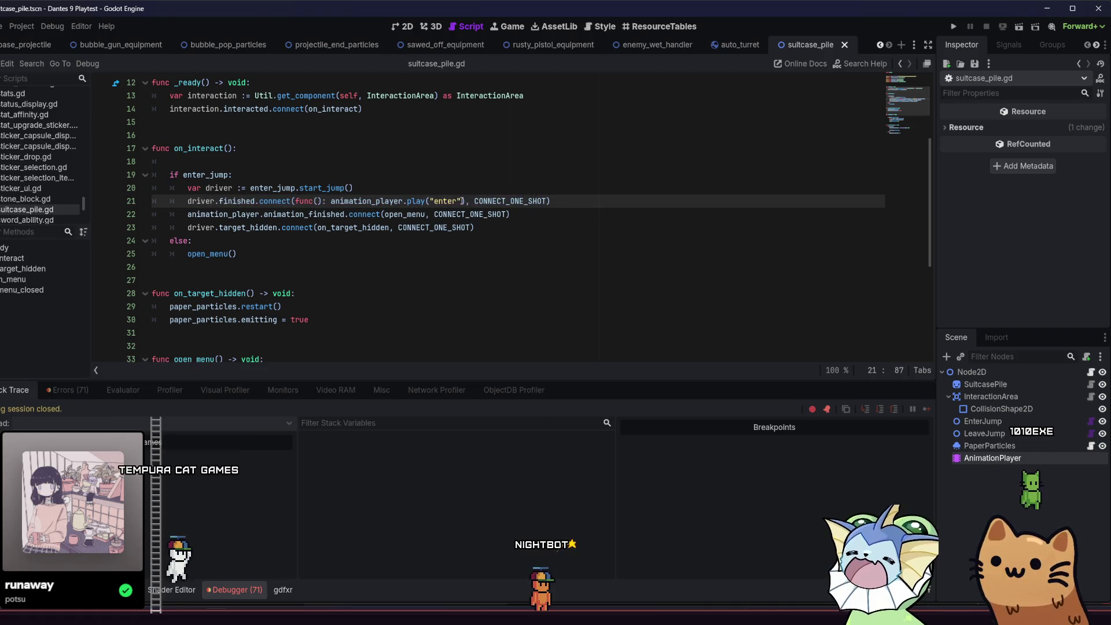
pyautogui.moveTo(466, 202); pyautogui.dragTo(296, 201)
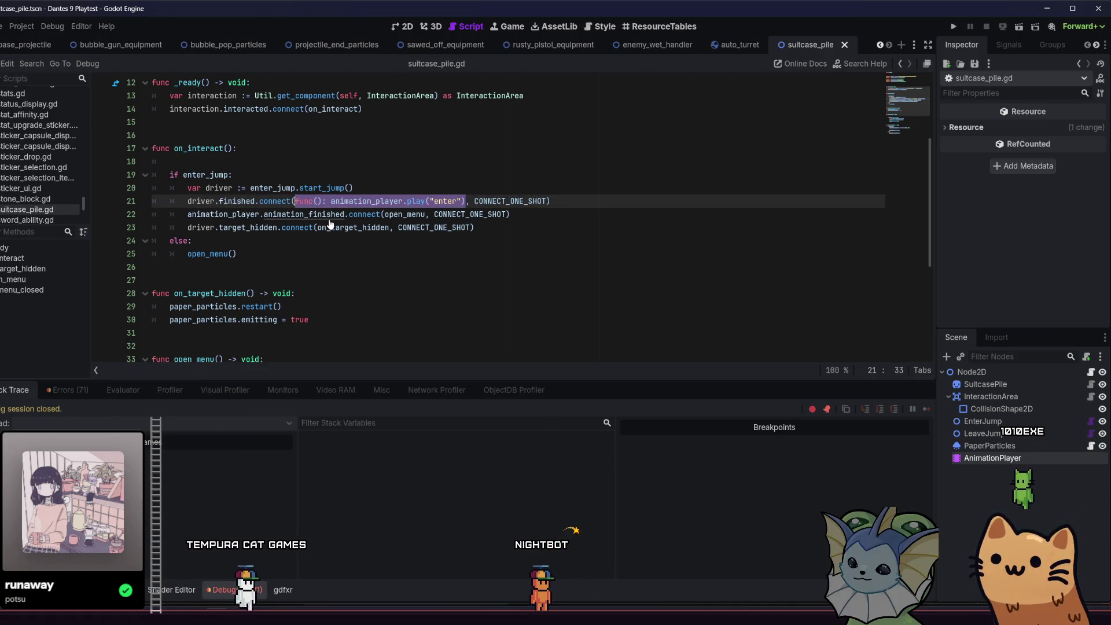
pyautogui.hotkey('ctrl', 'shift', 'z')
pyautogui.hotkey('ctrl', 'shift', 'z')
pyautogui.hotkey('ctrl', 'shift', 'z')
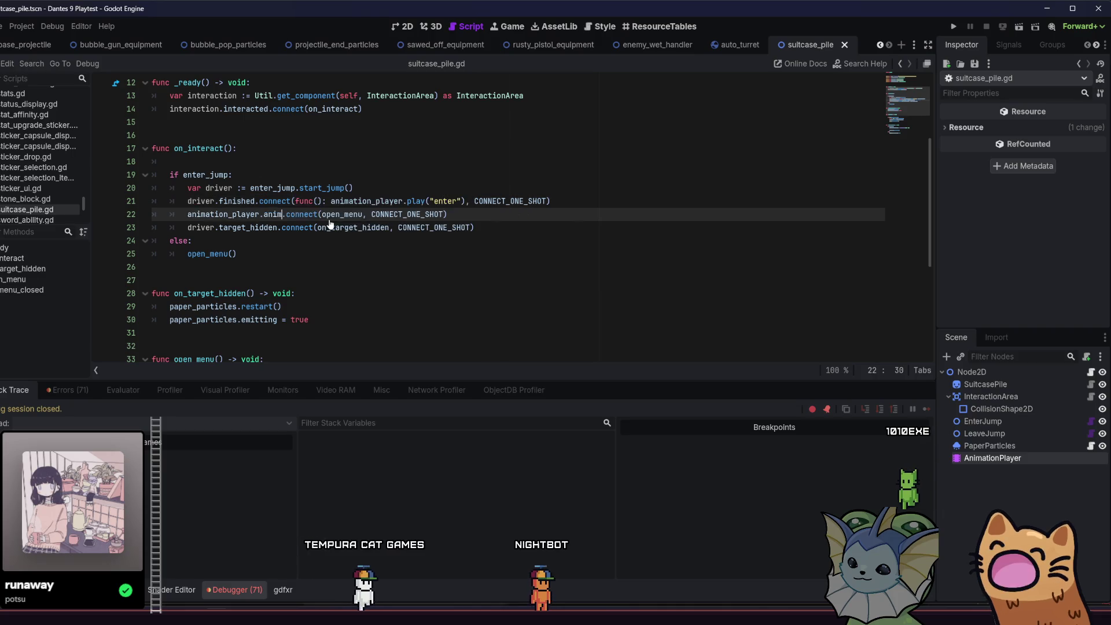
# Step: Undo the connection-line edits so play("enter") lands in on_target_hidden
pyautogui.click(486, 214)
pyautogui.hotkey('ctrl', 'z')
pyautogui.hotkey('ctrl', 'z')
pyautogui.hotkey('ctrl', 'z')
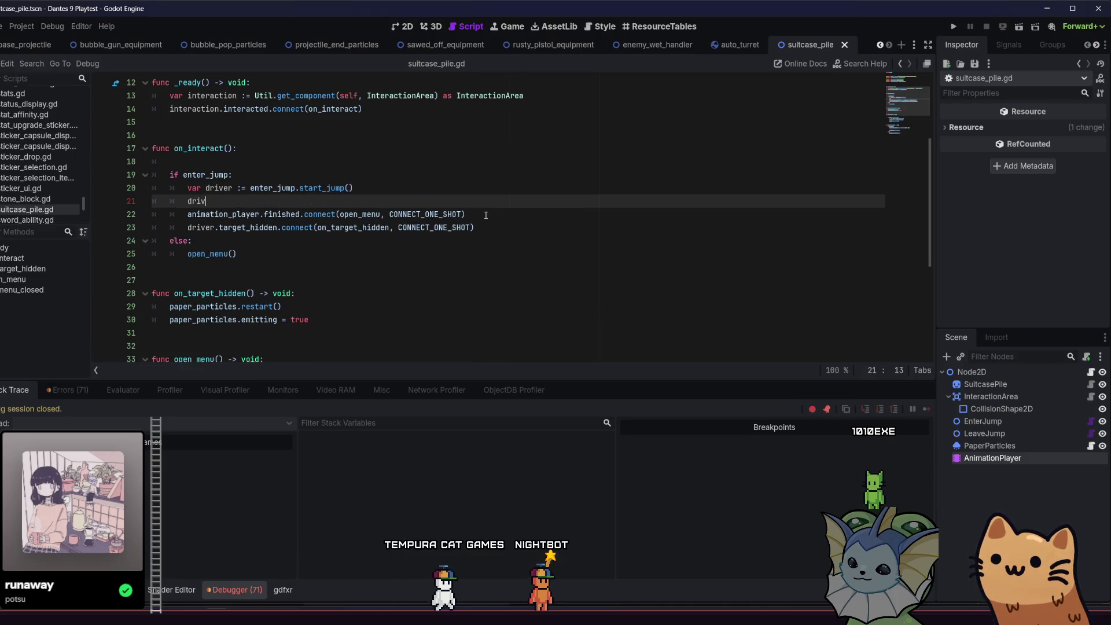
pyautogui.hotkey('ctrl', 'z')
pyautogui.hotkey('ctrl', 'z')
pyautogui.hotkey('ctrl', 'z')
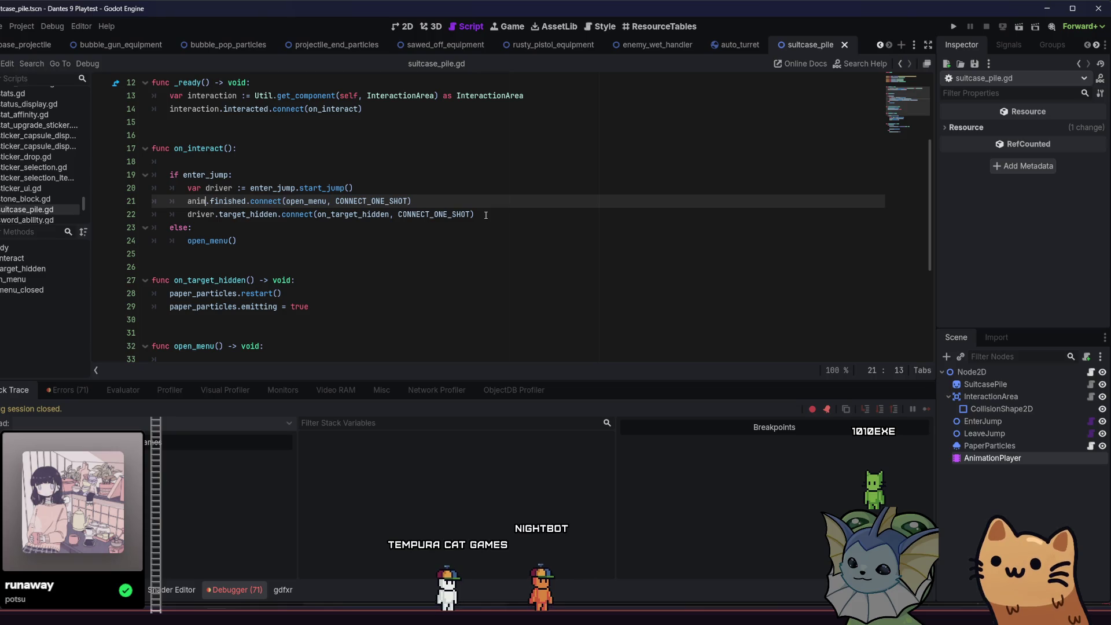
pyautogui.hotkey('ctrl', 'z')
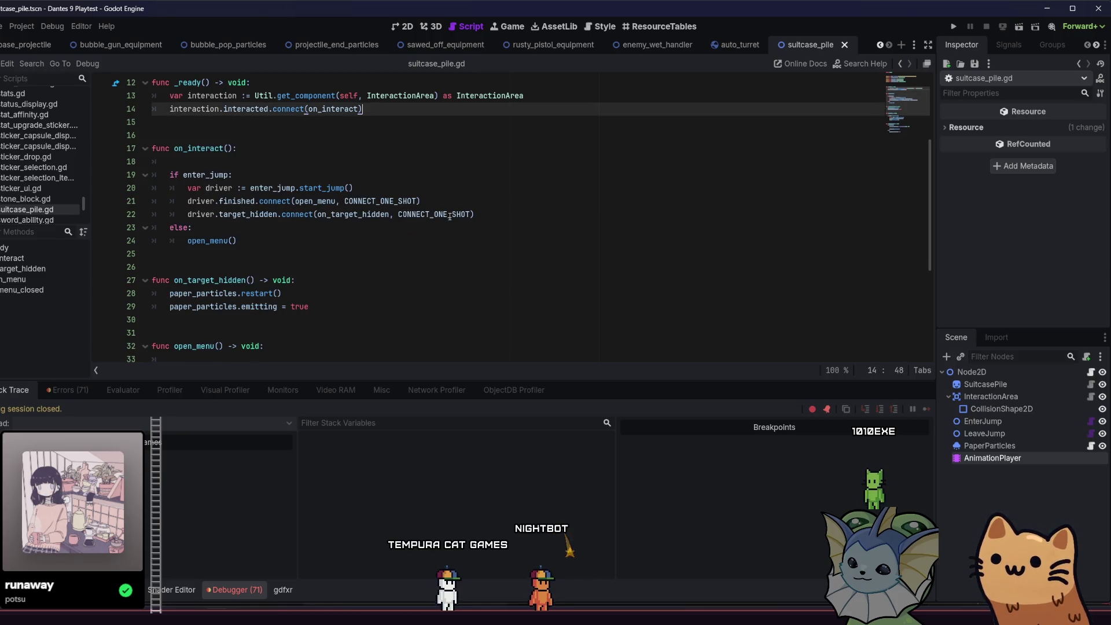
pyautogui.hotkey('ctrl', 'z')
pyautogui.hotkey('ctrl', 'z')
pyautogui.hotkey('ctrl', 'z')
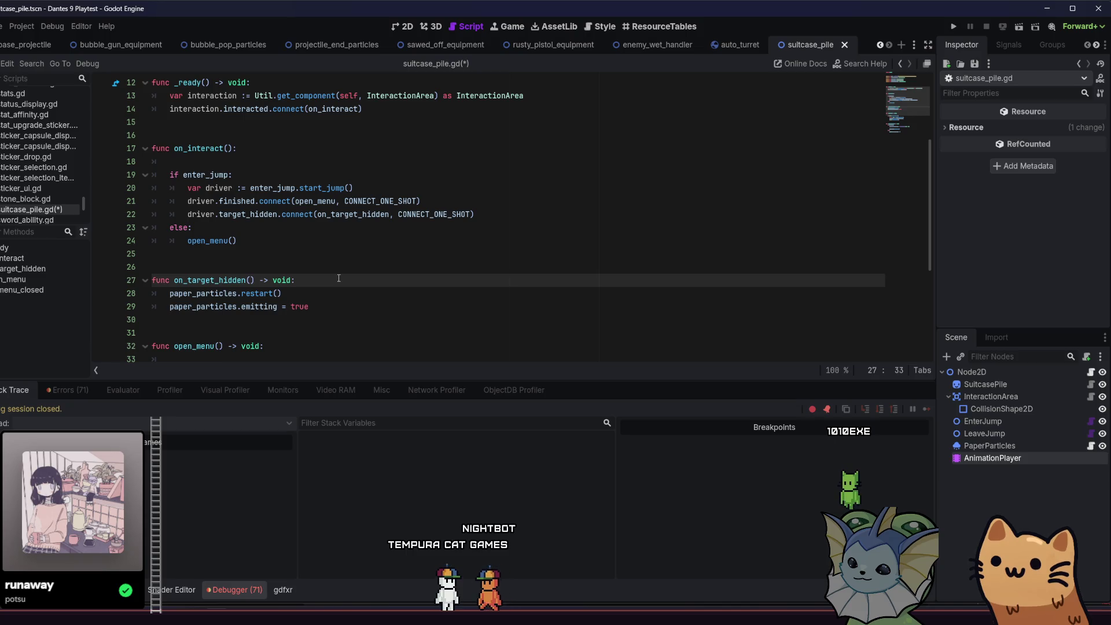
# Step: Strip func(): from line 28, fix its indentation, then save and run the game
pyautogui.moveTo(205, 293); pyautogui.dragTo(140, 295)
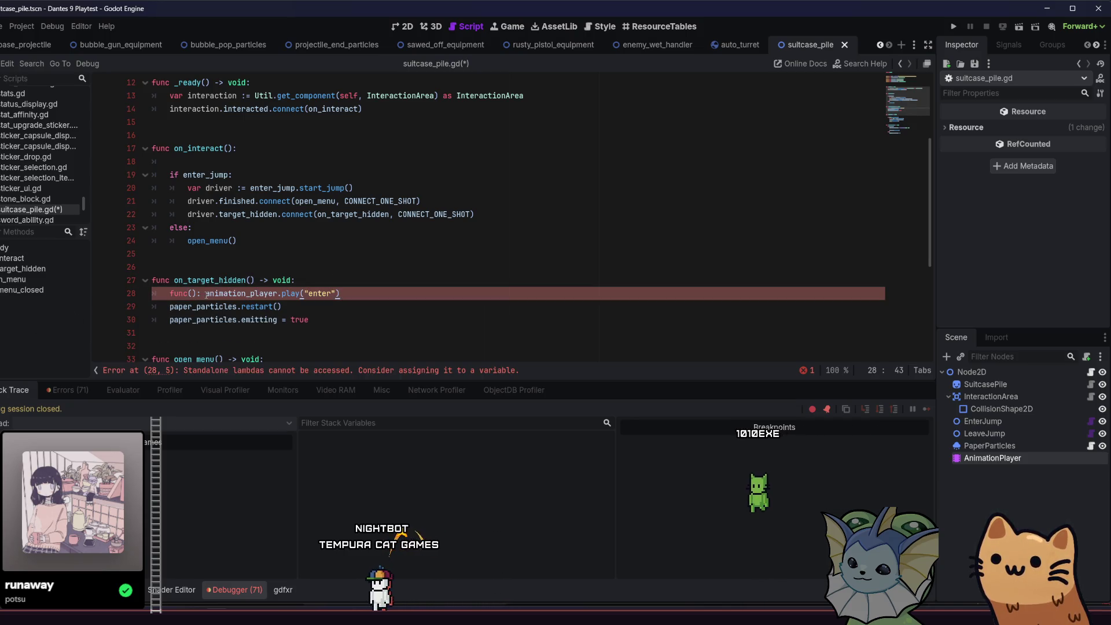
pyautogui.press('BackSpace')
pyautogui.press('Tab')
pyautogui.press('Up')
pyautogui.press('End')
pyautogui.hotkey('ctrl', 's')
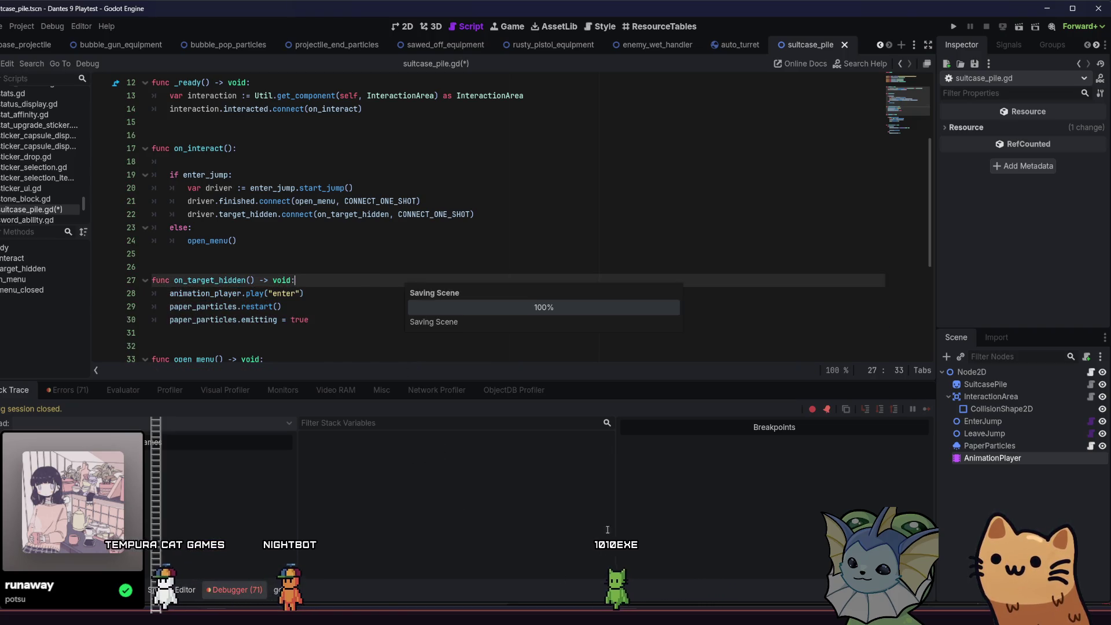
pyautogui.press('F5')
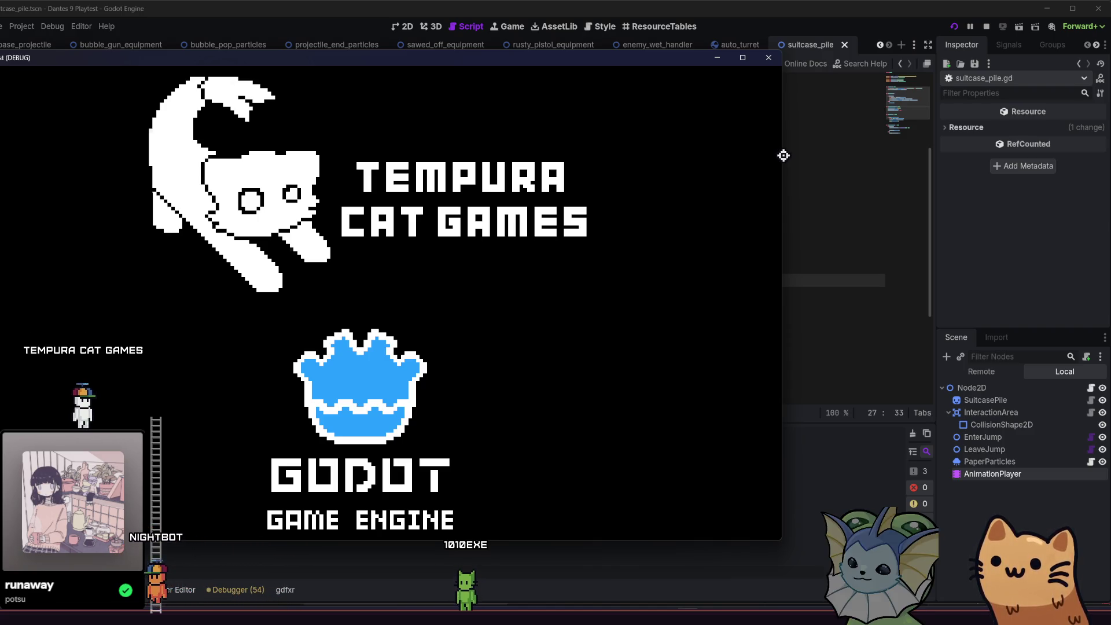
pyautogui.moveTo(784, 155); pyautogui.dragTo(1075, 156)
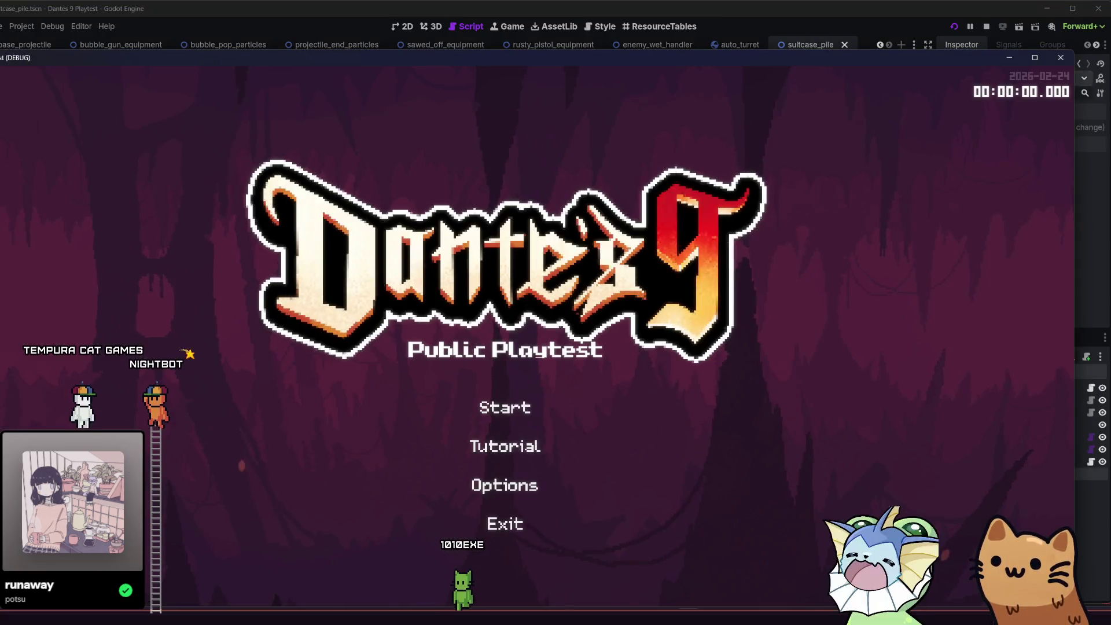
pyautogui.click(413, 399)
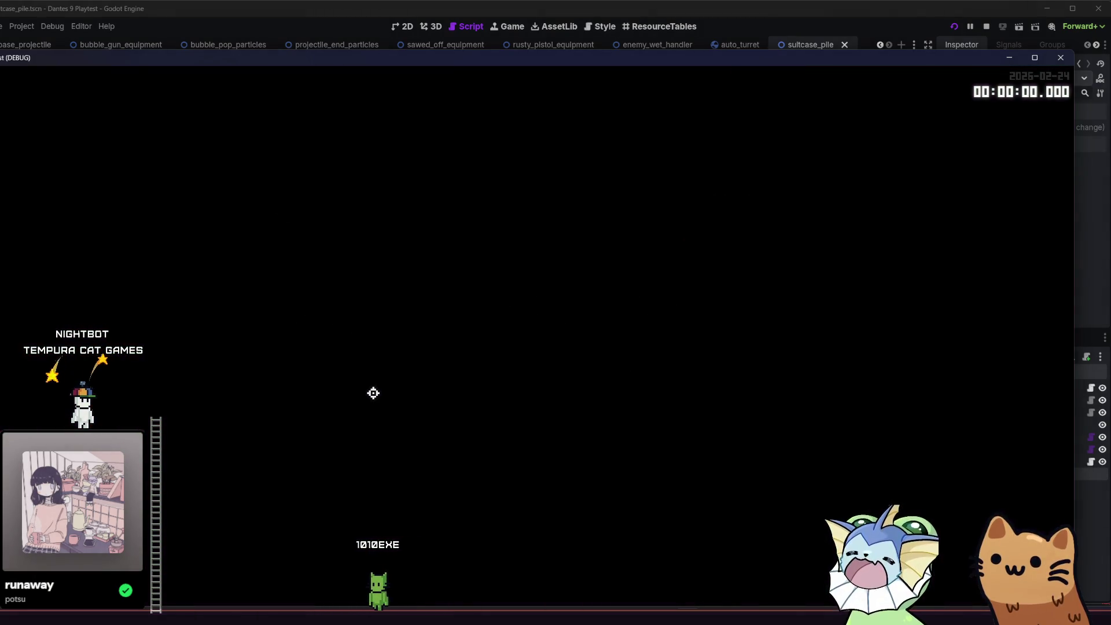
pyautogui.press('a')
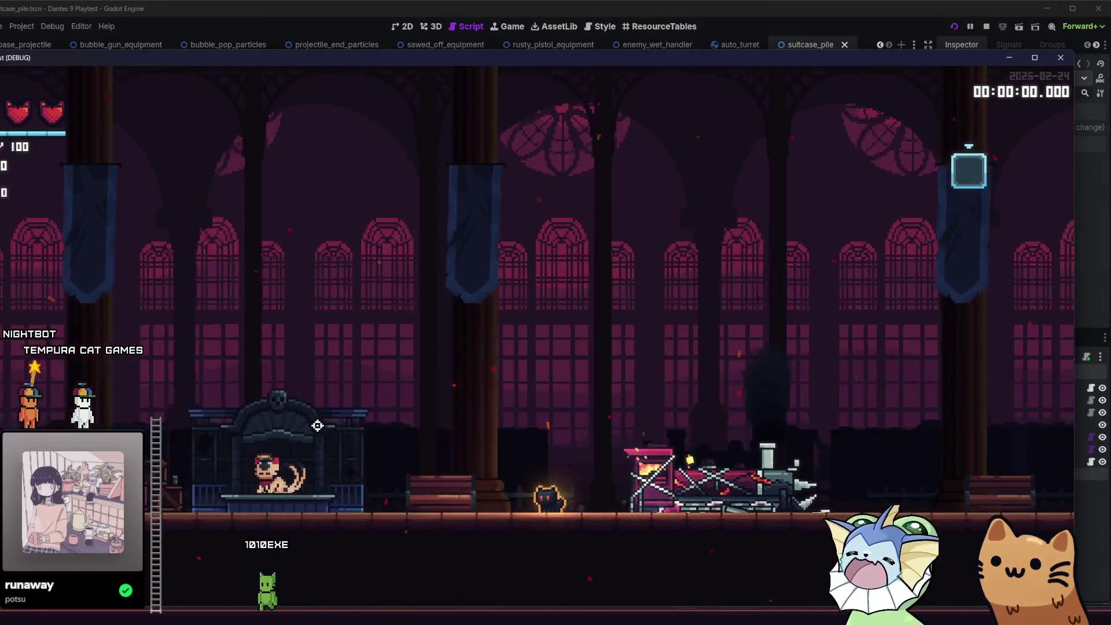
pyautogui.press('a')
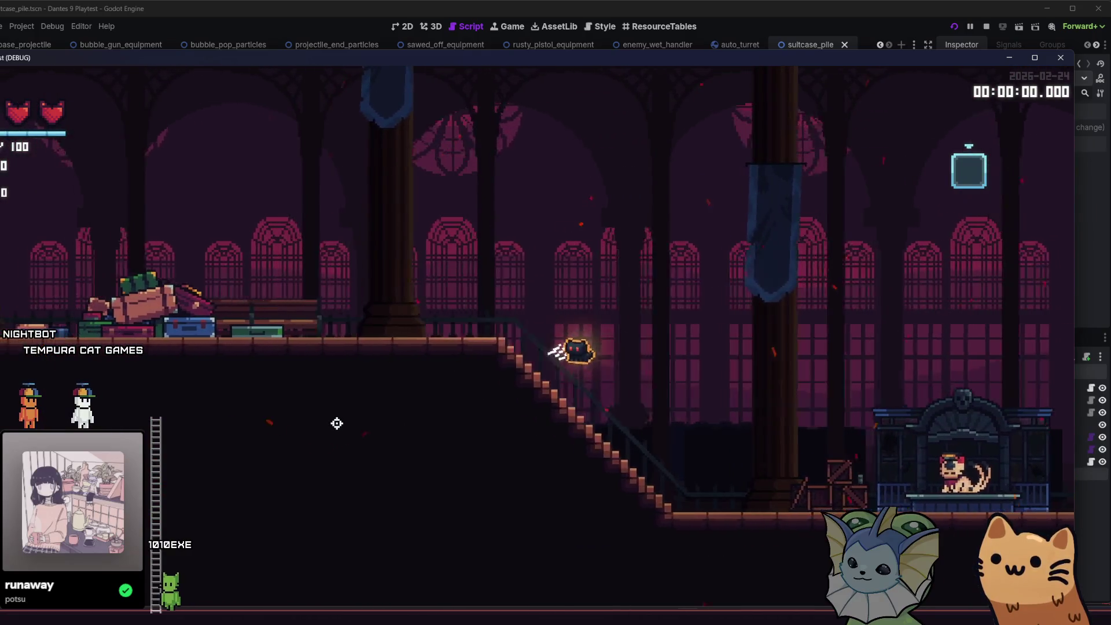
pyautogui.press('space')
pyautogui.press('a')
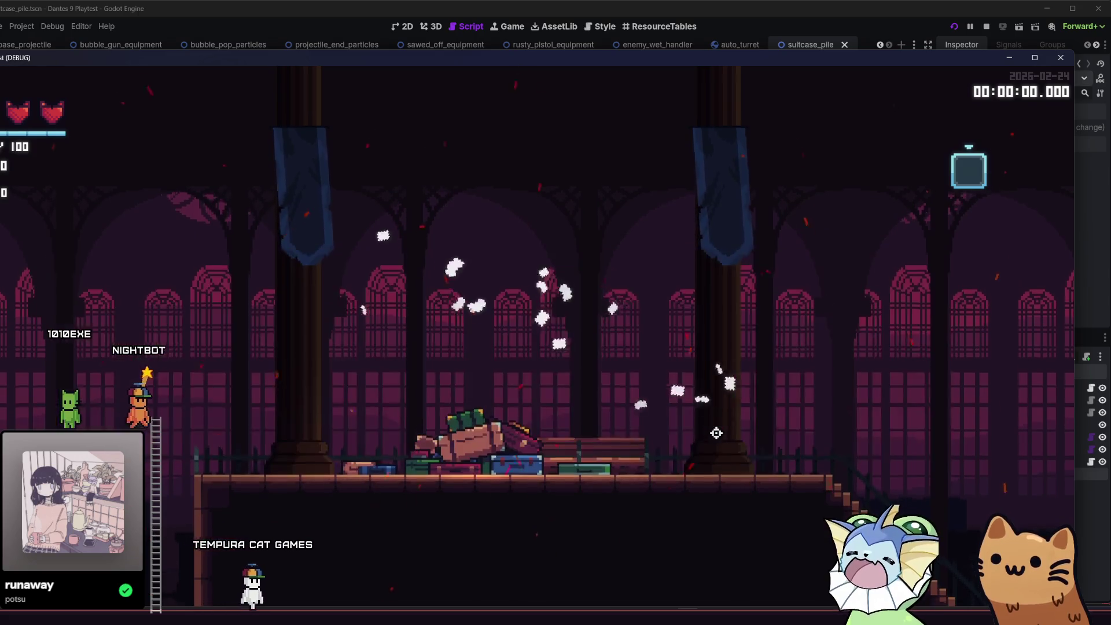
pyautogui.press('d')
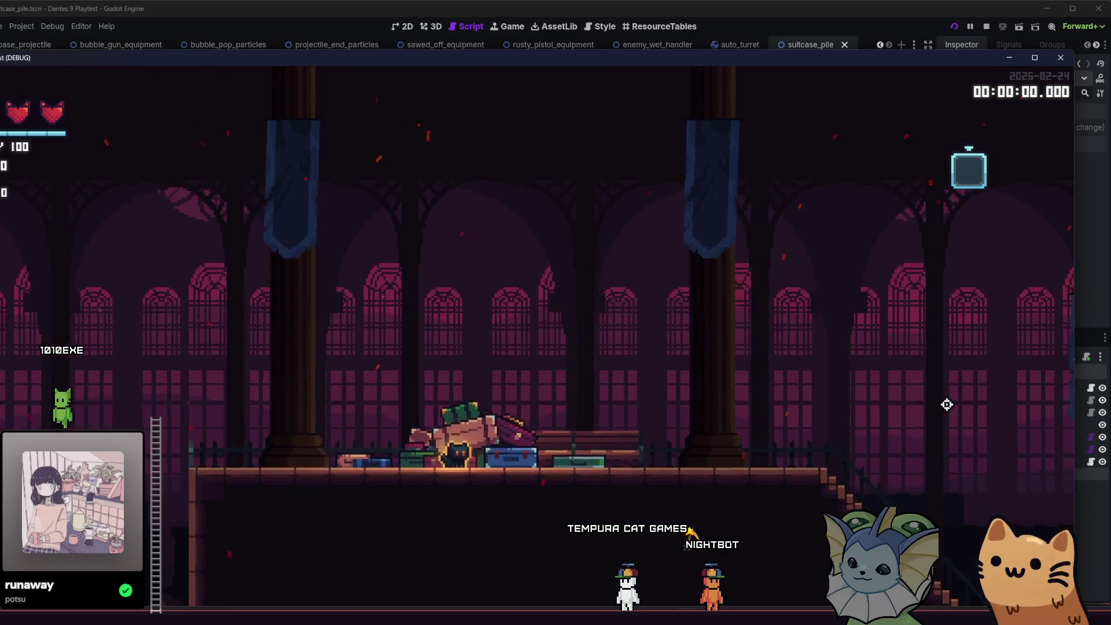
pyautogui.press('F8')
pyautogui.click(423, 291)
# Step: Add animation_player.play("exit") after leave_jump.start_jump() in on_menu_closed and save the script
pyautogui.hotkey('shift', 'Left')
pyautogui.hotkey('shift', 'Left')
pyautogui.hotkey('shift', 'Left')
pyautogui.scroll(-3, 411, 301)
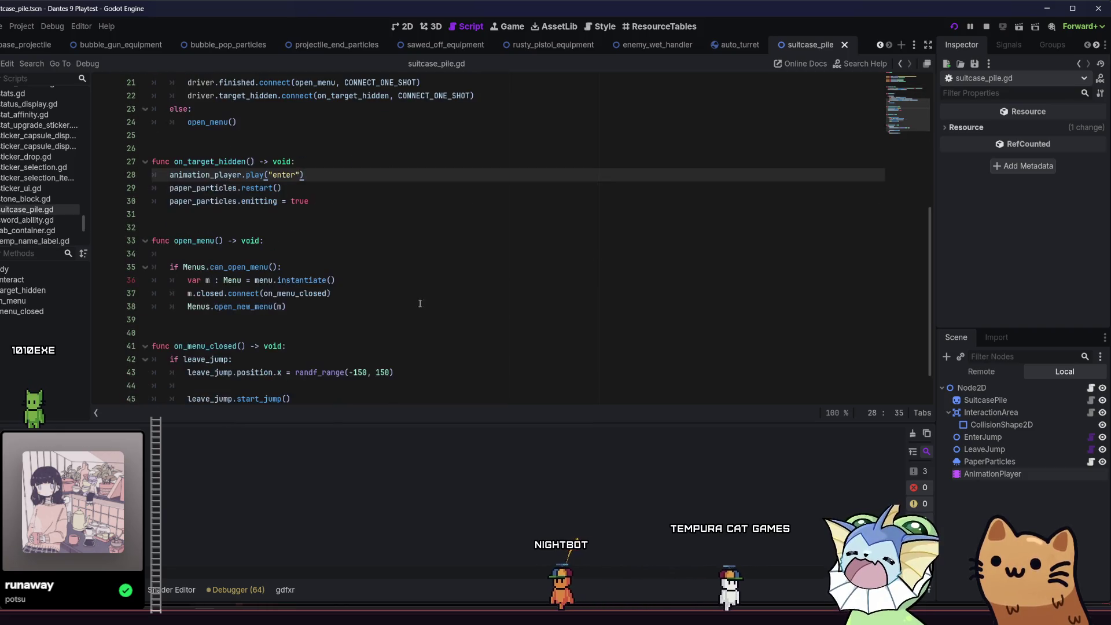
pyautogui.scroll(-1, 394, 314)
pyautogui.press('Right')
pyautogui.click(394, 314)
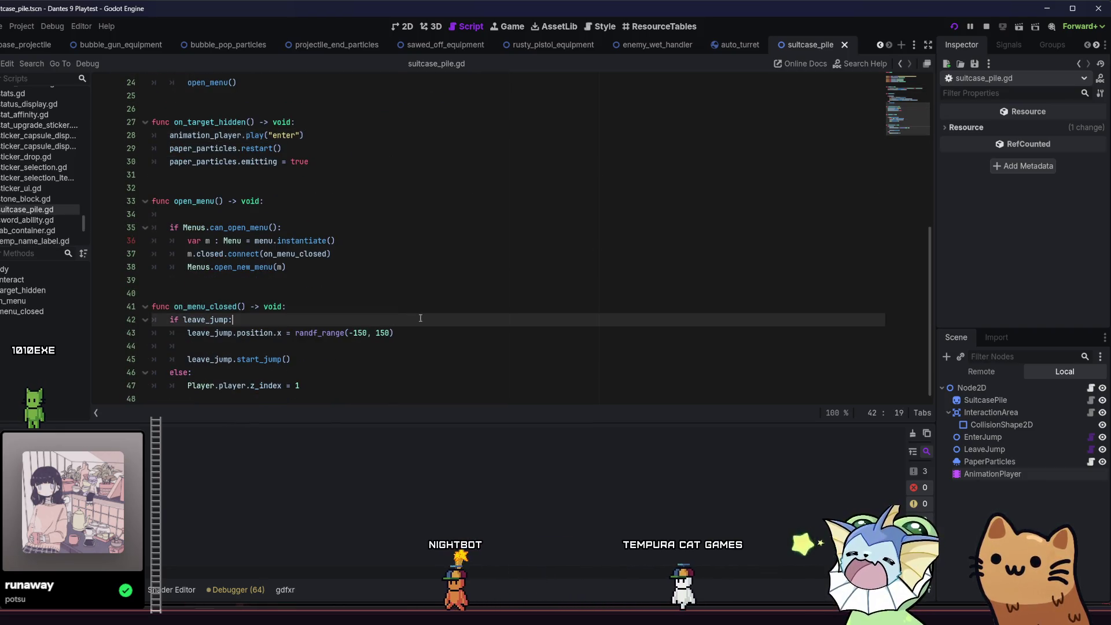
pyautogui.press('Down')
pyautogui.press('Down')
pyautogui.press('Down')
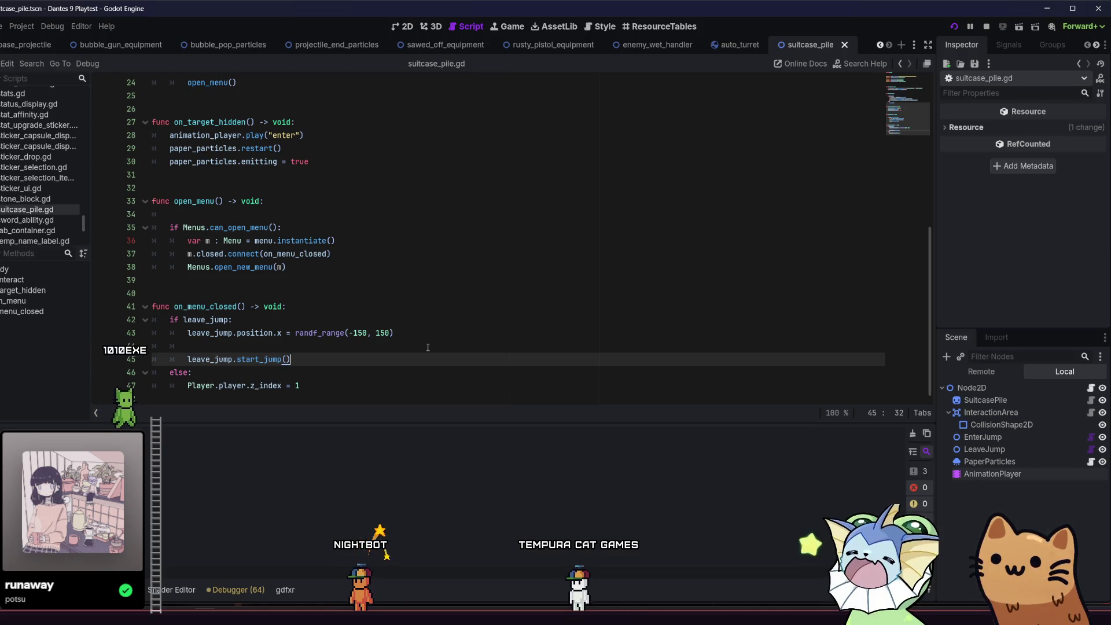
pyautogui.press('Return')
pyautogui.write('animation_player.play("enter")')
pyautogui.click(294, 372)
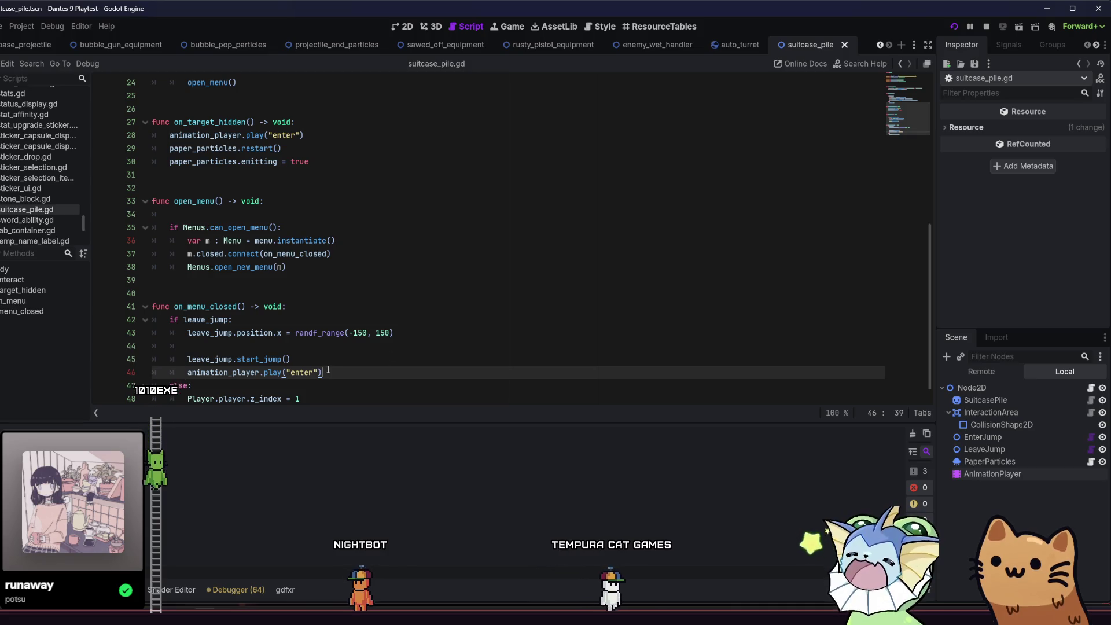
pyautogui.doubleClick(294, 372)
pyautogui.write('exit')
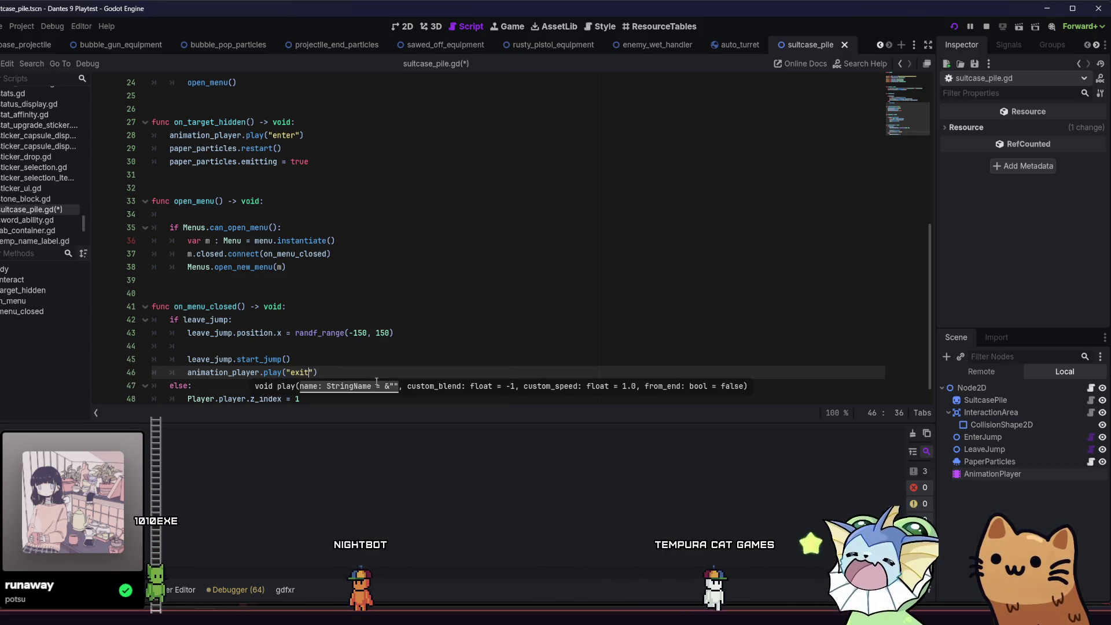
pyautogui.hotkey('ctrl', 's')
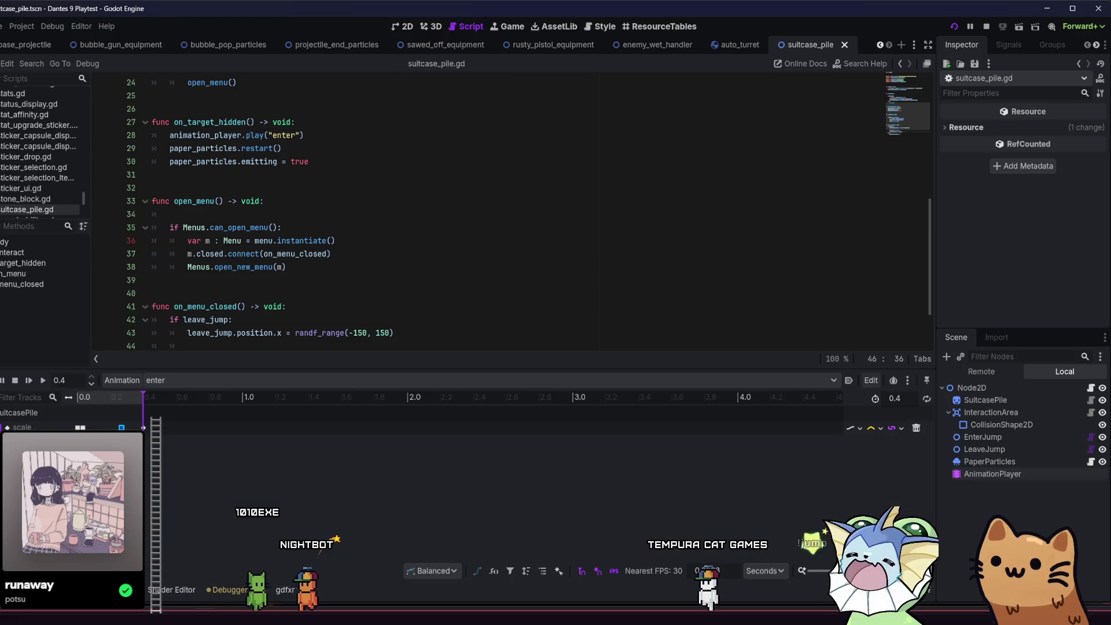
# Step: In the 2D scene view, copy the SuitcasePile.scale track from the enter animation
pyautogui.hotkey('ctrl', 'F2')
pyautogui.hotkey('ctrl', 'F1')
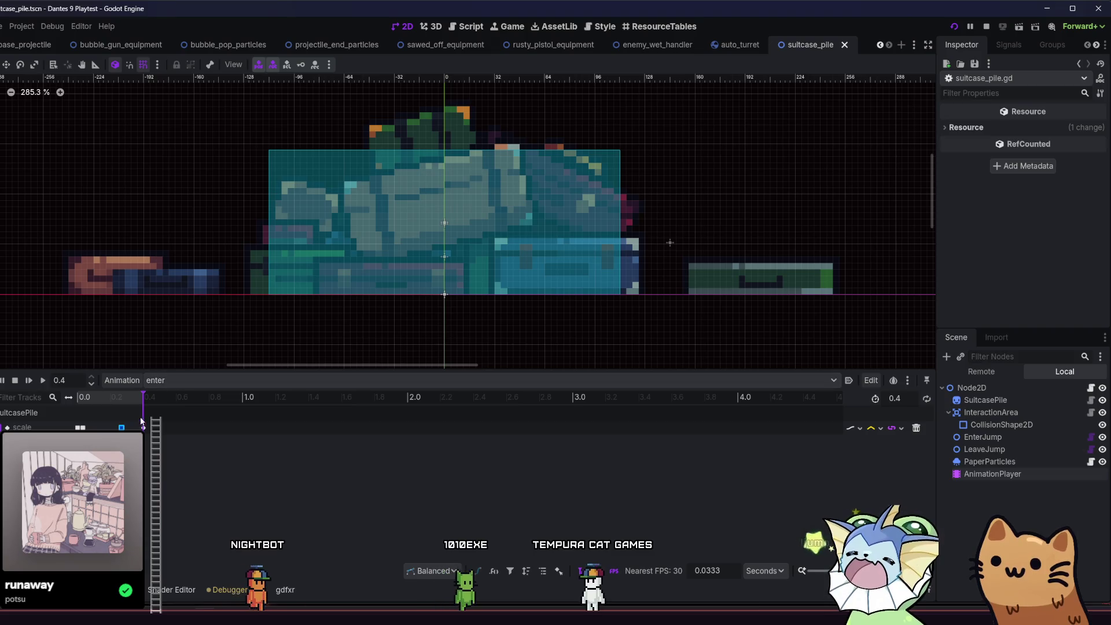
pyautogui.click(877, 429)
pyautogui.press('Escape')
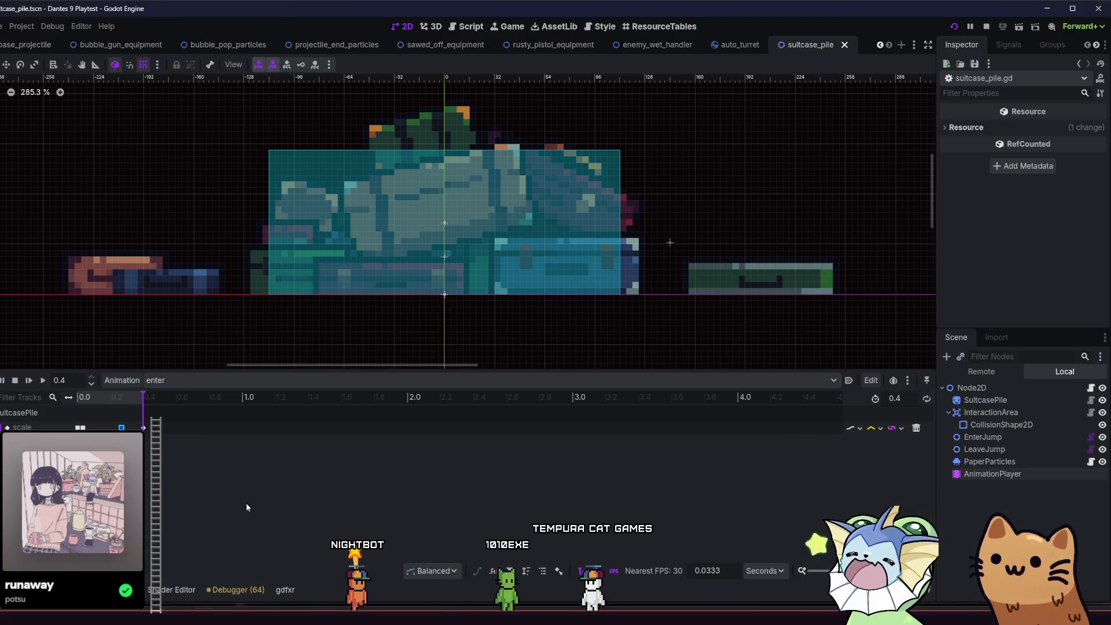
pyautogui.moveTo(96, 409); pyautogui.dragTo(191, 452)
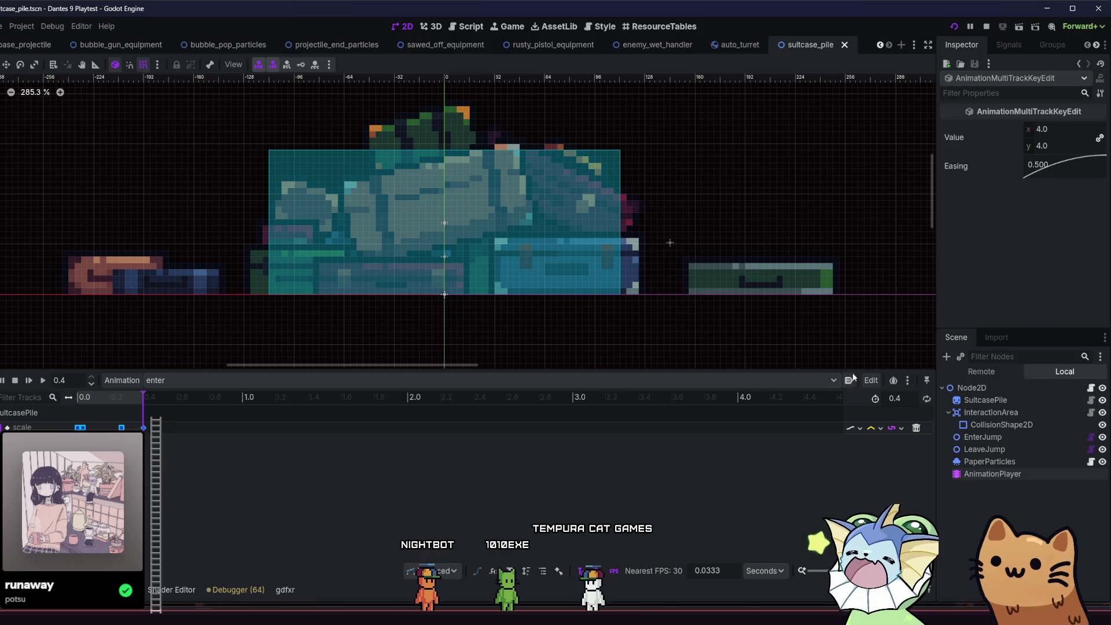
pyautogui.click(871, 381)
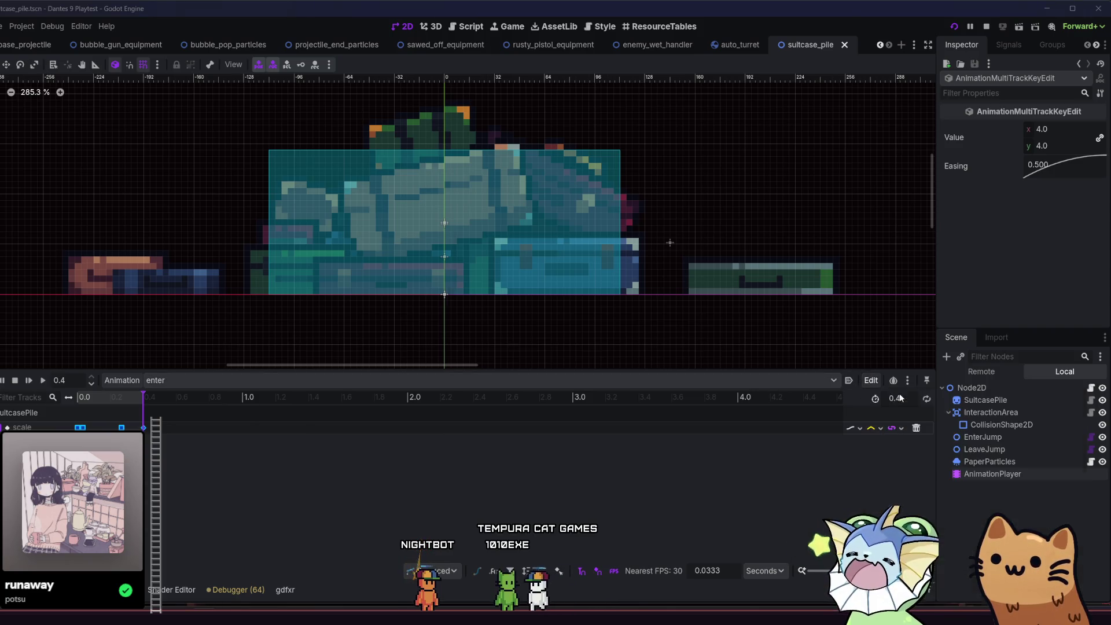
pyautogui.click(904, 396)
pyautogui.click(283, 208)
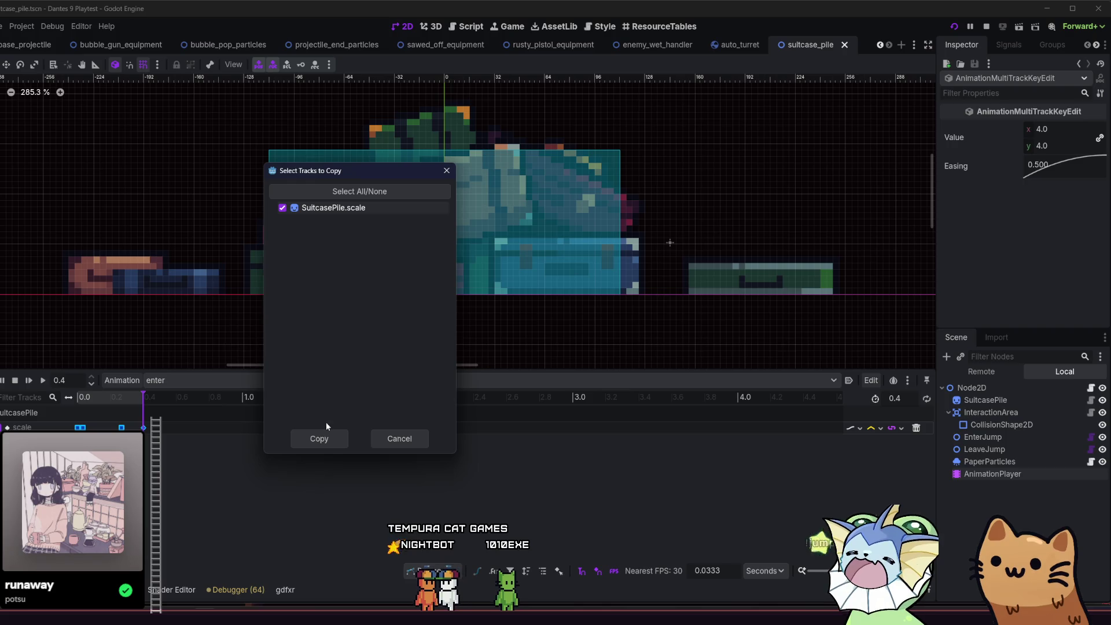
pyautogui.click(319, 438)
# Step: Create a new animation named 'exit'
pyautogui.click(237, 381)
pyautogui.click(224, 398)
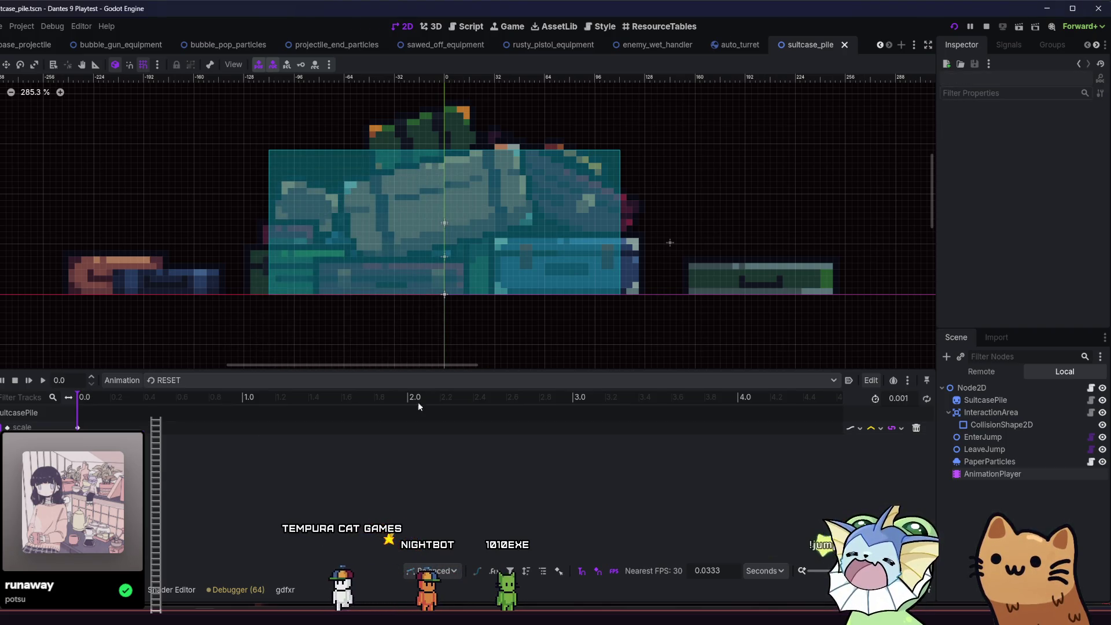
pyautogui.click(243, 380)
pyautogui.click(165, 405)
pyautogui.click(122, 381)
pyautogui.click(146, 395)
pyautogui.write('exit')
pyautogui.press('Return')
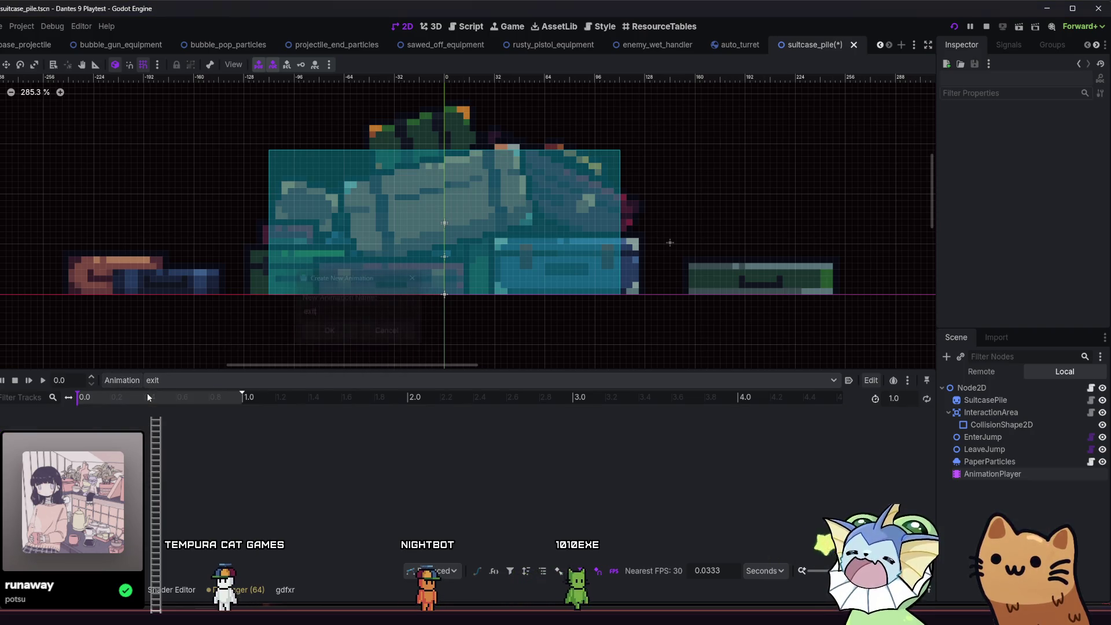
# Step: Paste the scale track into exit and set its length to 0.4 seconds
pyautogui.click(871, 380)
pyautogui.click(984, 410)
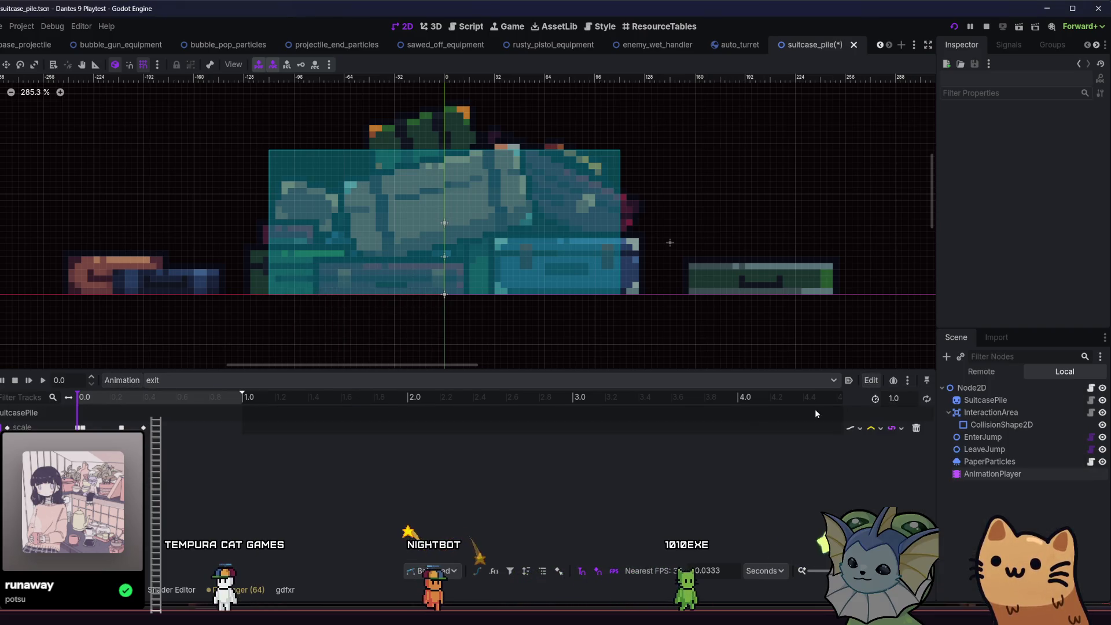
pyautogui.click(907, 399)
pyautogui.write('0.4')
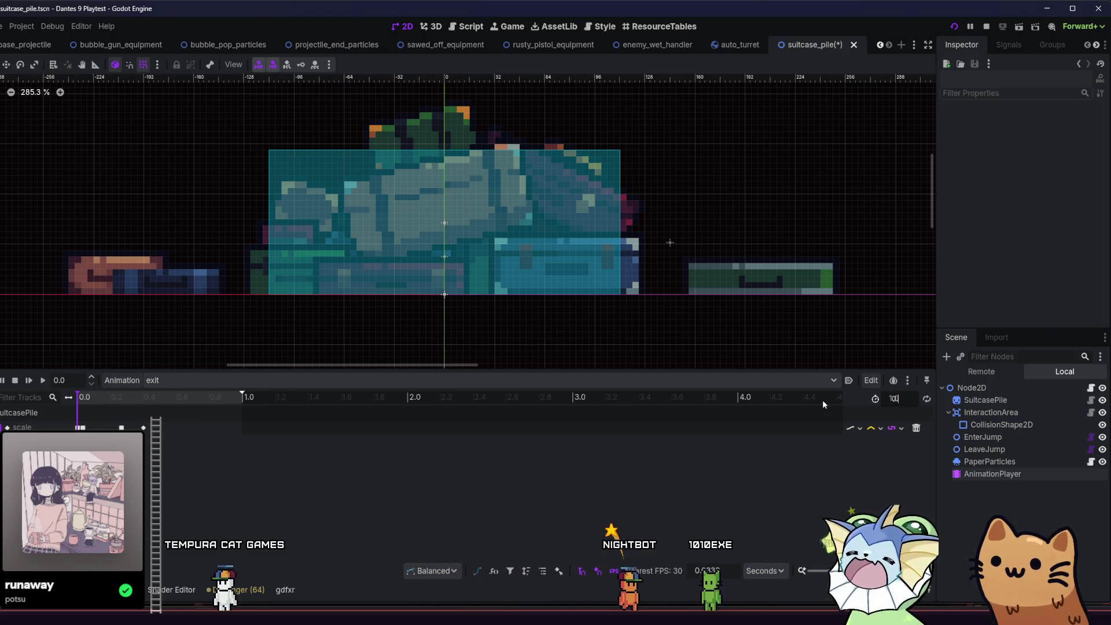
pyautogui.press('Return')
# Step: Retime the scale keys within 0.4 seconds, previewing the exit animation
pyautogui.click(44, 381)
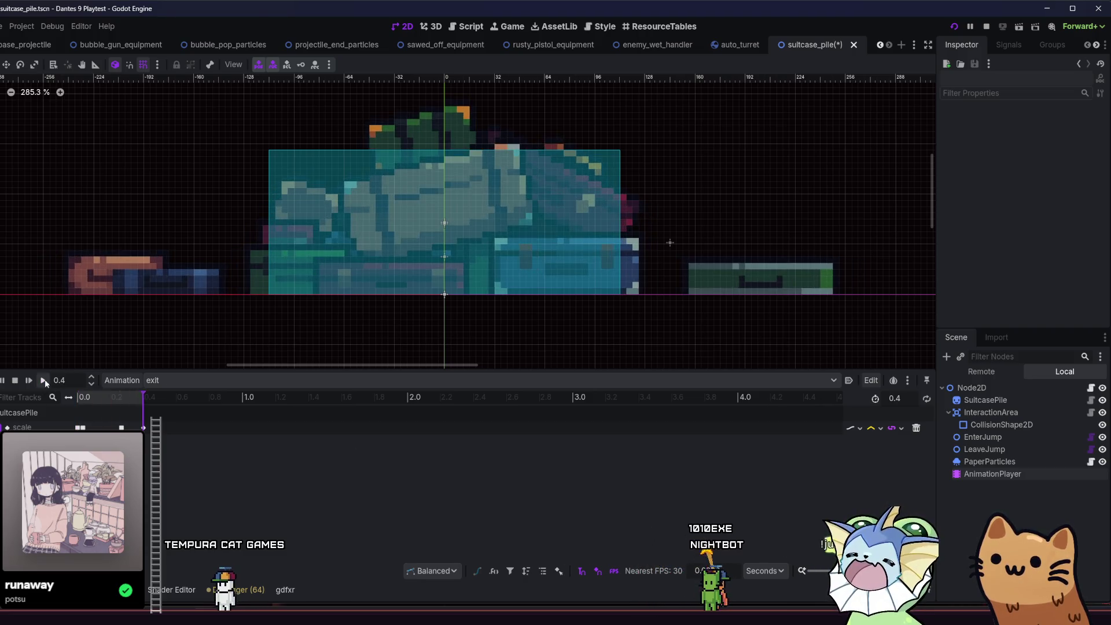
pyautogui.click(84, 427)
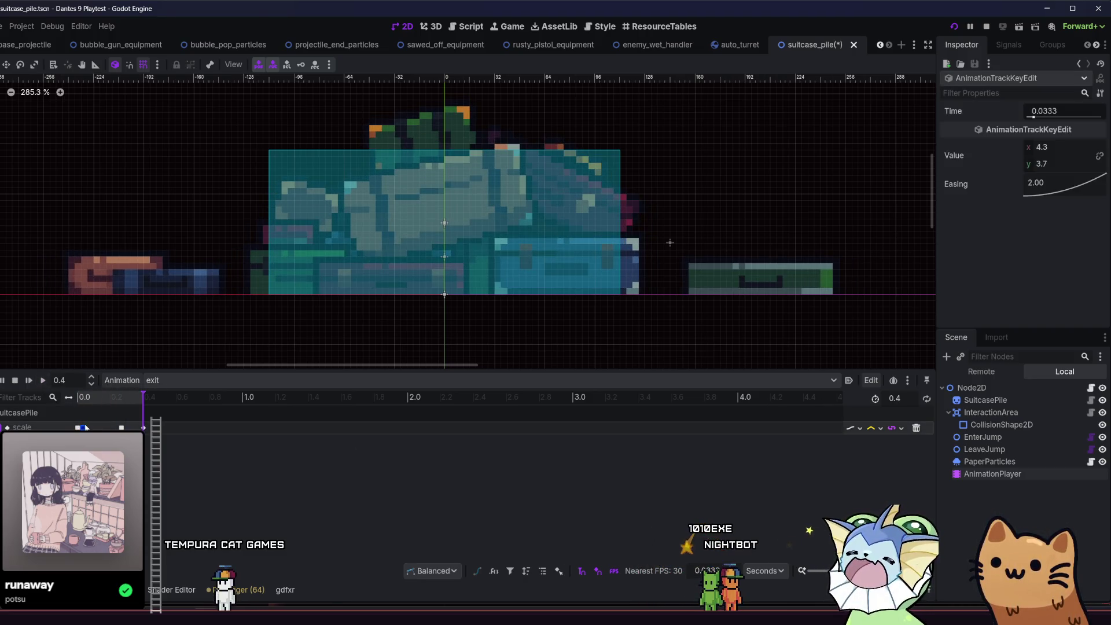
pyautogui.moveTo(120, 427); pyautogui.dragTo(132, 427)
pyautogui.click(89, 427)
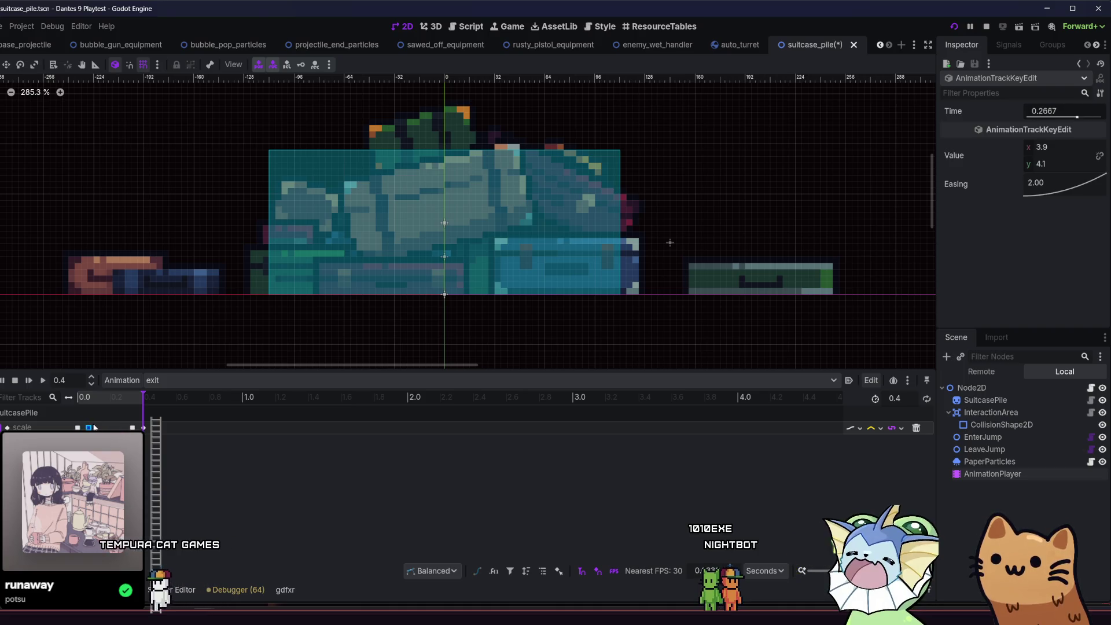
pyautogui.click(122, 428)
pyautogui.click(44, 380)
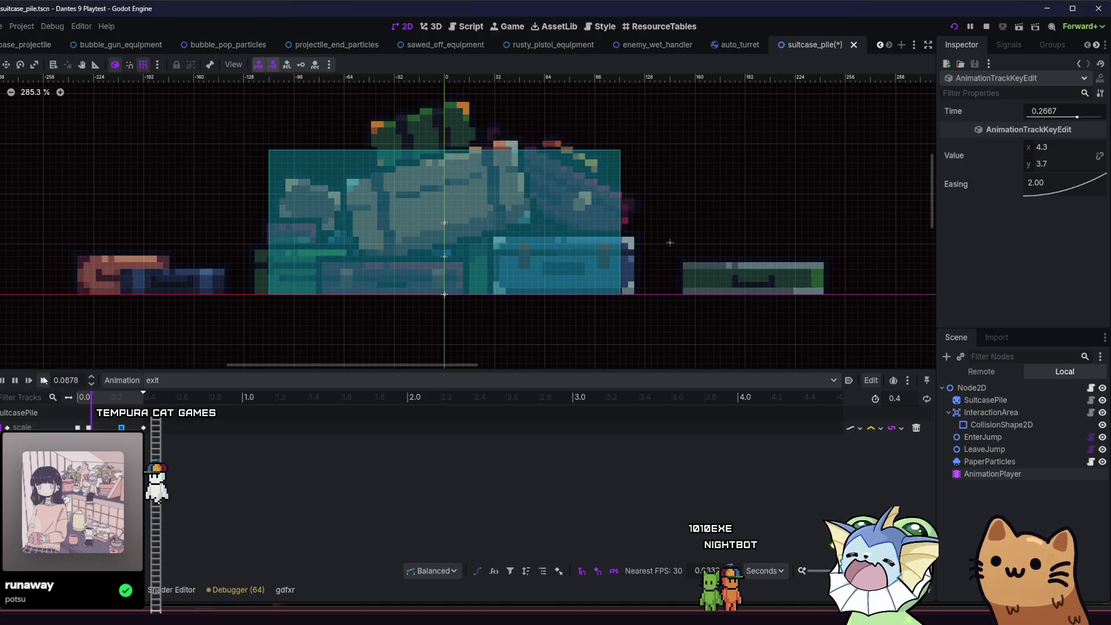
pyautogui.click(89, 427)
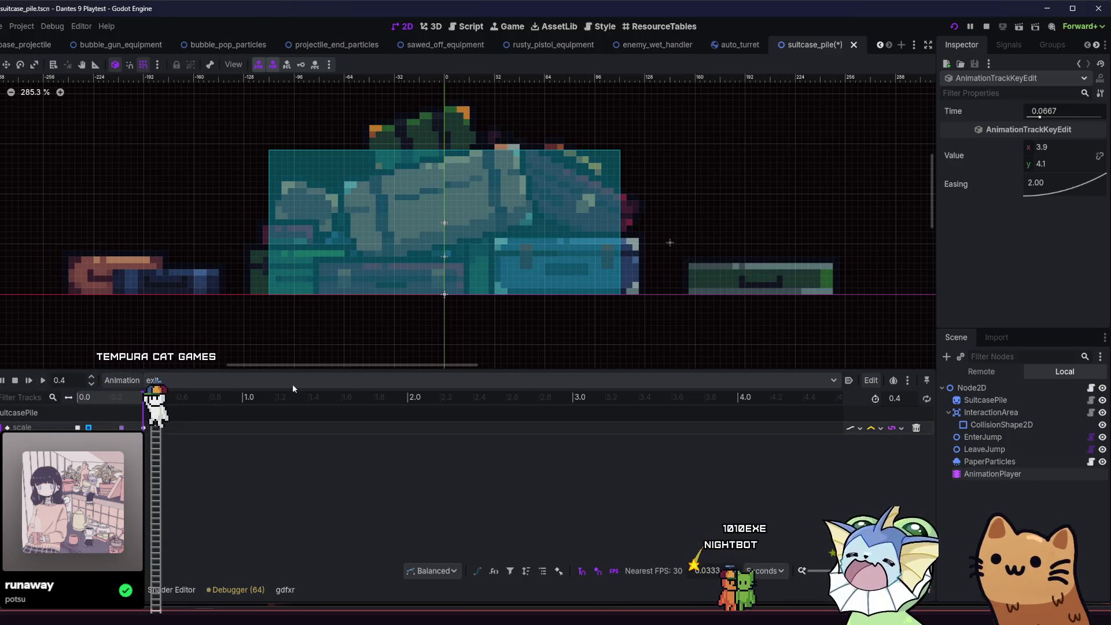
# Step: Give the 0.0667 scale key an ease-out curve
pyautogui.rightClick(1063, 180)
pyautogui.click(1010, 212)
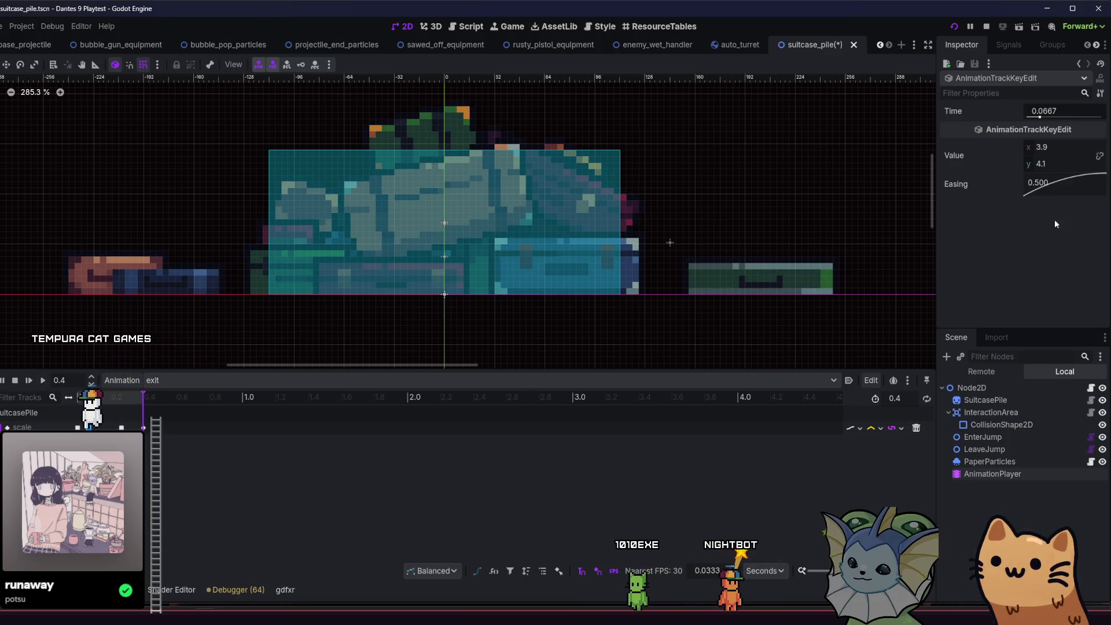
pyautogui.click(122, 428)
pyautogui.rightClick(1044, 190)
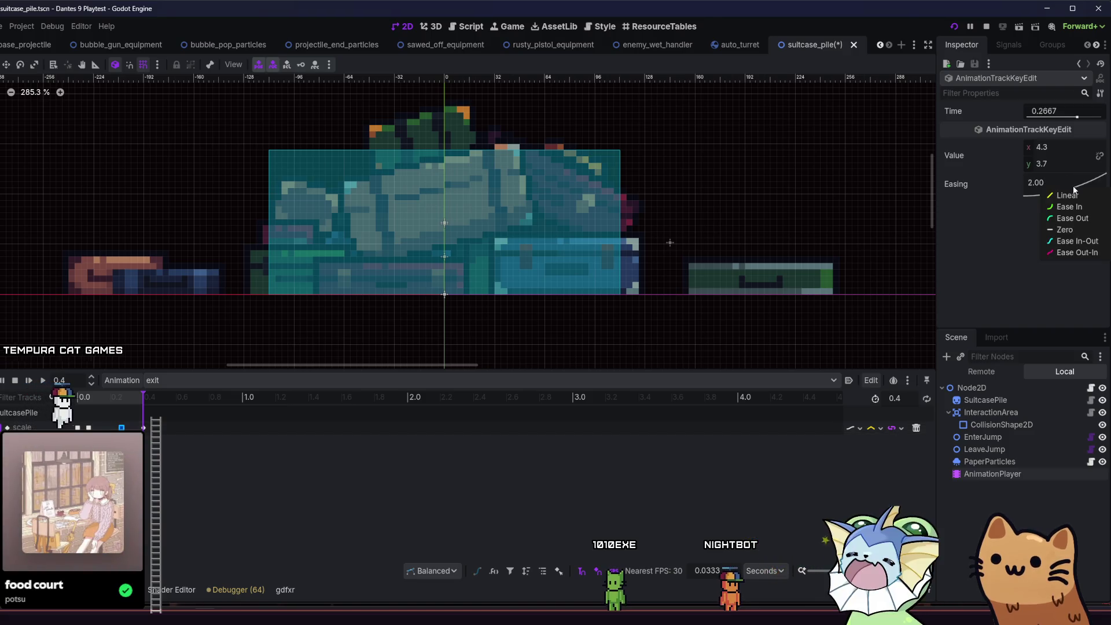
pyautogui.click(1083, 208)
# Step: Preview the exit animation again, check the third scale key, and save the scene
pyautogui.click(89, 427)
pyautogui.click(99, 398)
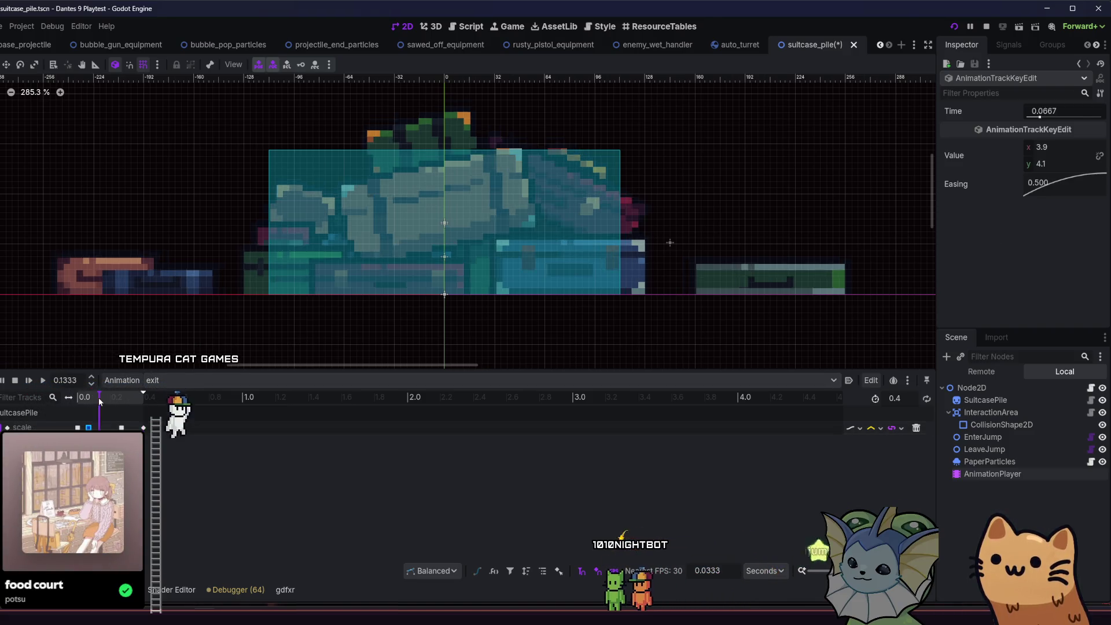
pyautogui.click(44, 381)
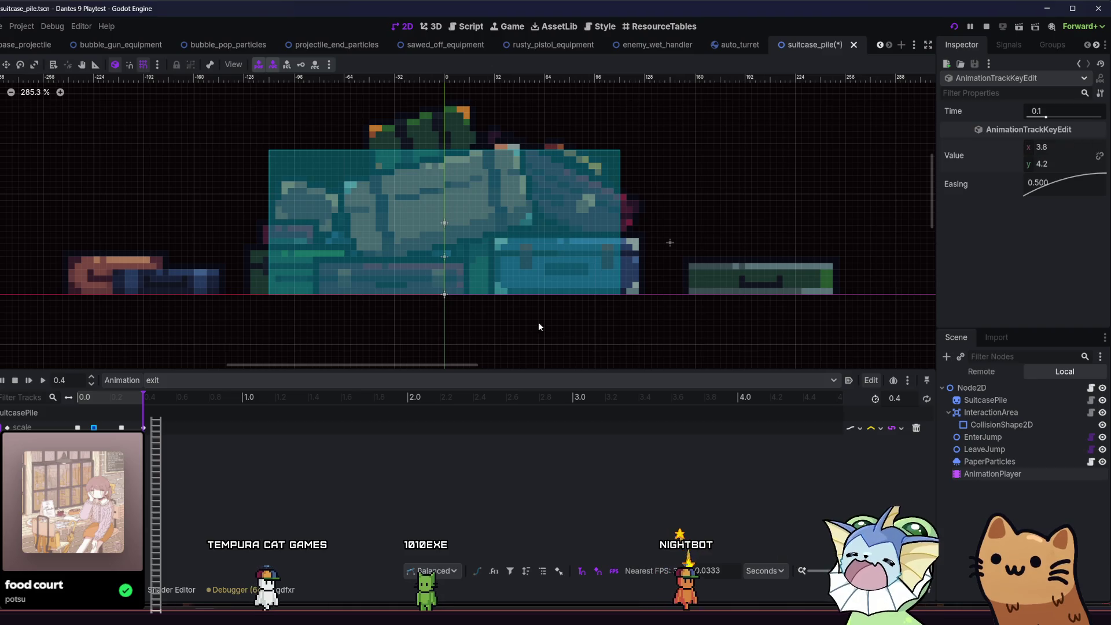
pyautogui.click(108, 412)
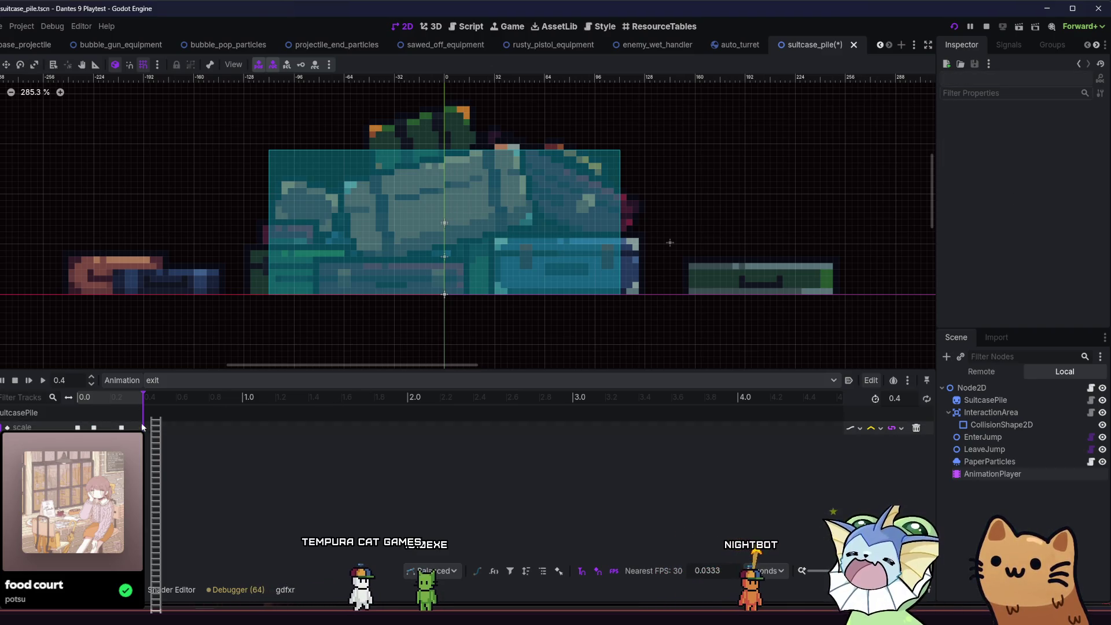
pyautogui.click(121, 428)
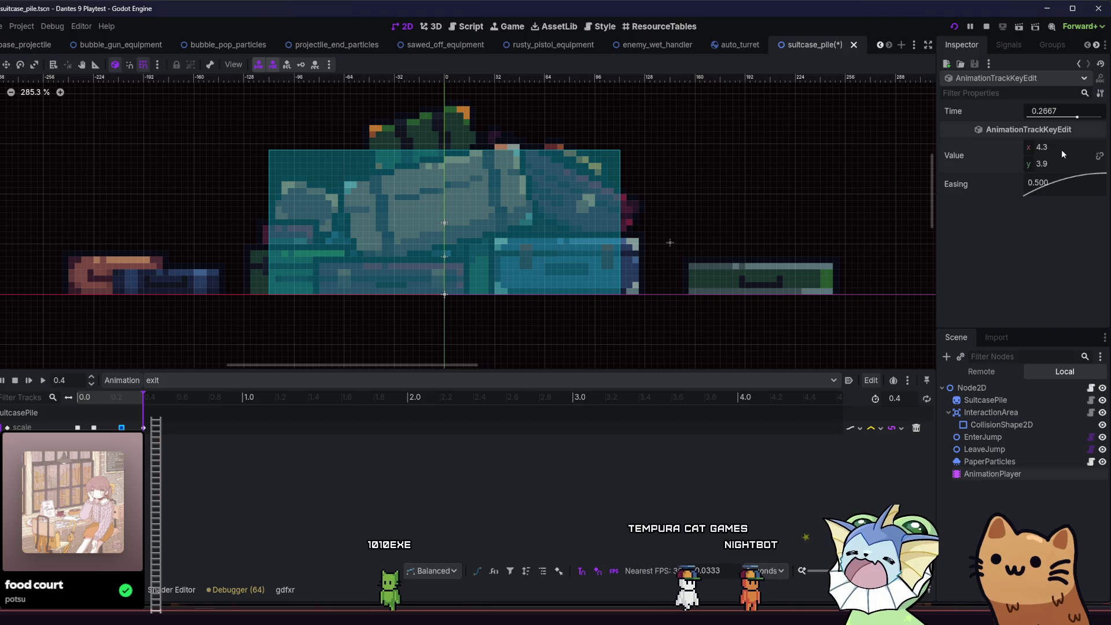
pyautogui.hotkey('ctrl', 's')
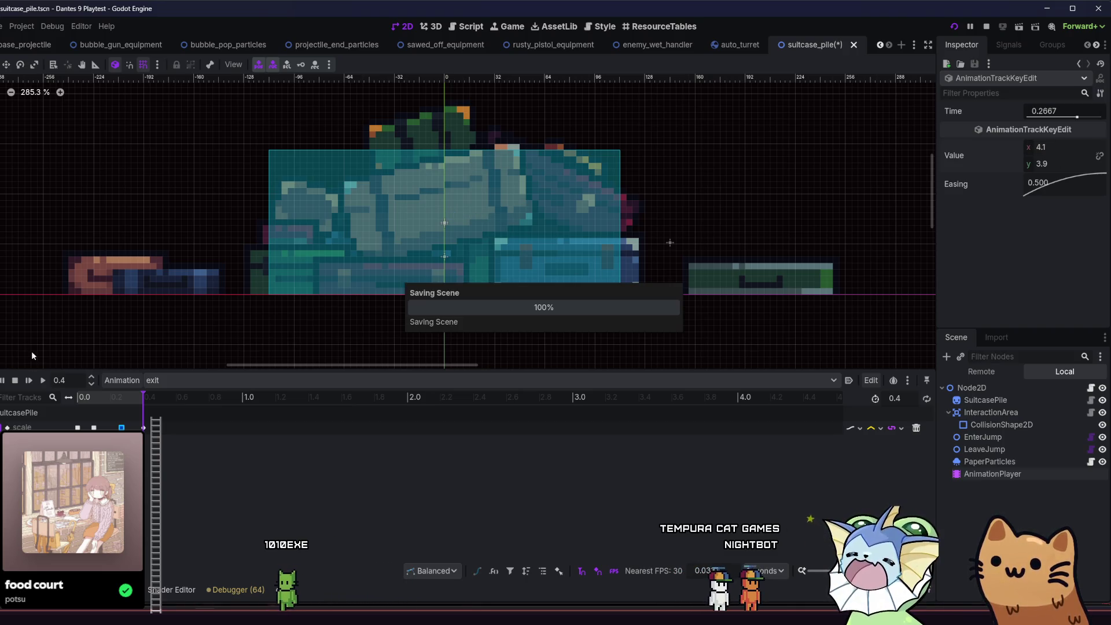
# Step: Replay the exit animation several times, save the scene, and run the game
pyautogui.click(43, 381)
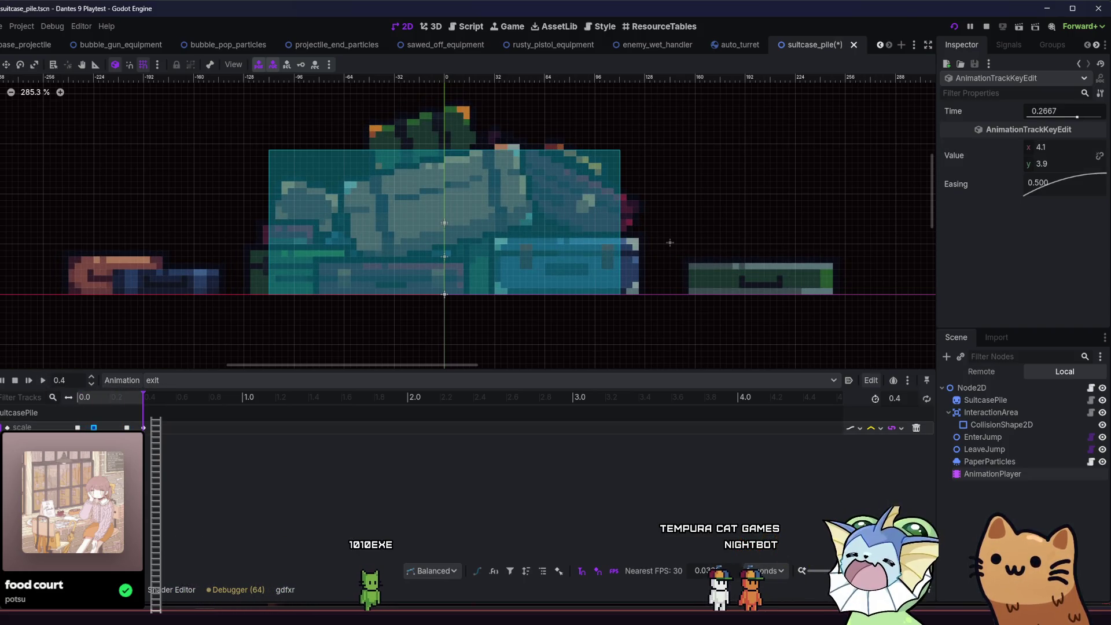
pyautogui.click(44, 380)
pyautogui.click(44, 381)
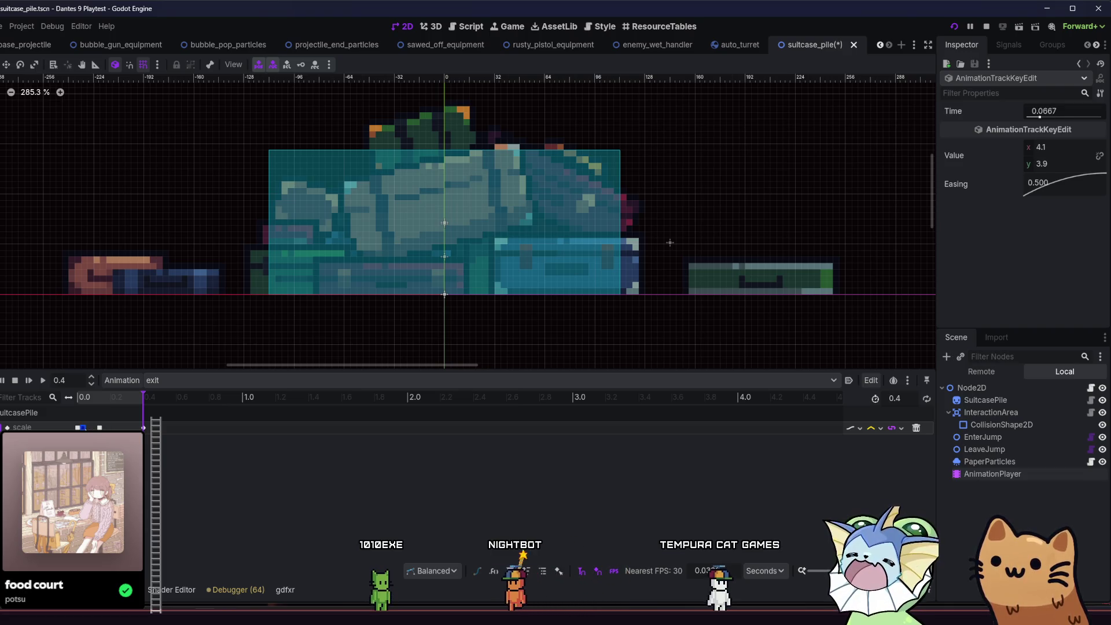
pyautogui.click(44, 380)
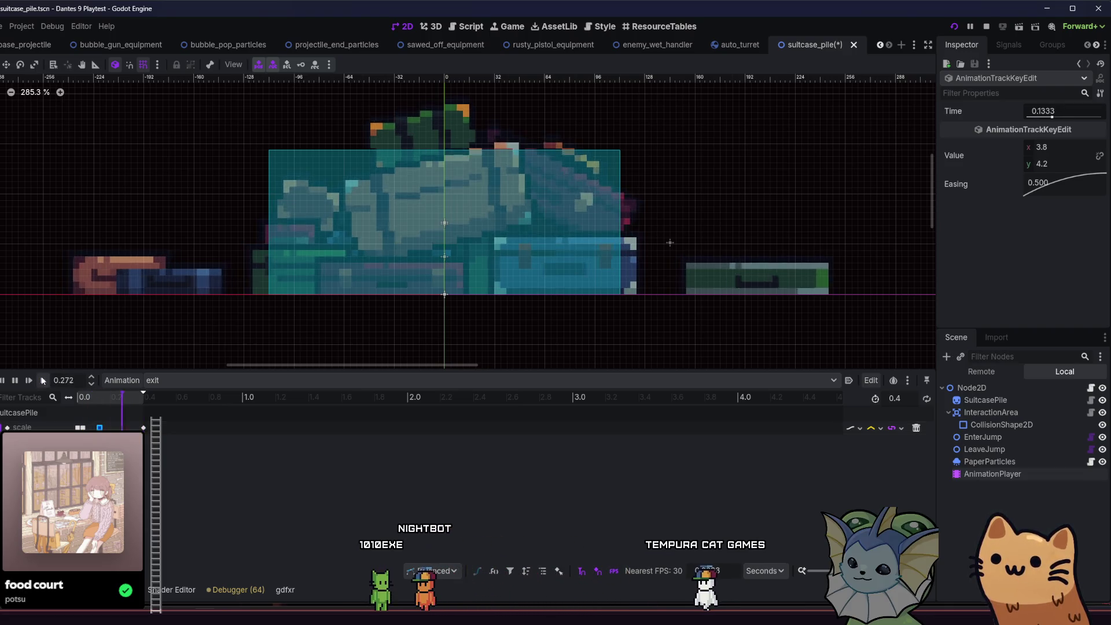
pyautogui.click(44, 381)
pyautogui.click(44, 380)
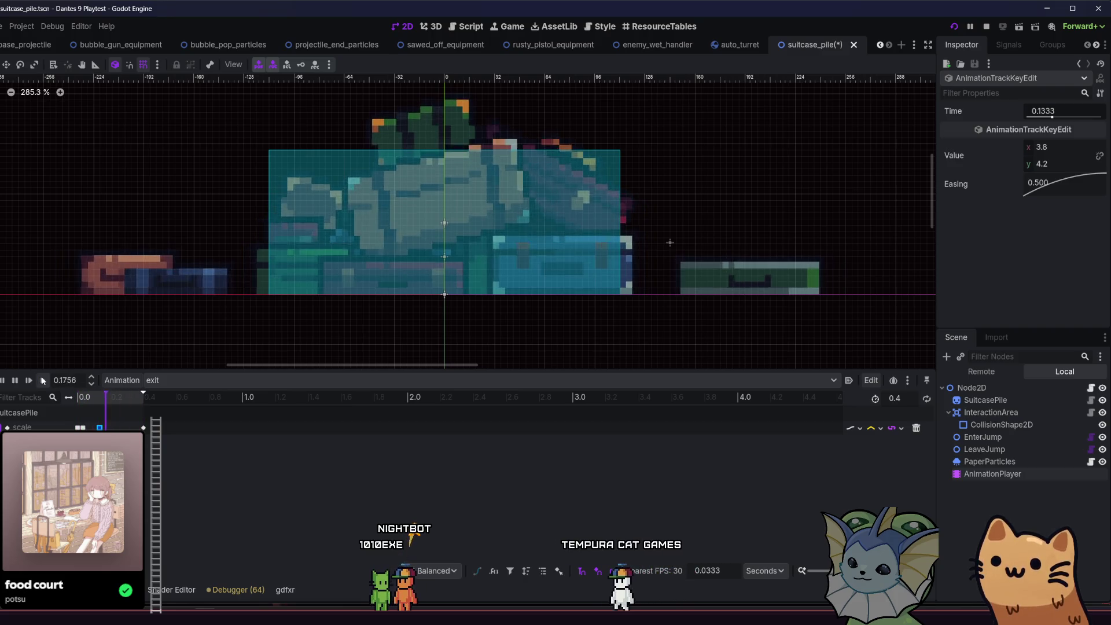
pyautogui.click(43, 381)
pyautogui.click(44, 380)
pyautogui.hotkey('ctrl', 's')
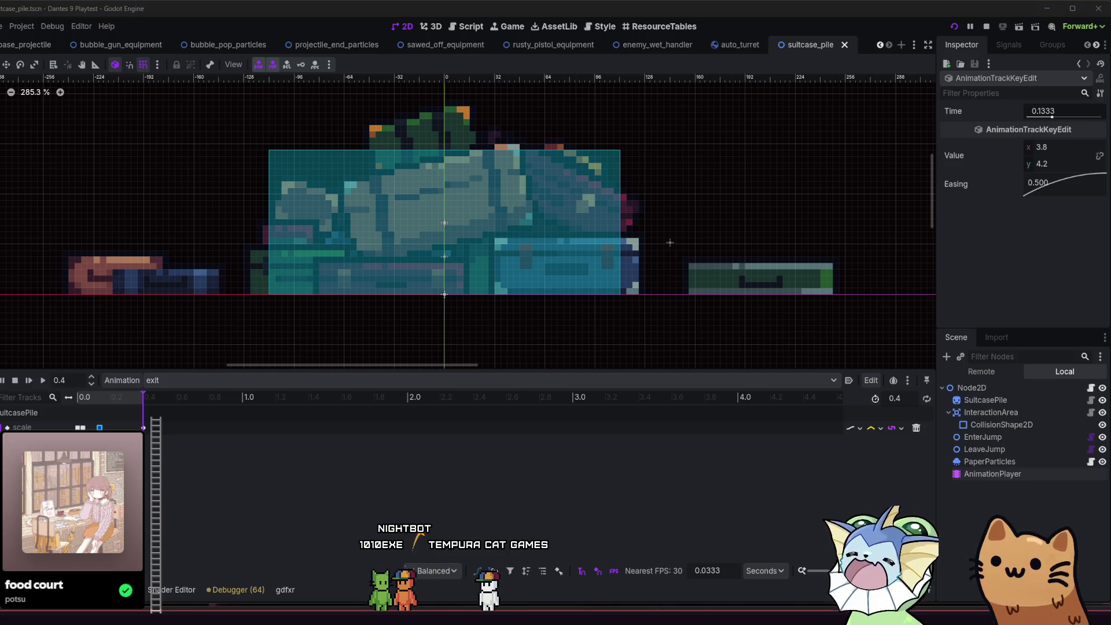
pyautogui.press('F5')
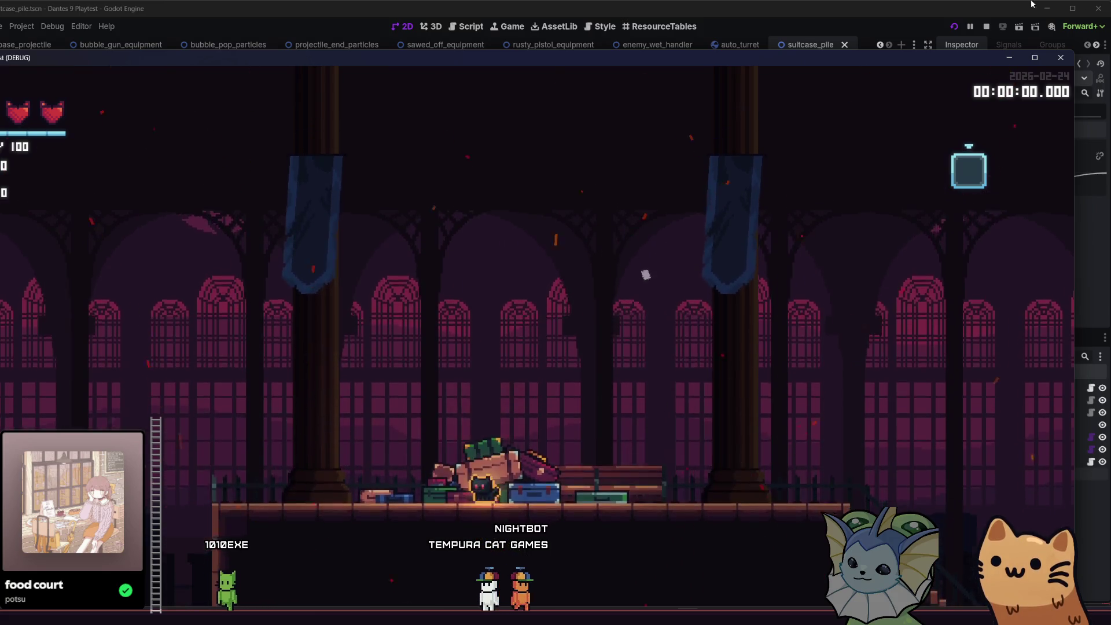
pyautogui.moveTo(1074, 268); pyautogui.dragTo(773, 269)
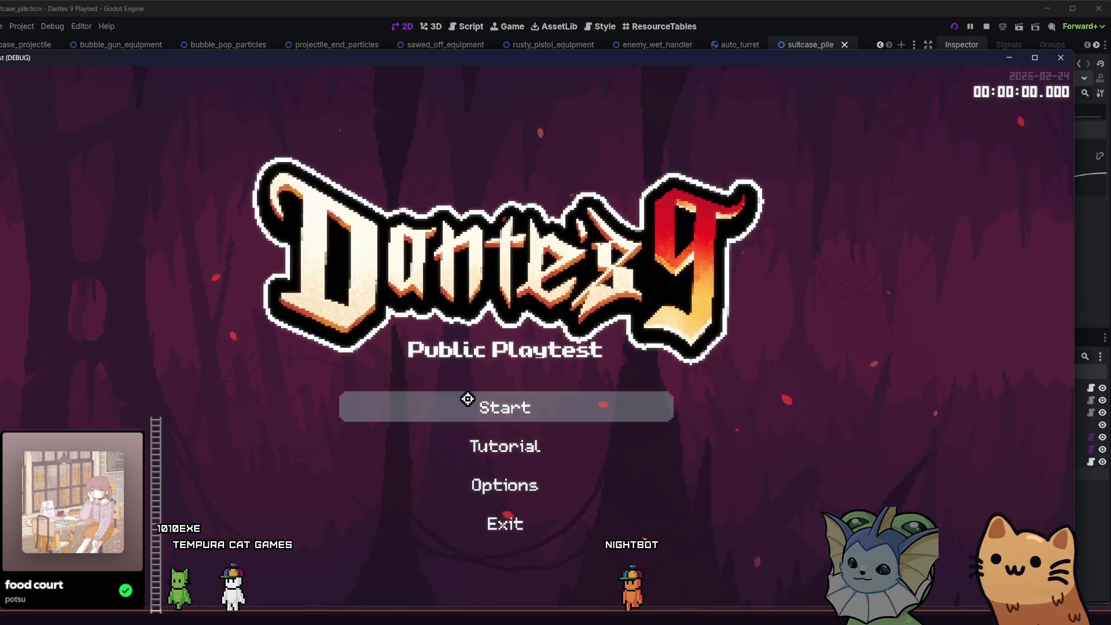
pyautogui.click(466, 399)
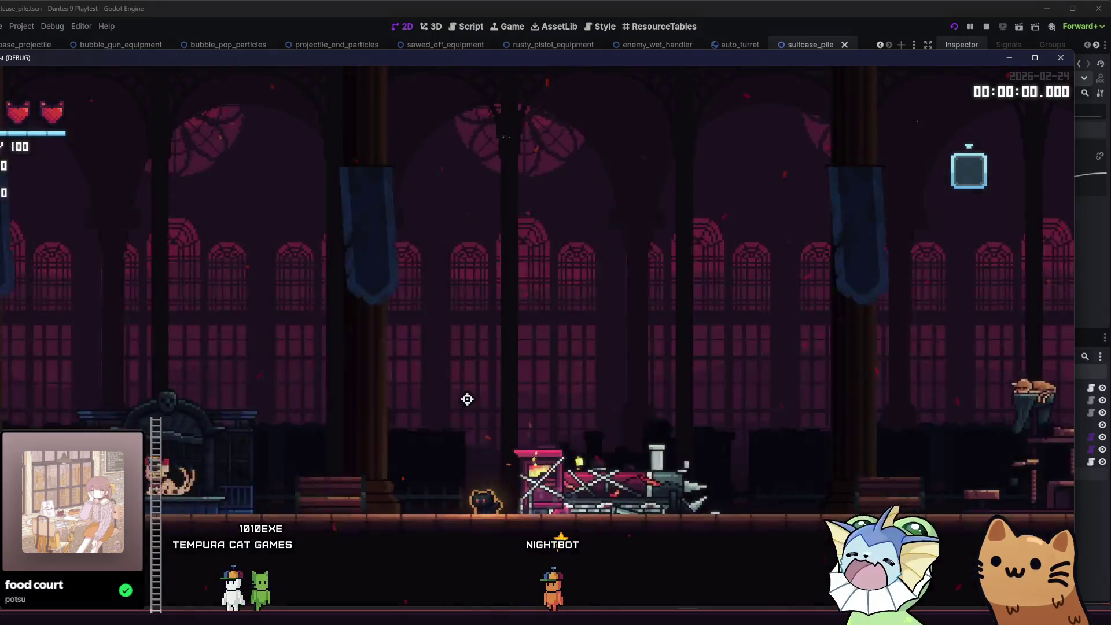
pyautogui.press('a')
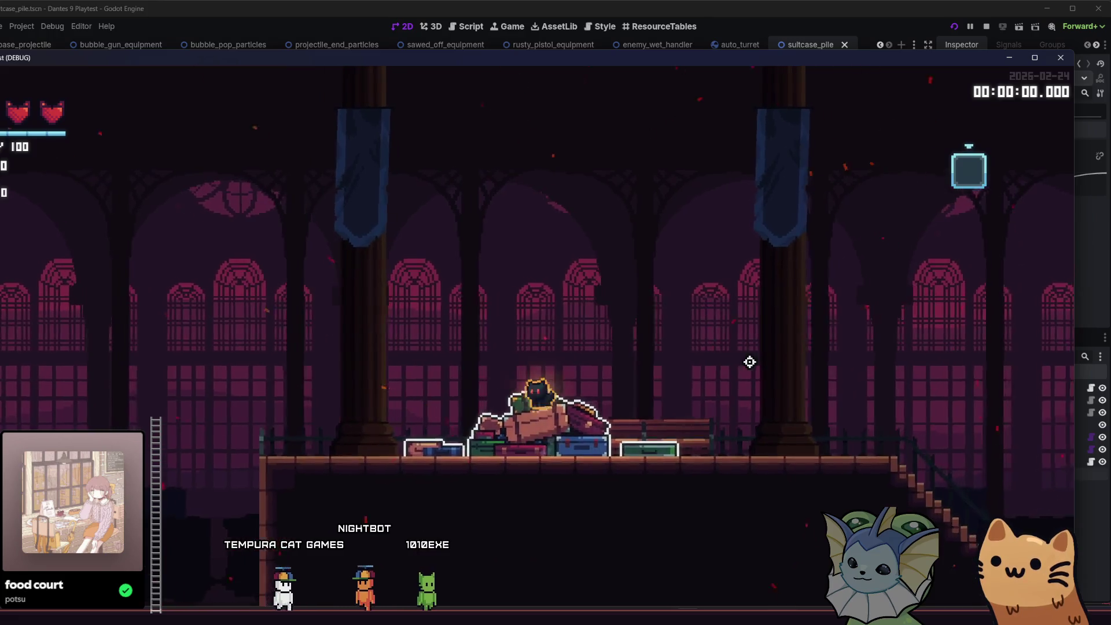
pyautogui.press('e')
pyautogui.click(743, 365)
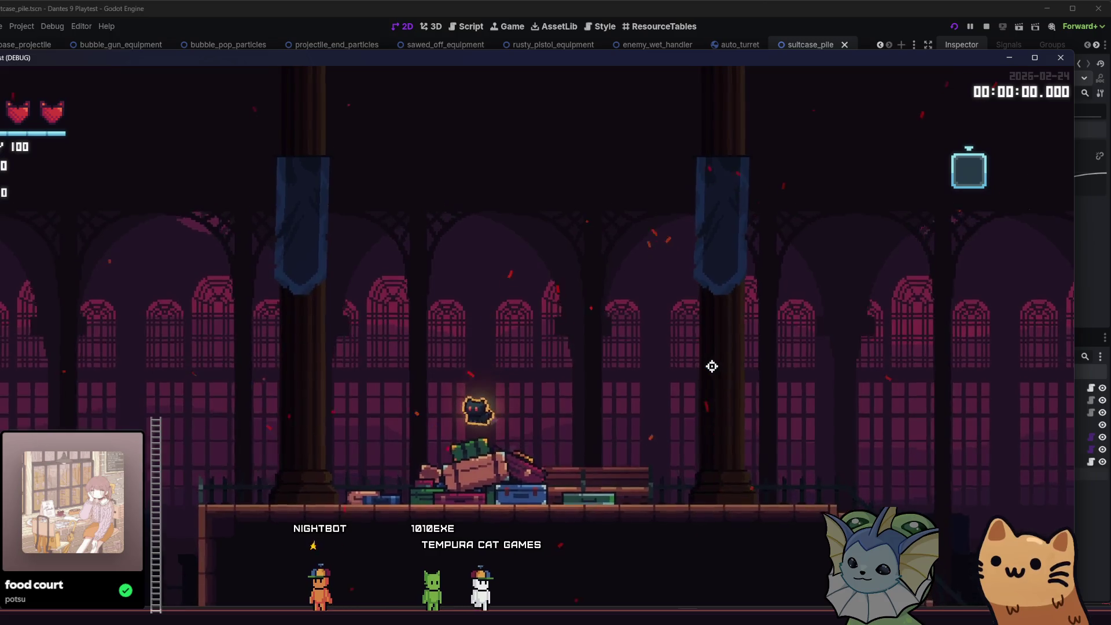
pyautogui.press('e')
pyautogui.click(711, 365)
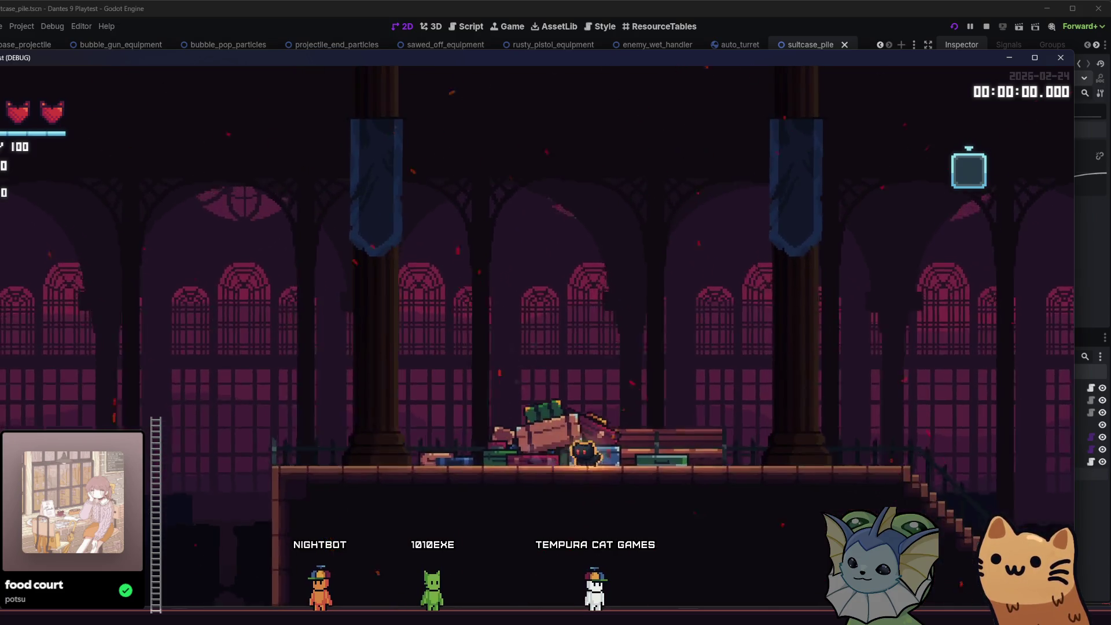
pyautogui.press('F8')
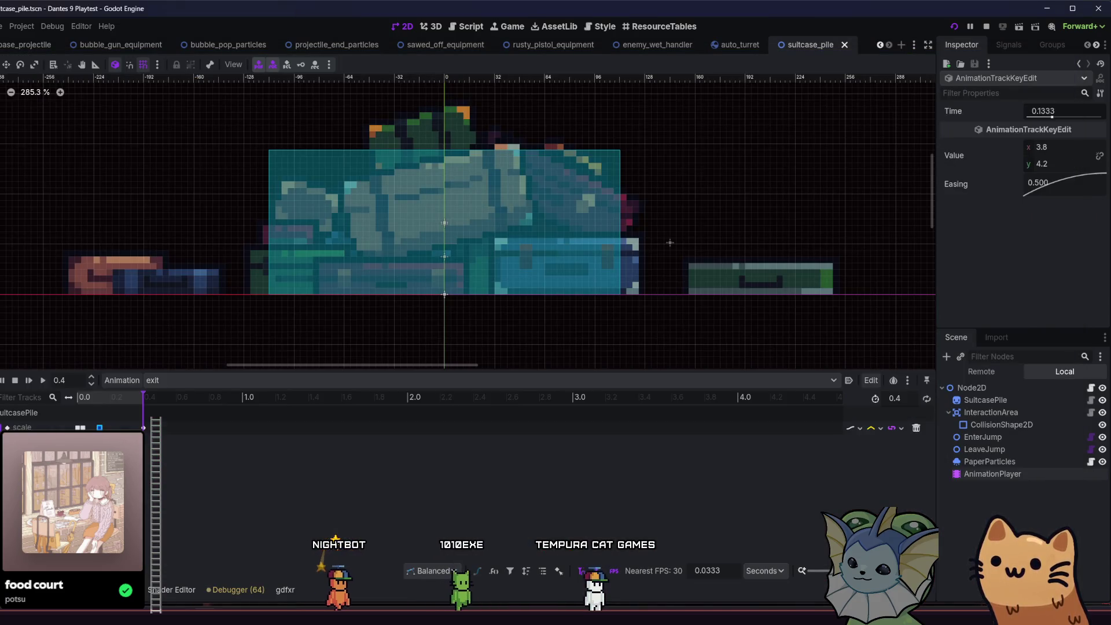
# Step: Box-select the exit animation's scale keys (4.0, 4.0, easing 0.500) and stop the playtest
pyautogui.click(892, 407)
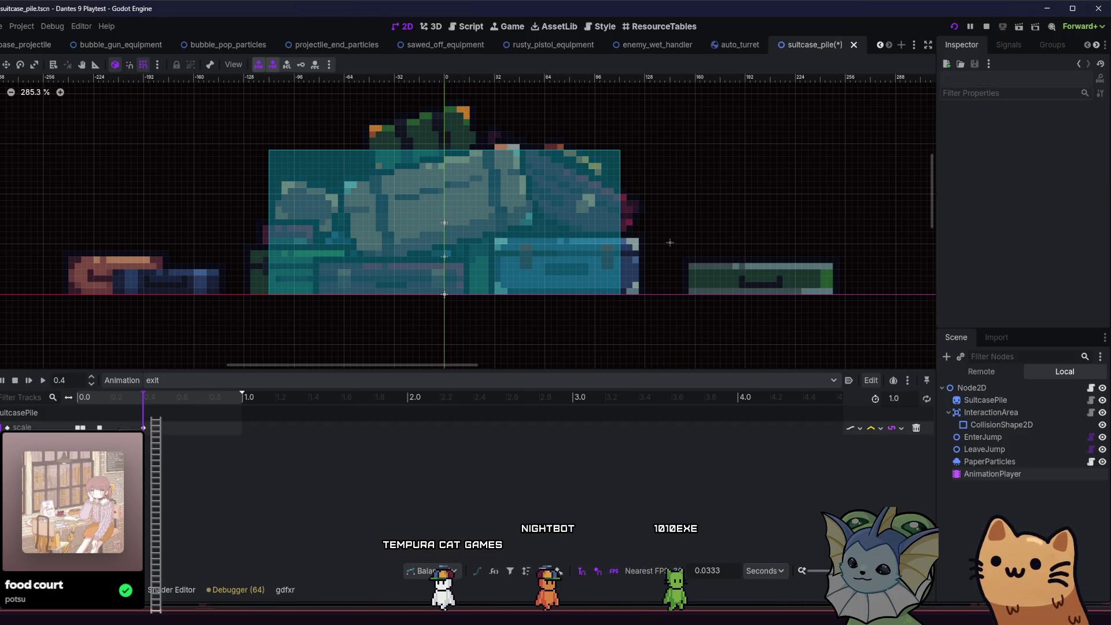
pyautogui.moveTo(153, 421)
pyautogui.mouseDown()
pyautogui.moveTo(84, 429)
pyautogui.moveTo(123, 428)
pyautogui.mouseUp()
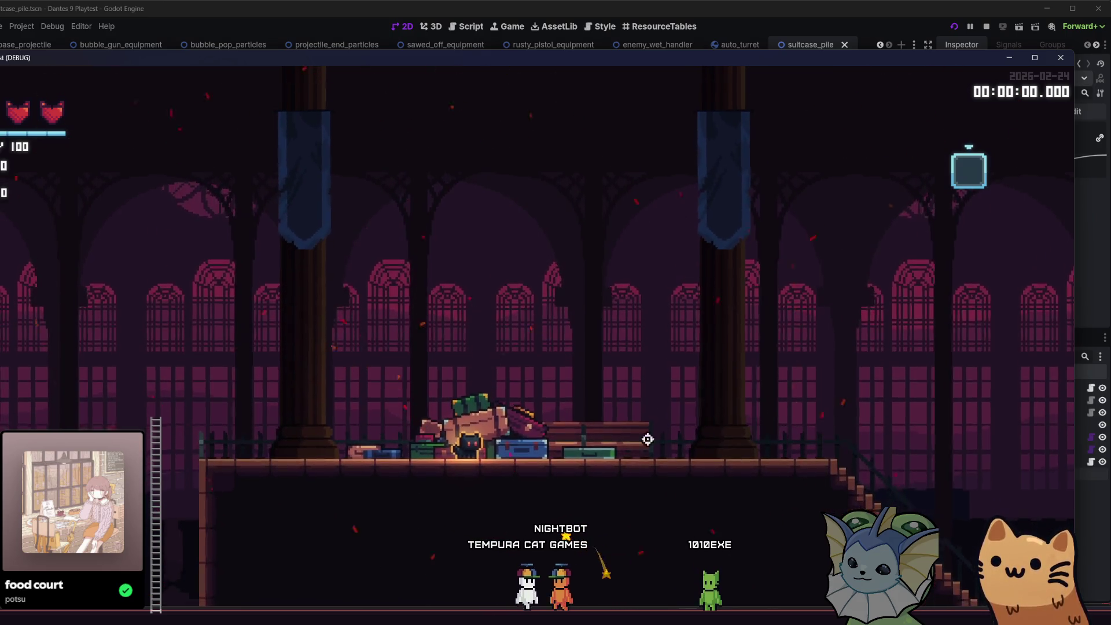
pyautogui.press('F8')
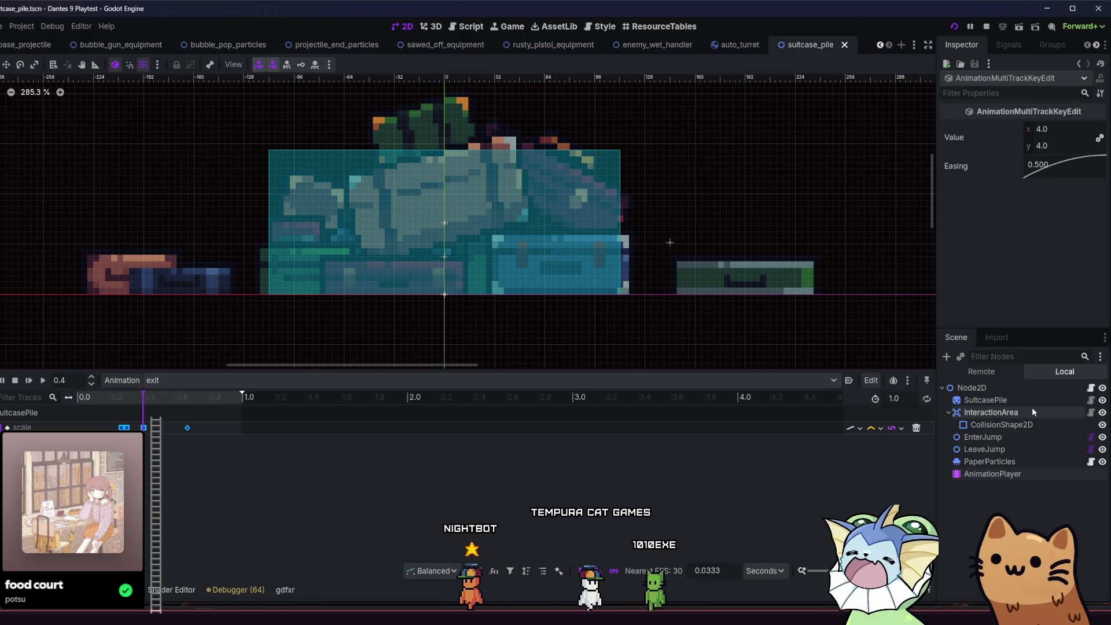
# Step: Open suitcase_pile.gd from the Node2D script icon and do a quick playtest
pyautogui.click(1091, 388)
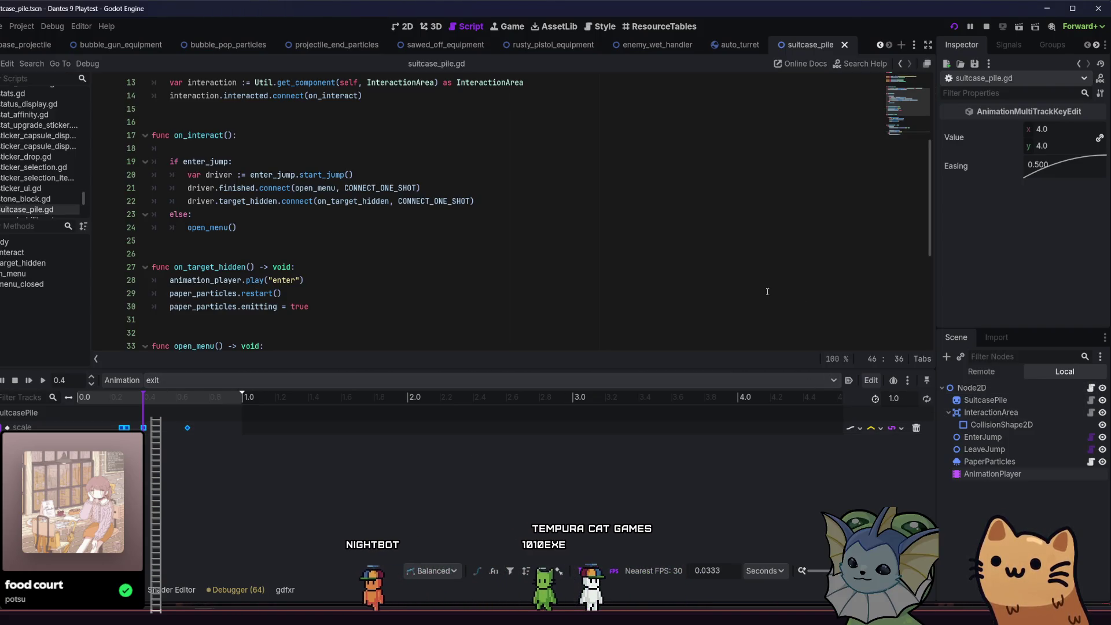
pyautogui.press('F5')
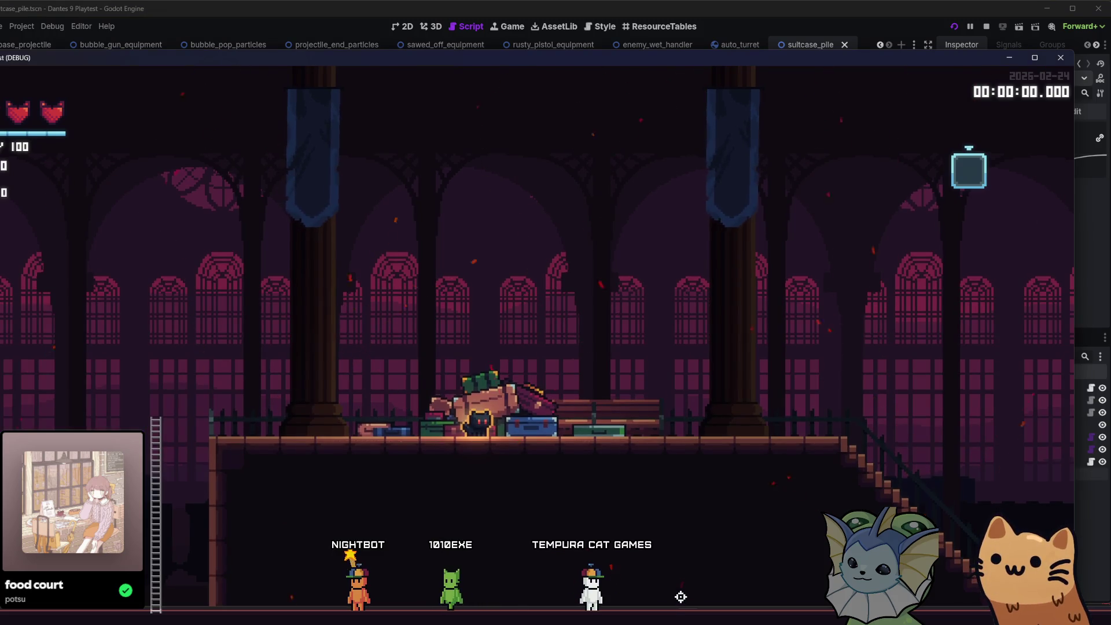
pyautogui.press('F8')
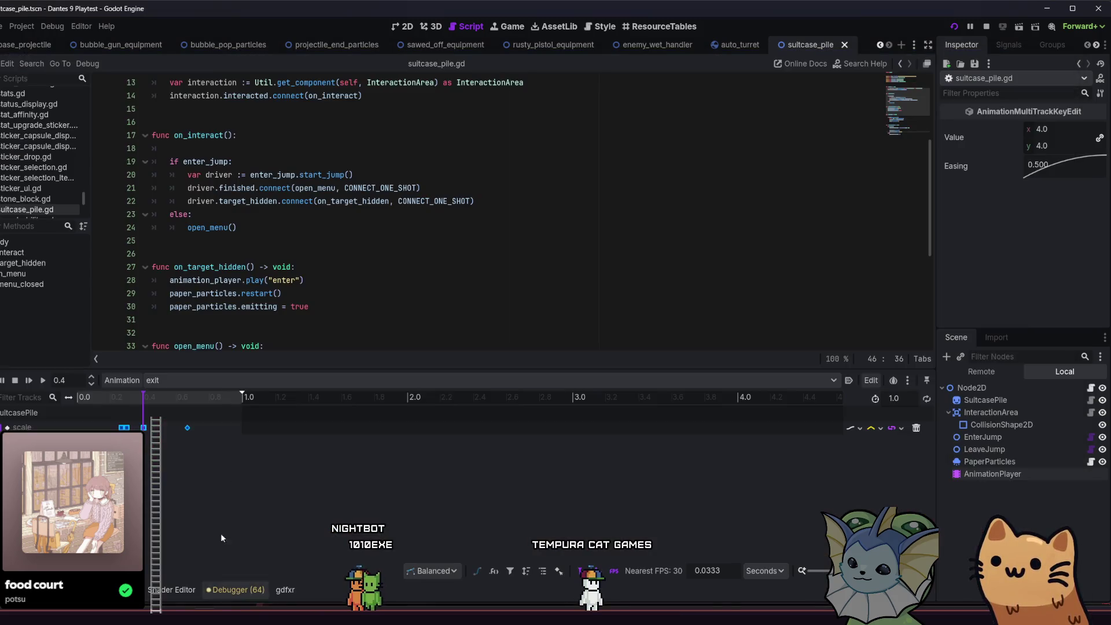
# Step: Keep exit selected and playtest opening and closing the character-select menu twice
pyautogui.click(187, 428)
pyautogui.click(180, 381)
pyautogui.click(182, 419)
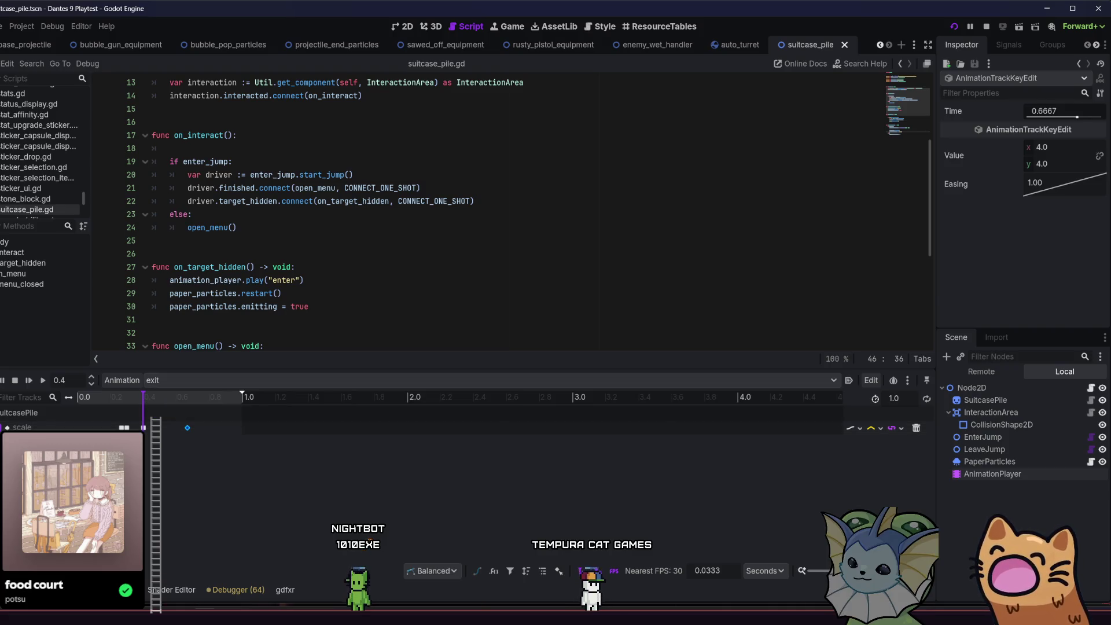
pyautogui.press('F5')
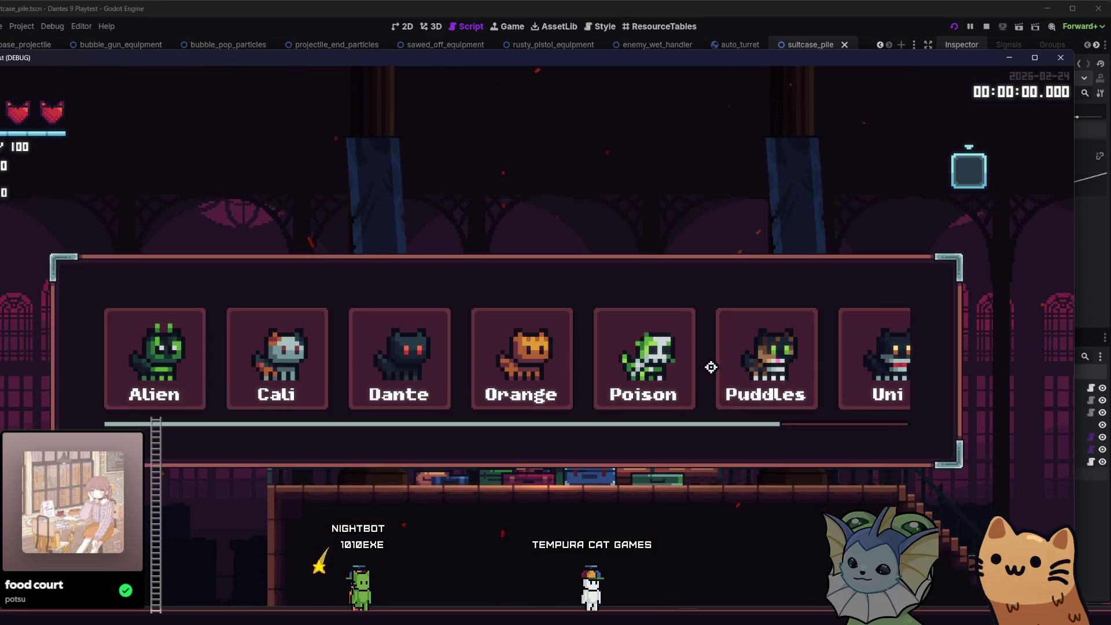
pyautogui.click(721, 367)
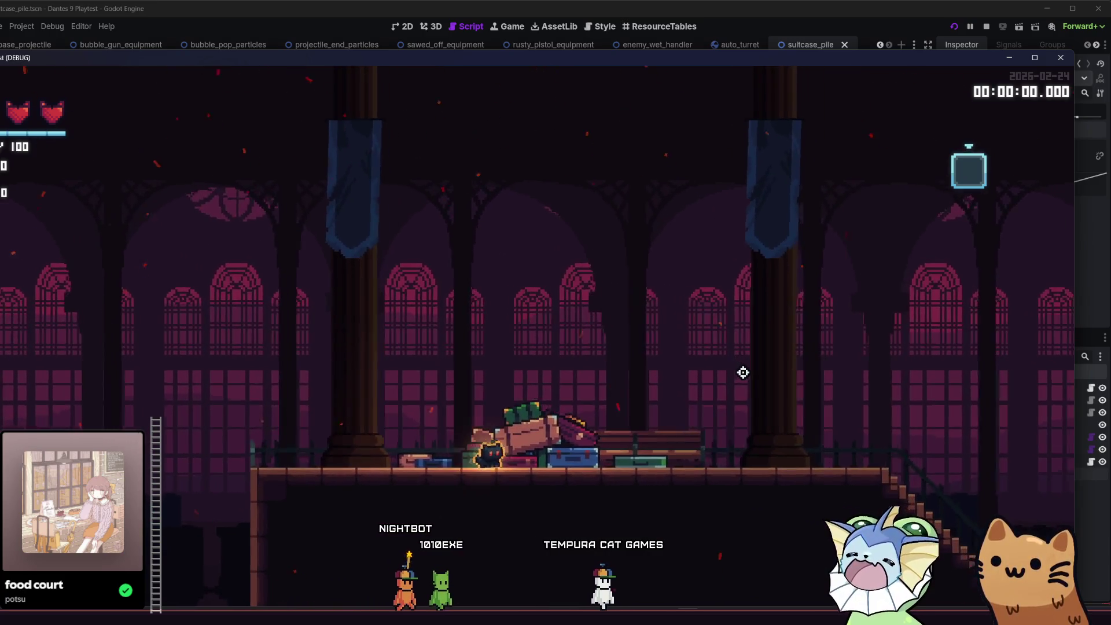
pyautogui.press('e')
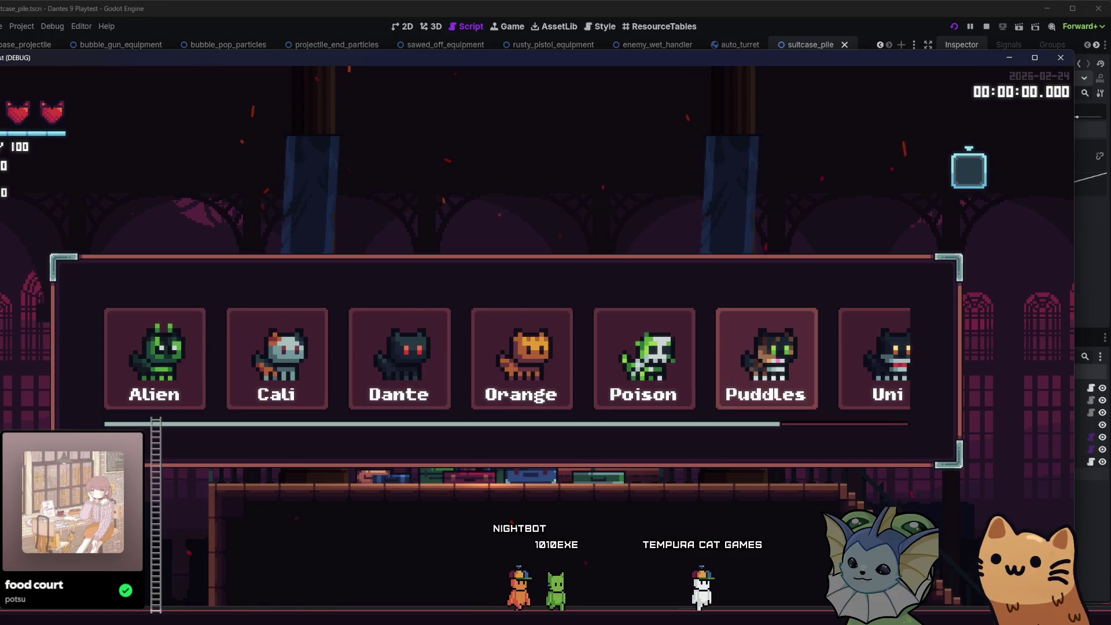
pyautogui.click(707, 384)
pyautogui.press('F8')
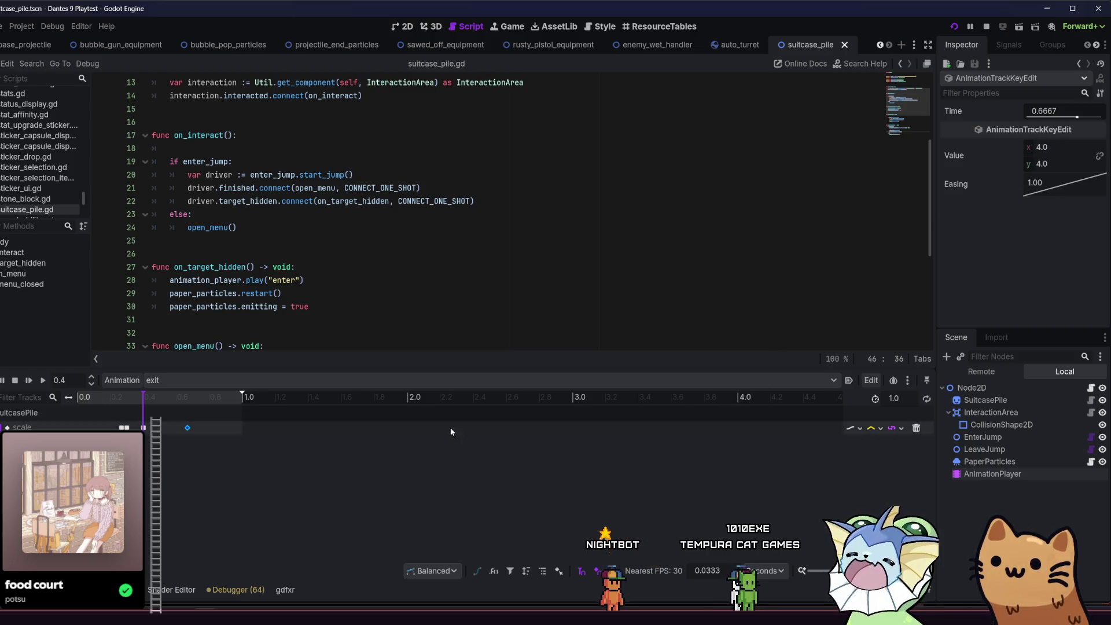
# Step: Change line 43's randf_range(-150, 150) to randf_range(--20, 20), then save and run
pyautogui.click(314, 382)
pyautogui.click(314, 382)
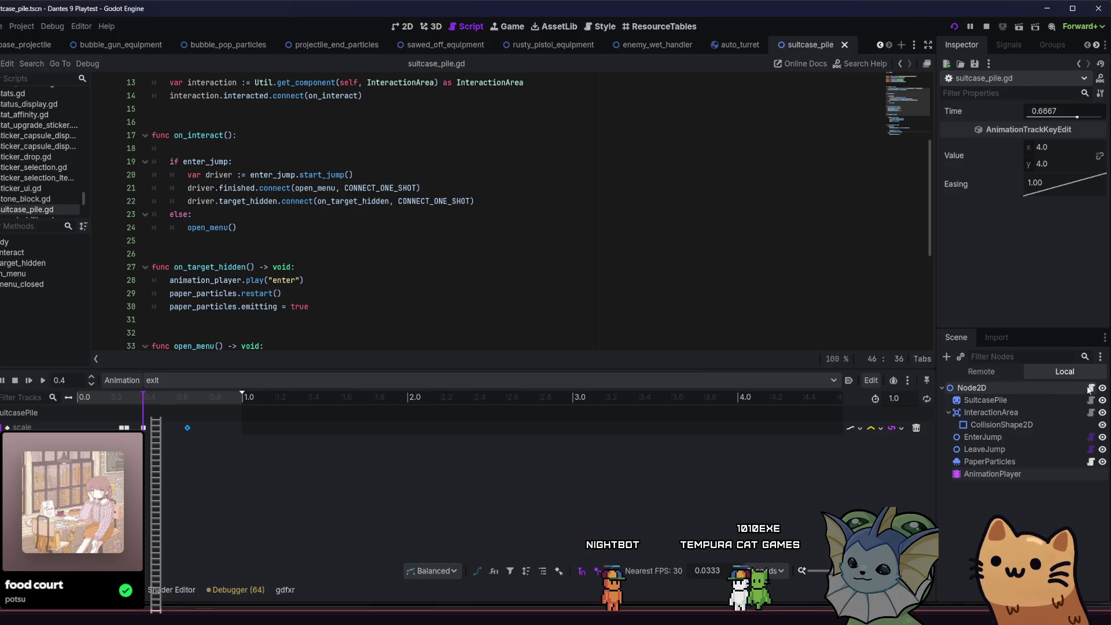
pyautogui.scroll(-3, 672, 285)
pyautogui.scroll(2, 502, 227)
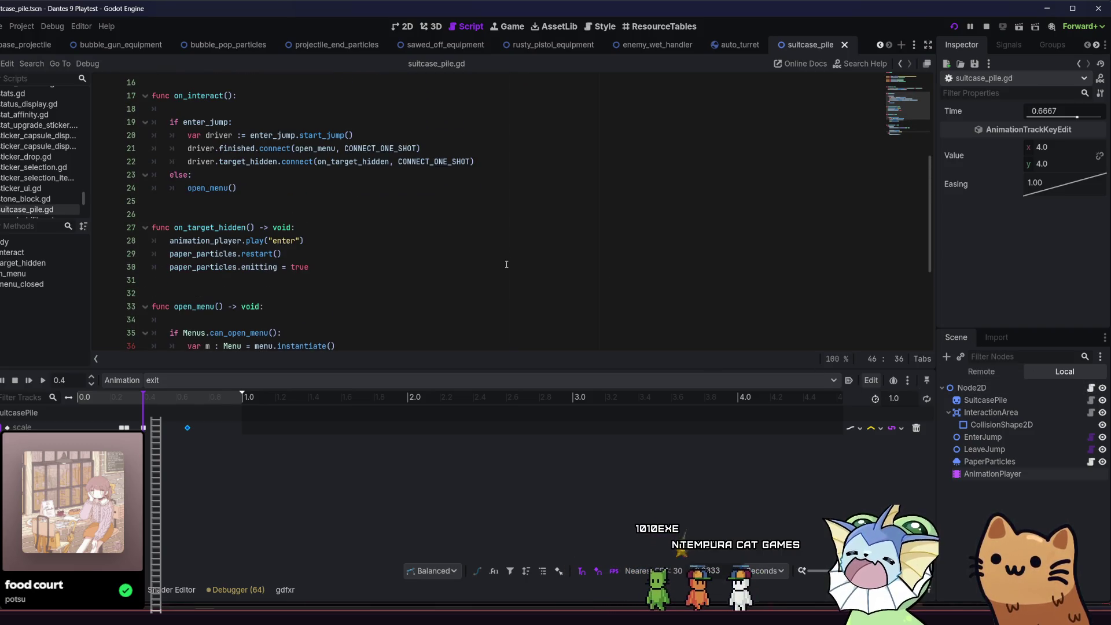
pyautogui.scroll(5, 502, 227)
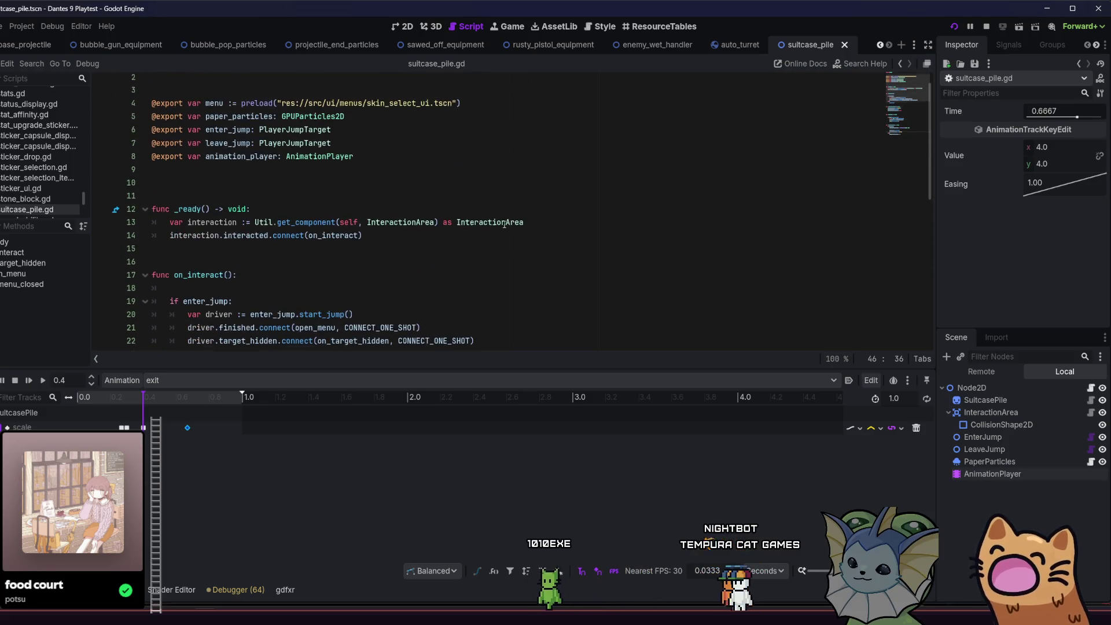
pyautogui.scroll(-9, 491, 218)
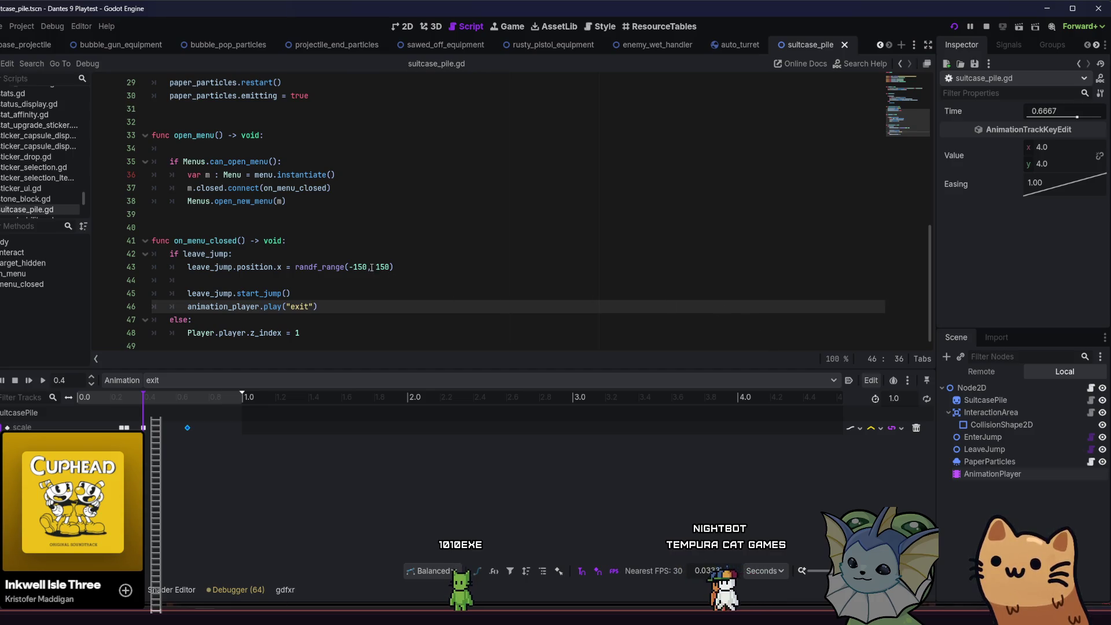
pyautogui.moveTo(367, 264); pyautogui.dragTo(353, 267)
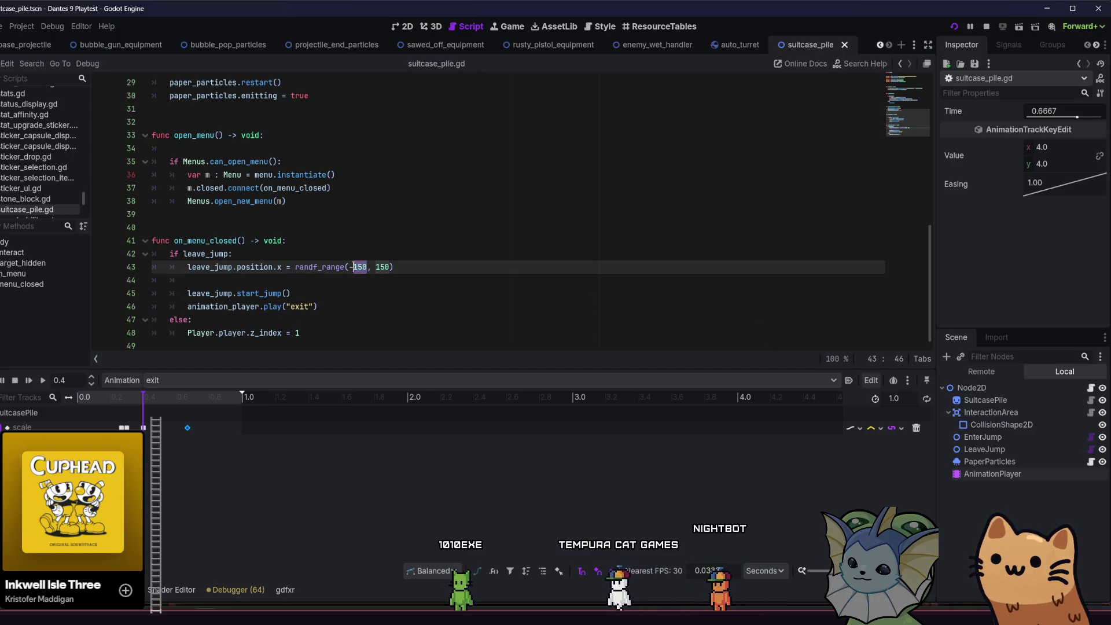
pyautogui.write('-2')
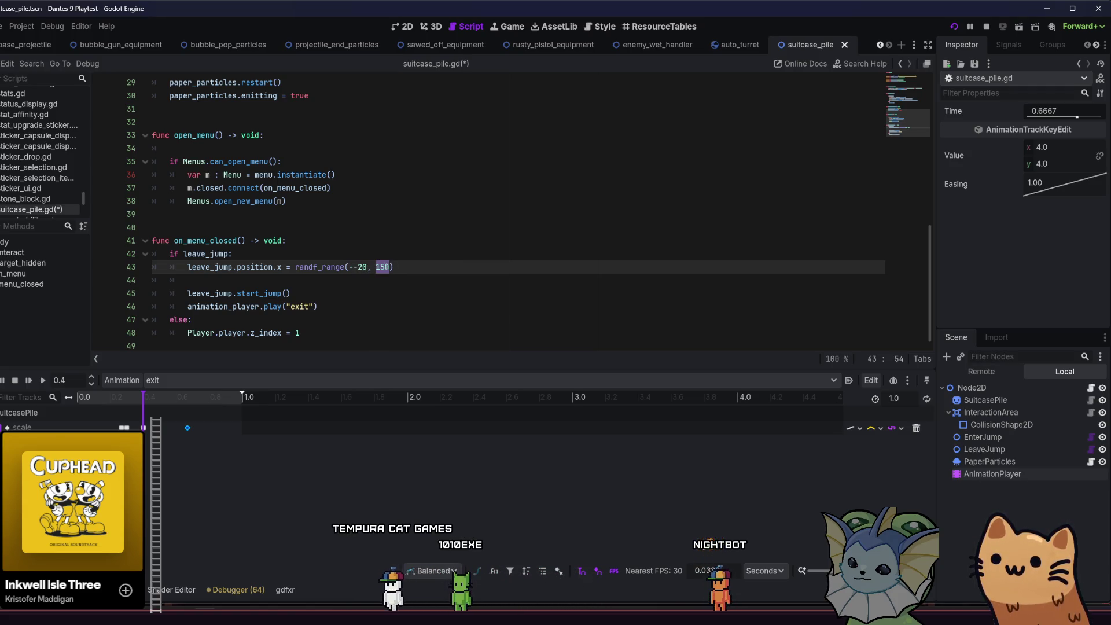
pyautogui.press('Left')
pyautogui.press('Left')
pyautogui.press('Left')
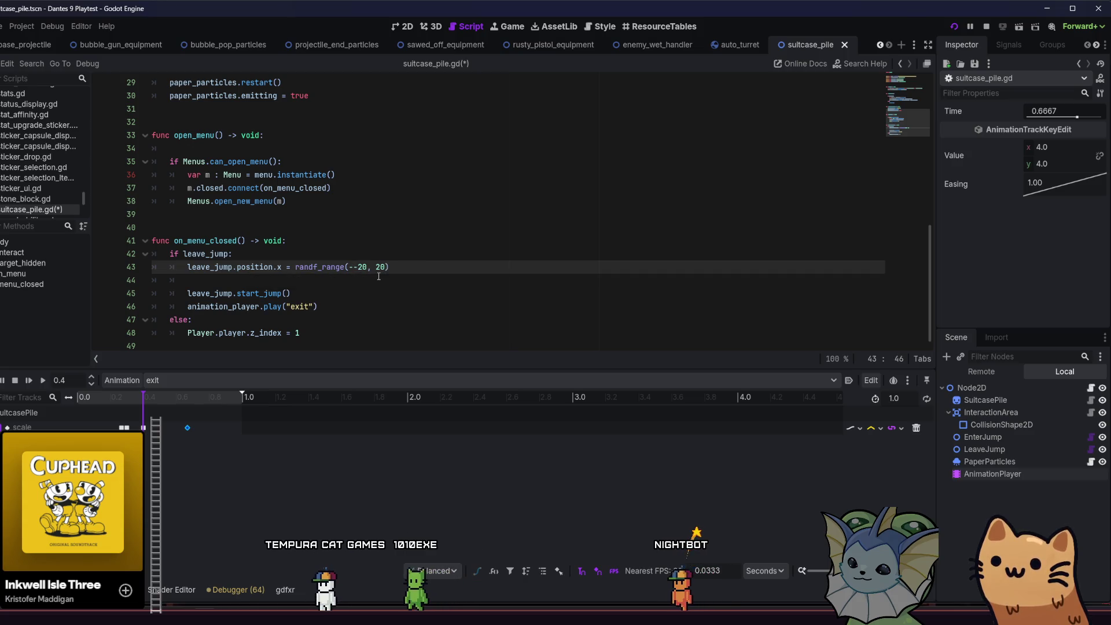
pyautogui.press('F5')
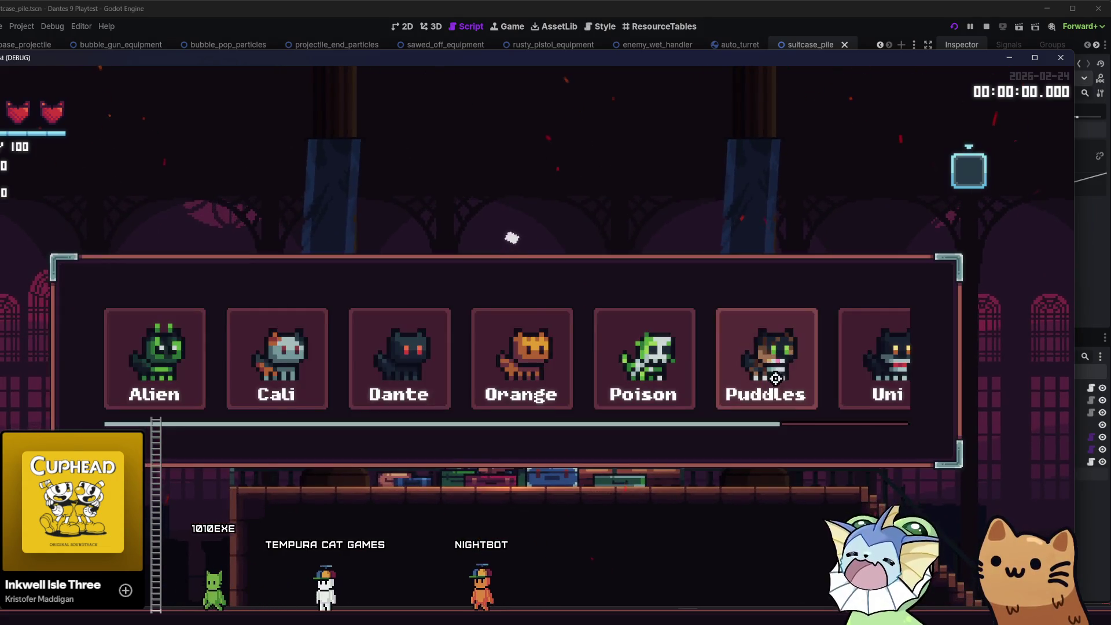
# Step: Playtest the exit jump off the suitcase pile, stop it, and select line 43's lower bound
pyautogui.click(767, 382)
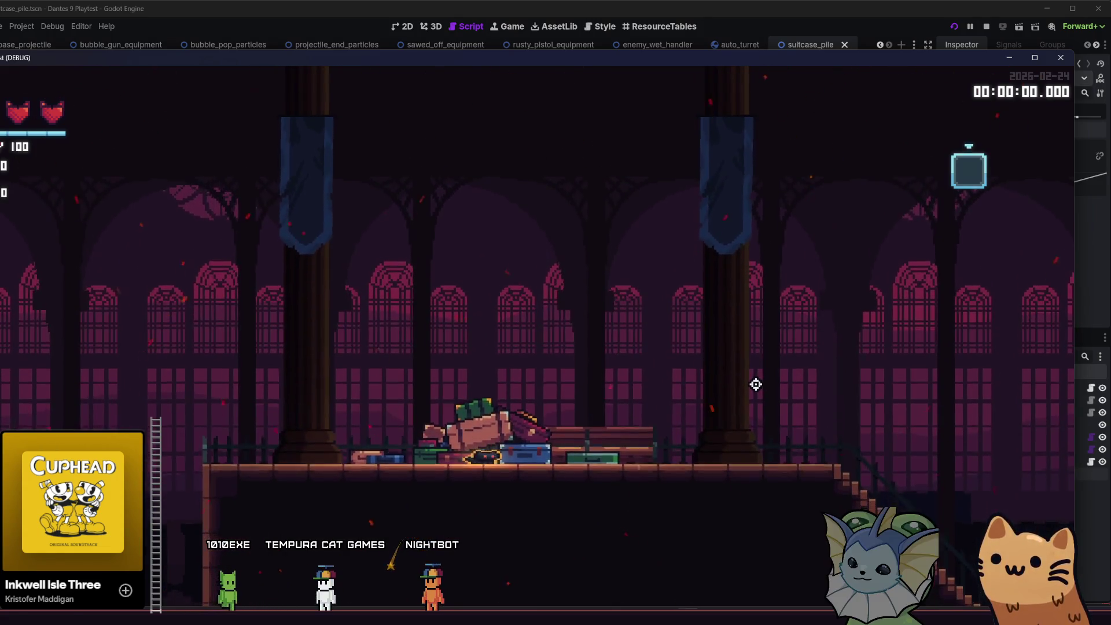
pyautogui.click(756, 384)
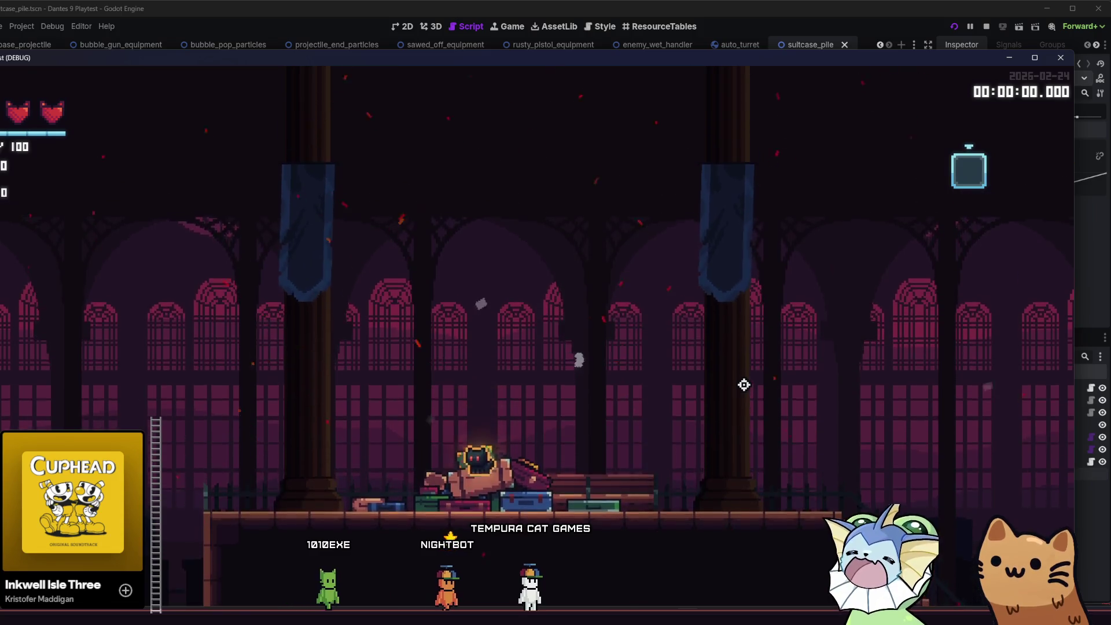
pyautogui.press('F8')
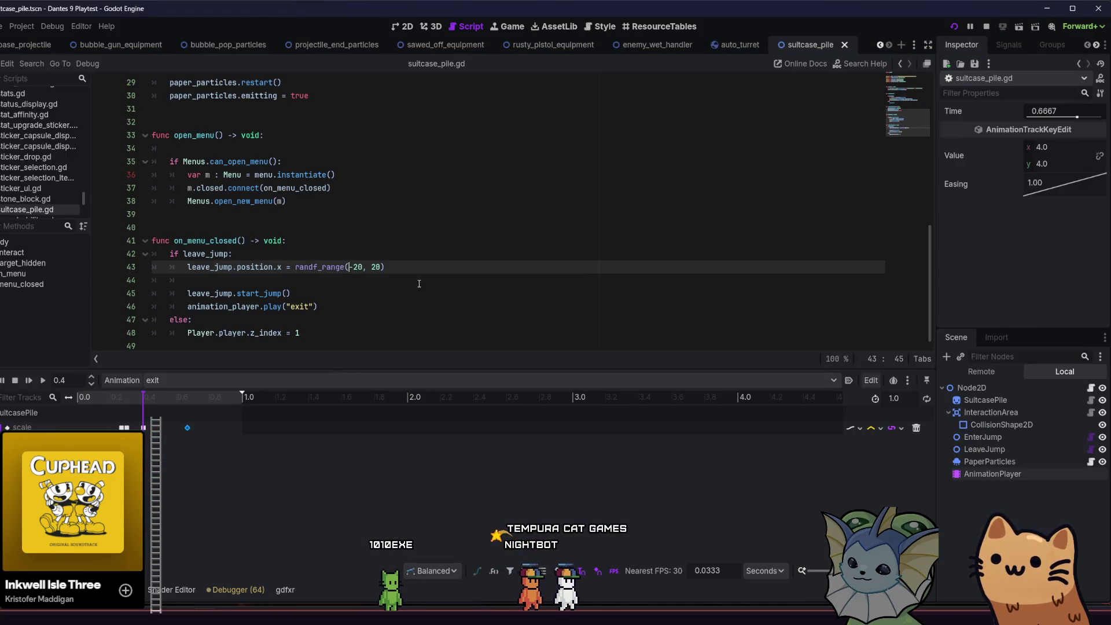
pyautogui.doubleClick(357, 267)
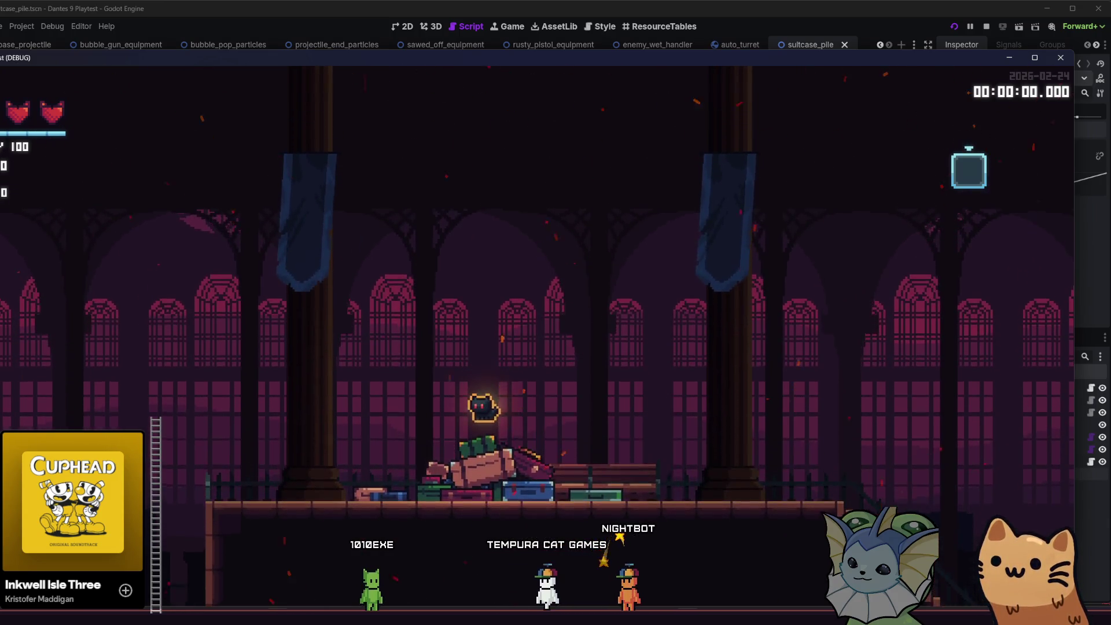
pyautogui.hotkey('alt', 'Tab')
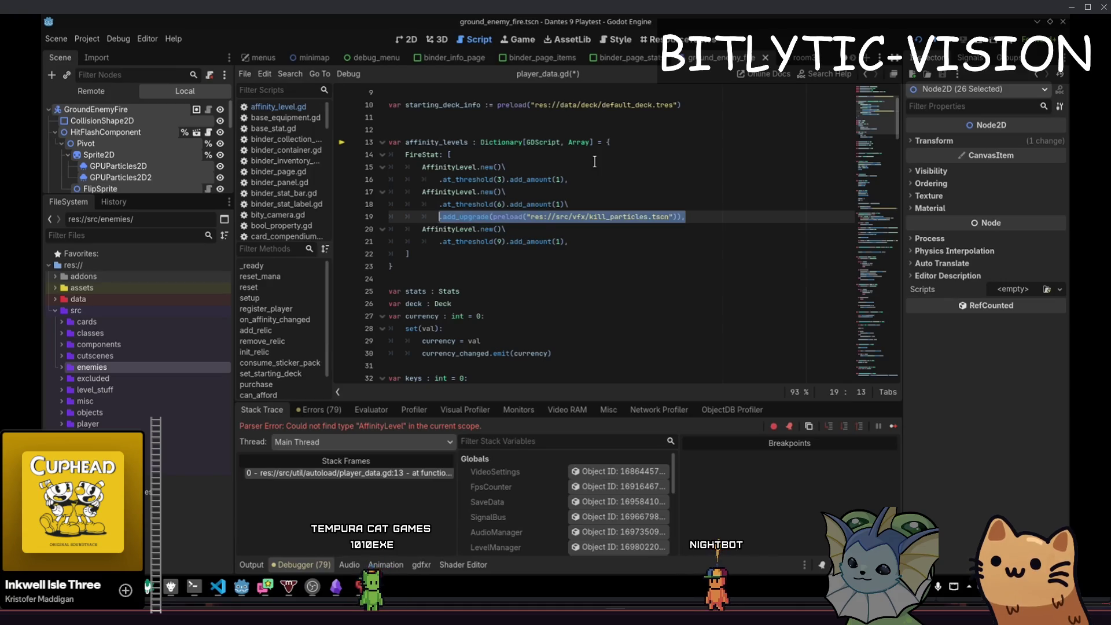
# Step: Select the FireStat AffinityLevel lines in player_data.gd's affinity_levels dictionary
pyautogui.press('Up')
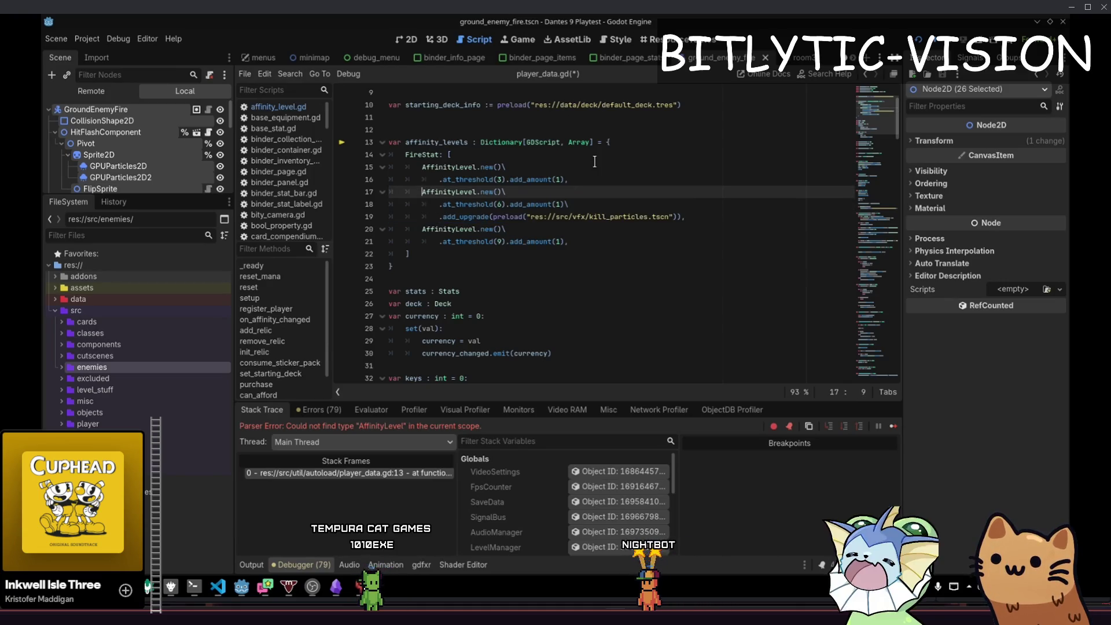
pyautogui.hotkey('shift', 'Down')
pyautogui.hotkey('shift', 'Down')
pyautogui.press('Up')
pyautogui.press('Up')
pyautogui.press('Up')
pyautogui.moveTo(524, 559)
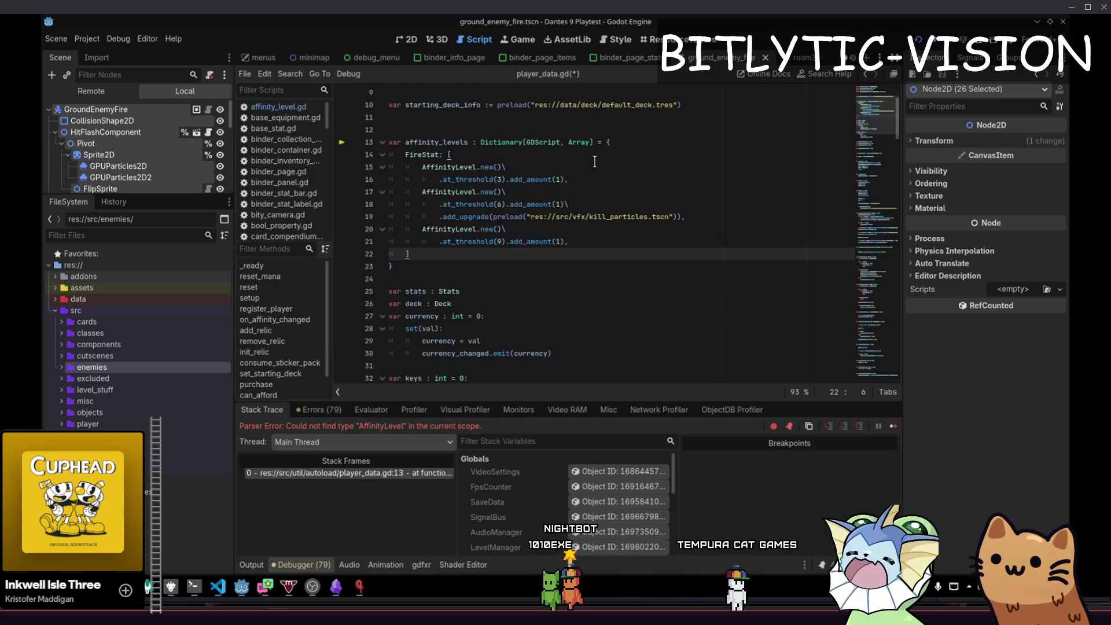
pyautogui.press('Up')
pyautogui.hotkey('shift', 'Up')
pyautogui.hotkey('shift', 'Up')
pyautogui.hotkey('shift', 'Up')
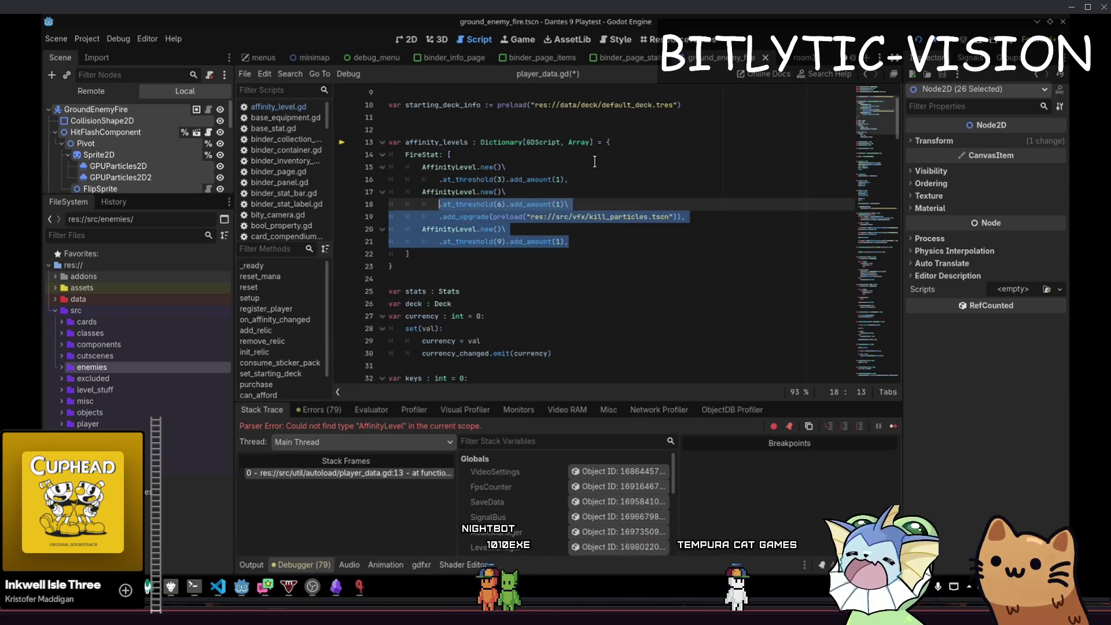
pyautogui.press('Down')
pyautogui.press('Down')
pyautogui.press('Down')
pyautogui.press('Down')
pyautogui.press('Down')
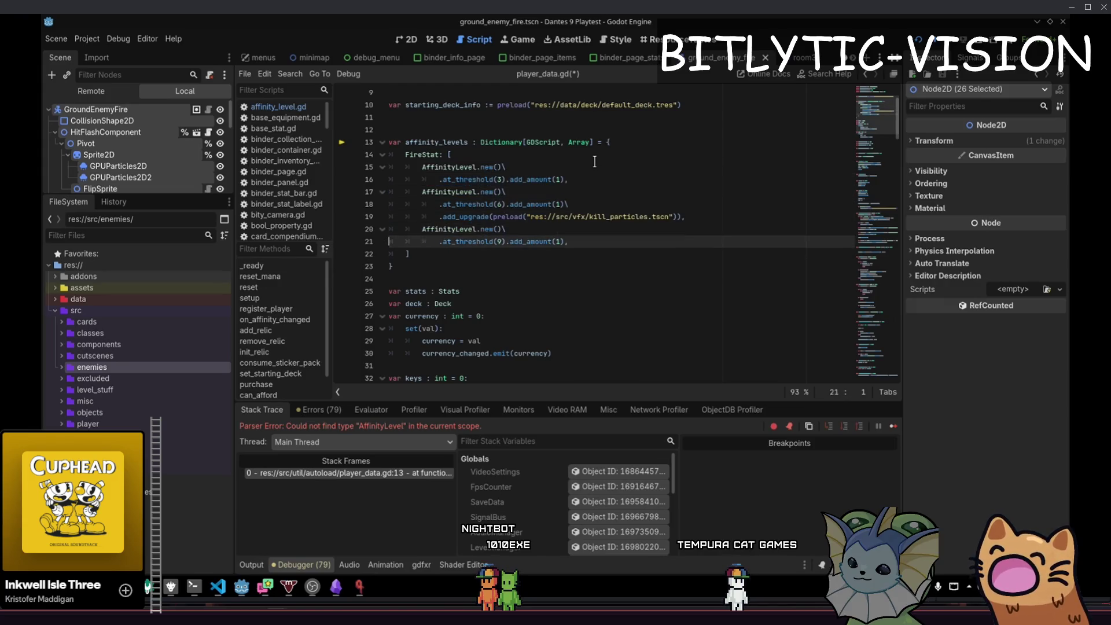
pyautogui.hotkey('shift', 'Up')
pyautogui.hotkey('shift', 'Up')
pyautogui.hotkey('shift', 'Up')
pyautogui.hotkey('shift', 'Home')
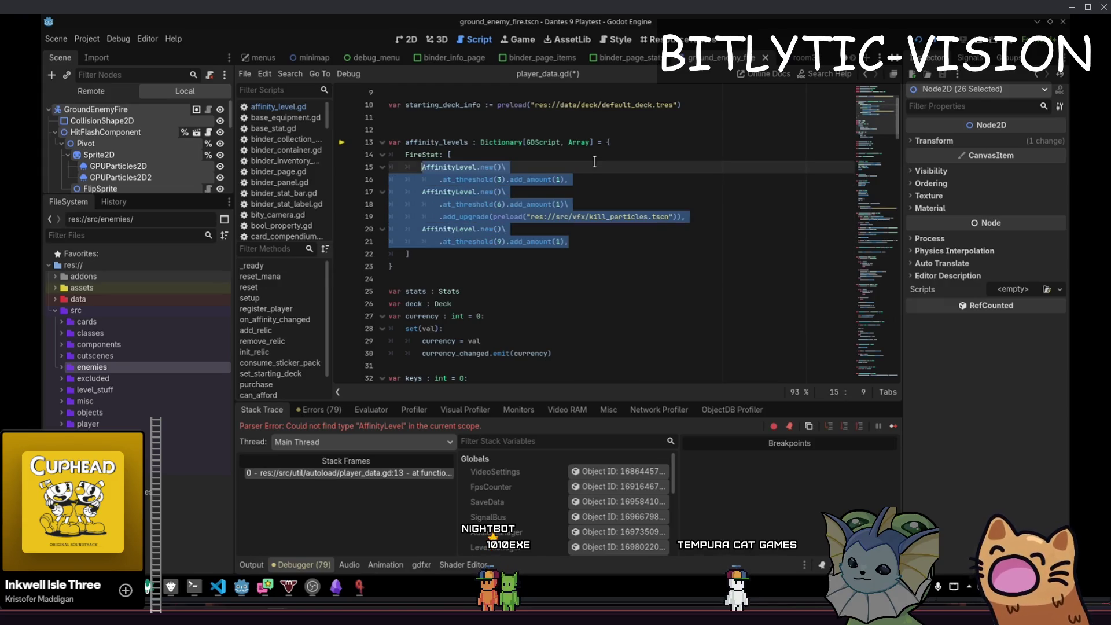
pyautogui.doubleClick(87, 322)
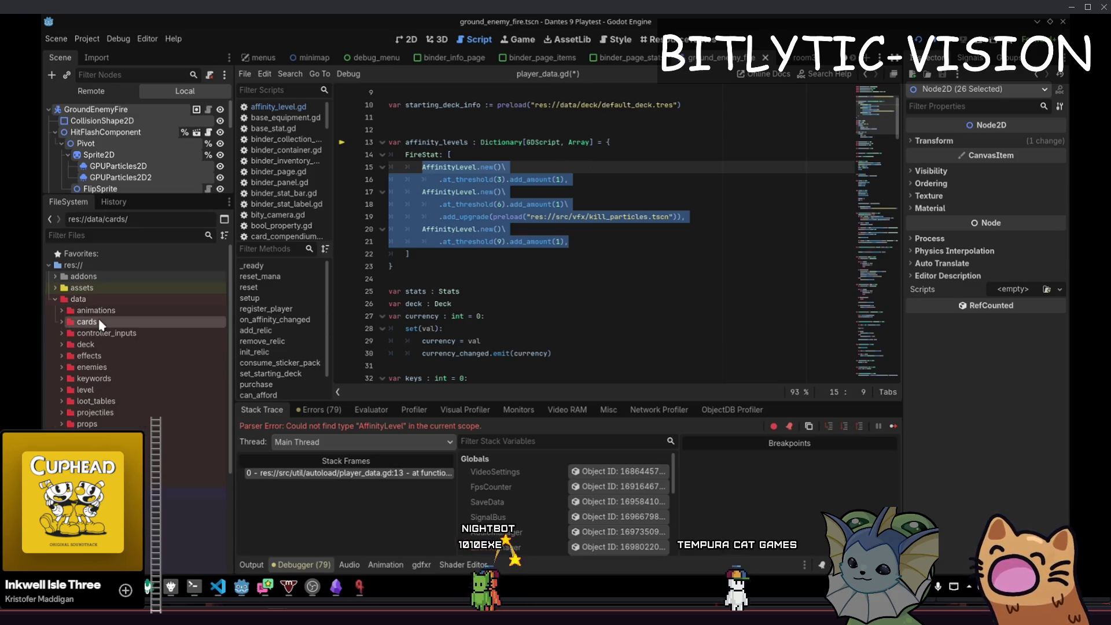
# Step: Review the FireStat level entries at thresholds 3, 6 and 9, leaving the caret at line 21
pyautogui.click(506, 229)
pyautogui.click(570, 179)
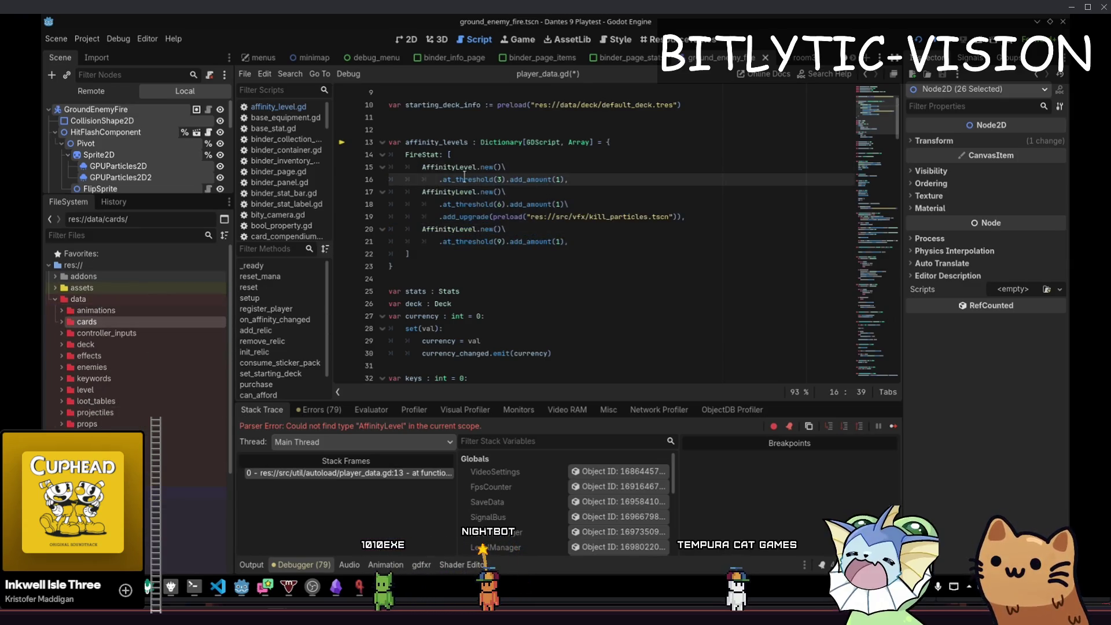
pyautogui.moveTo(570, 179)
pyautogui.mouseDown()
pyautogui.moveTo(455, 179)
pyautogui.moveTo(397, 159)
pyautogui.mouseUp()
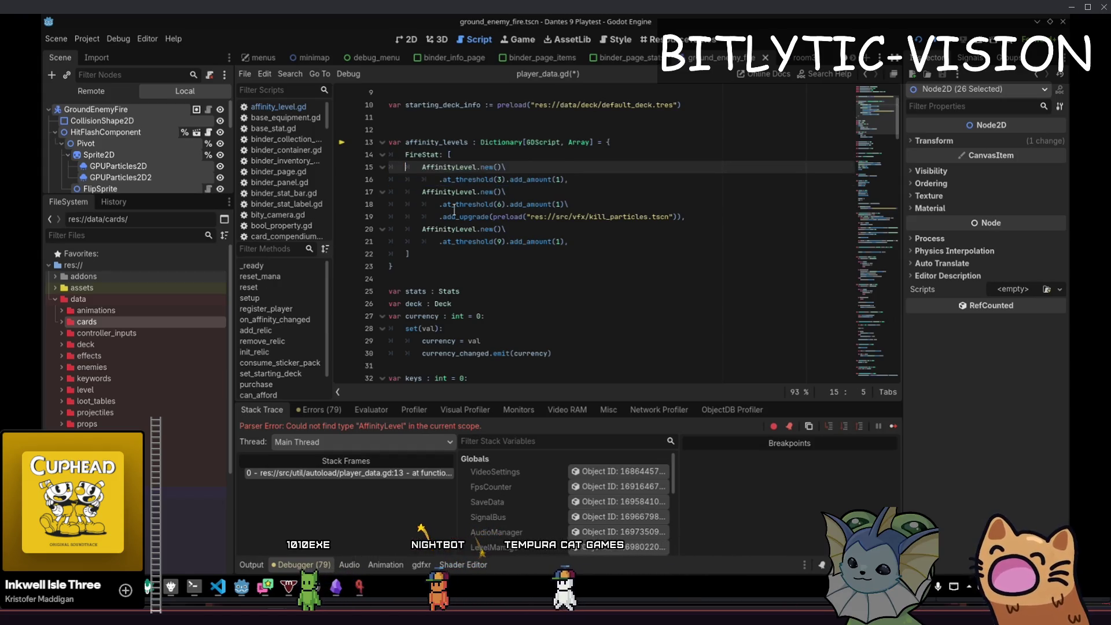
pyautogui.click(686, 217)
pyautogui.moveTo(569, 204); pyautogui.dragTo(442, 204)
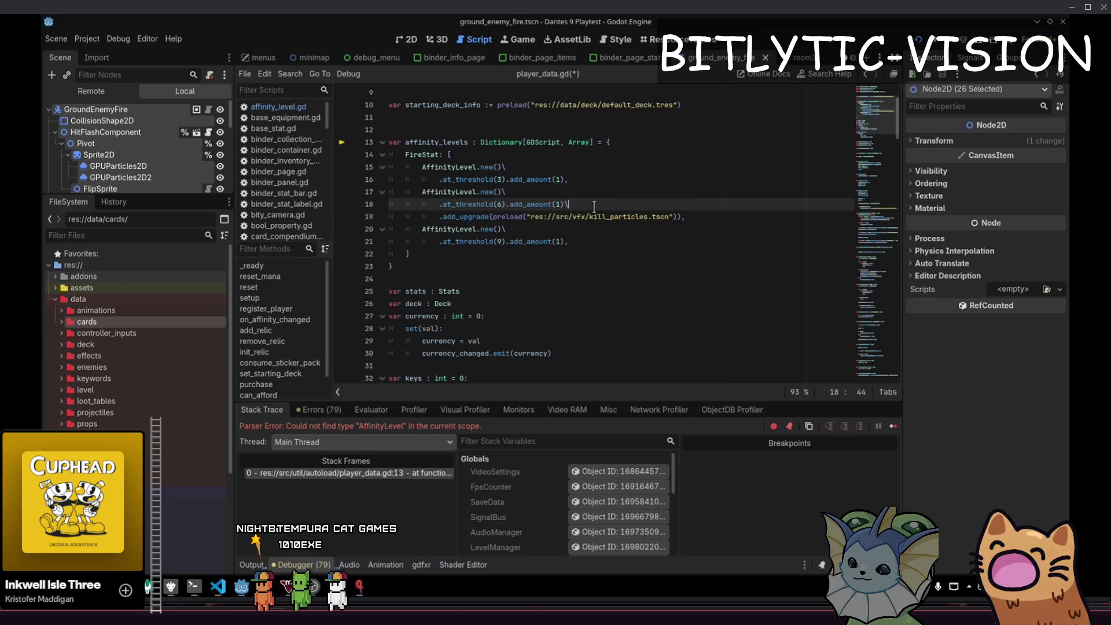
pyautogui.click(442, 204)
pyautogui.moveTo(687, 217)
pyautogui.mouseDown()
pyautogui.moveTo(509, 203)
pyautogui.moveTo(463, 180)
pyautogui.moveTo(463, 204)
pyautogui.moveTo(412, 168)
pyautogui.mouseUp()
pyautogui.click(621, 226)
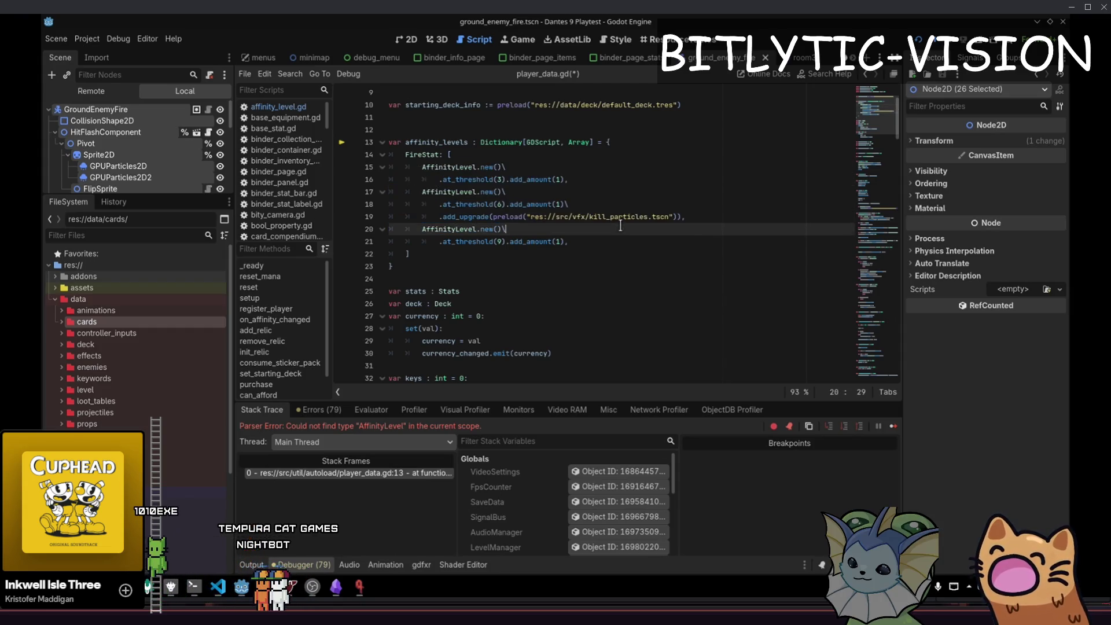
pyautogui.moveTo(587, 243); pyautogui.dragTo(405, 162)
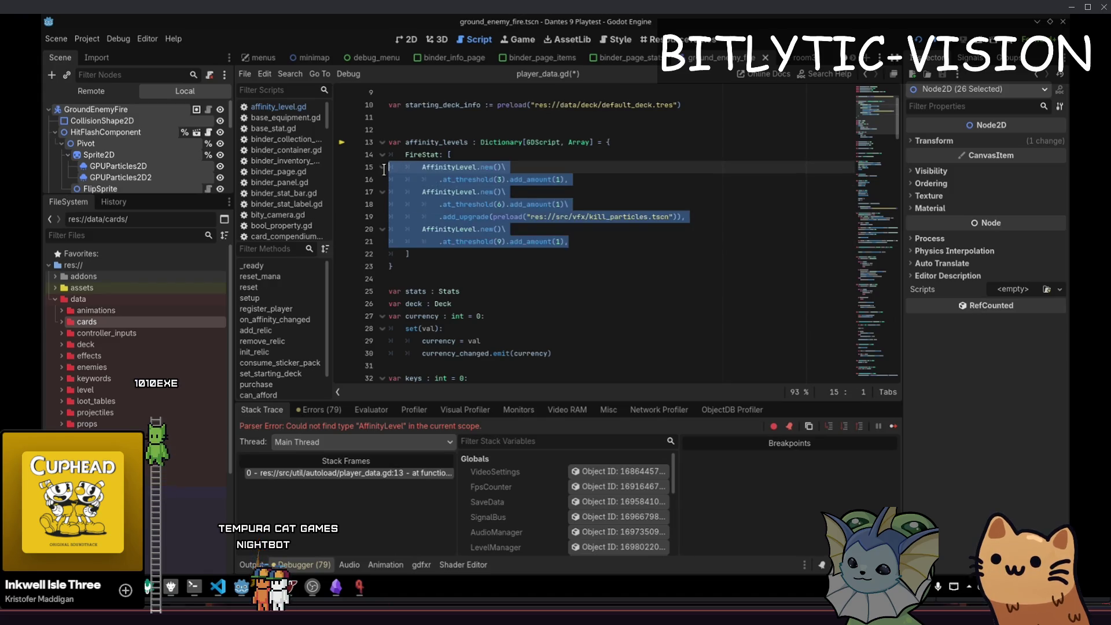
pyautogui.click(590, 258)
pyautogui.click(597, 247)
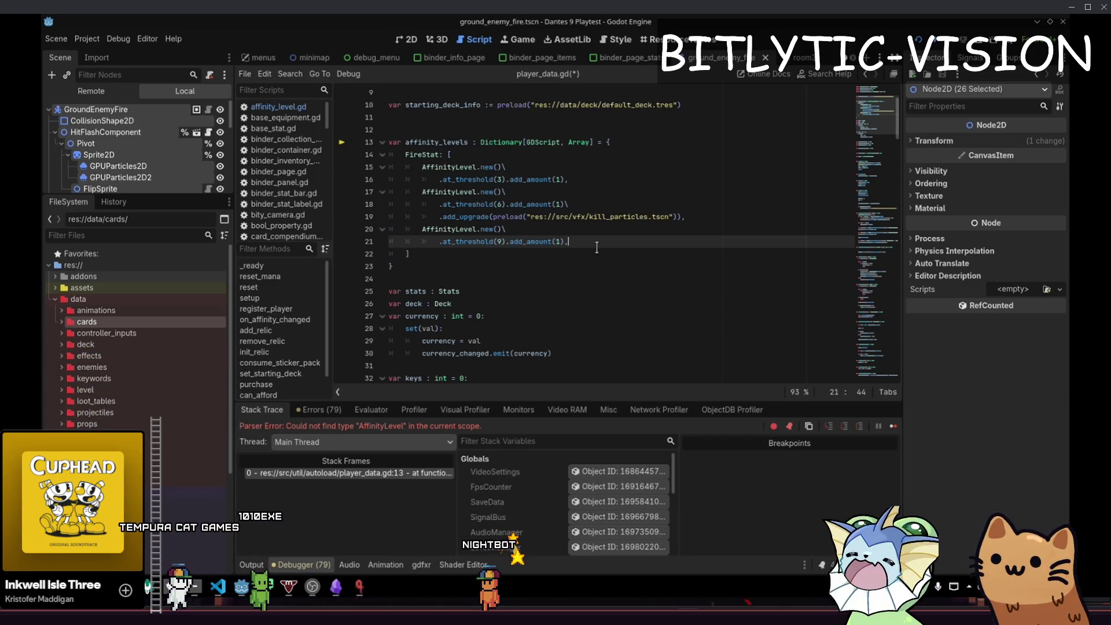
# Step: Create a folder named 'affinities' under res://data/ in the FileSystem dock
pyautogui.rightClick(96, 299)
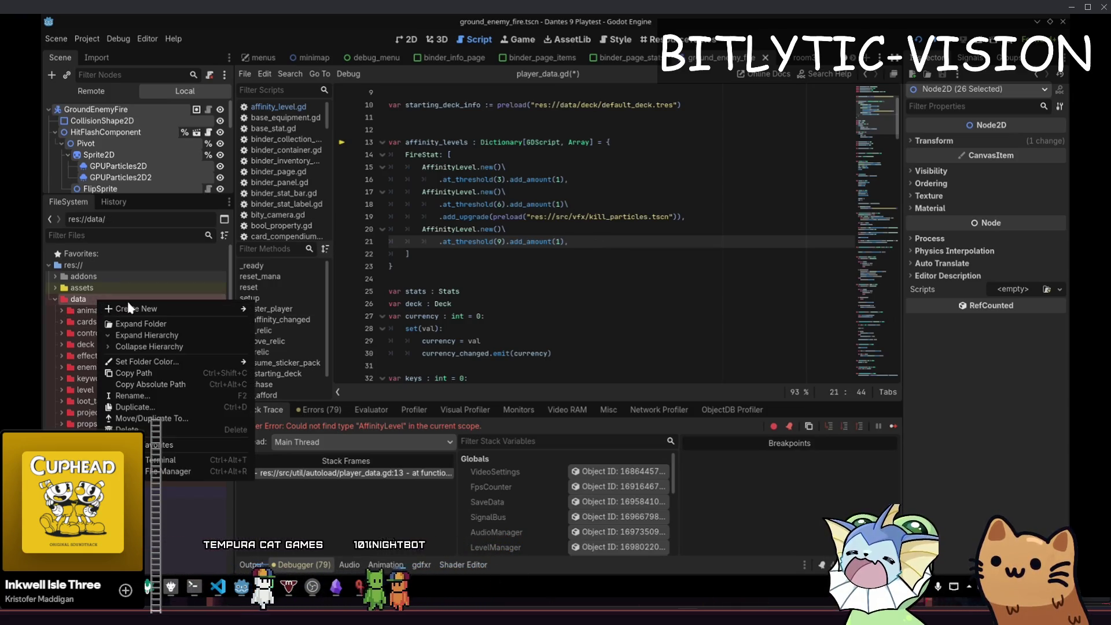
pyautogui.moveTo(226, 309)
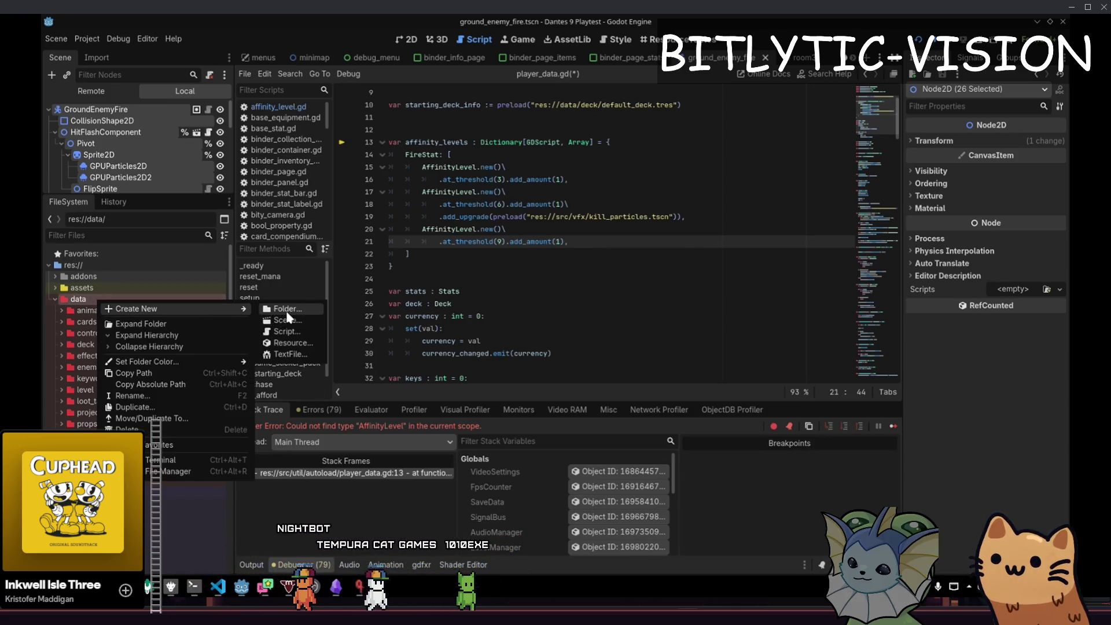
pyautogui.click(289, 316)
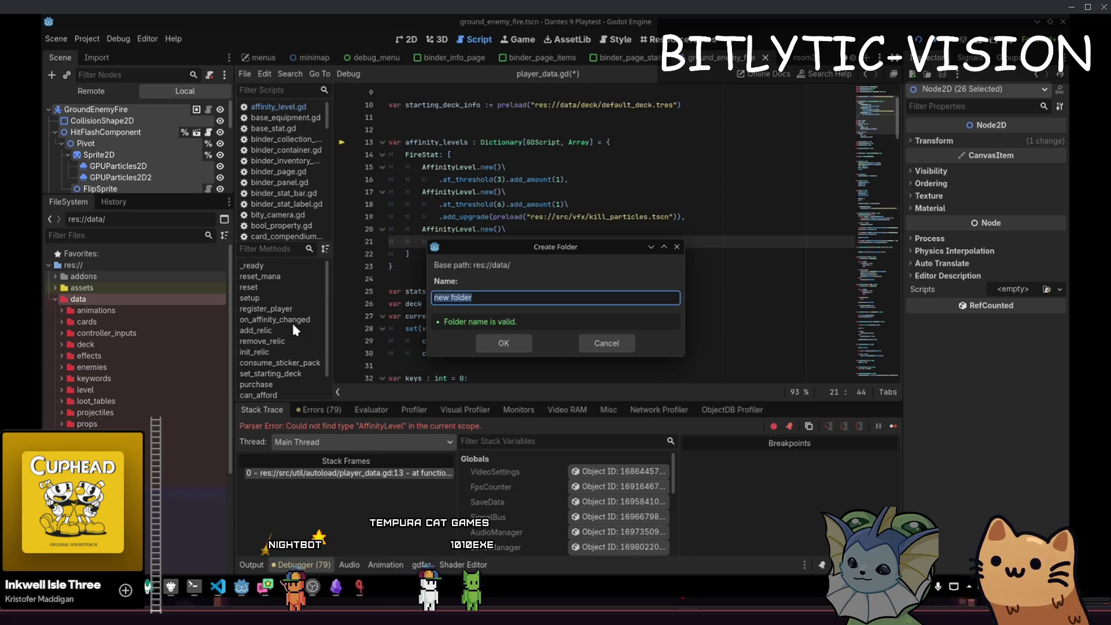
pyautogui.press('BackSpace')
pyautogui.write('affinities')
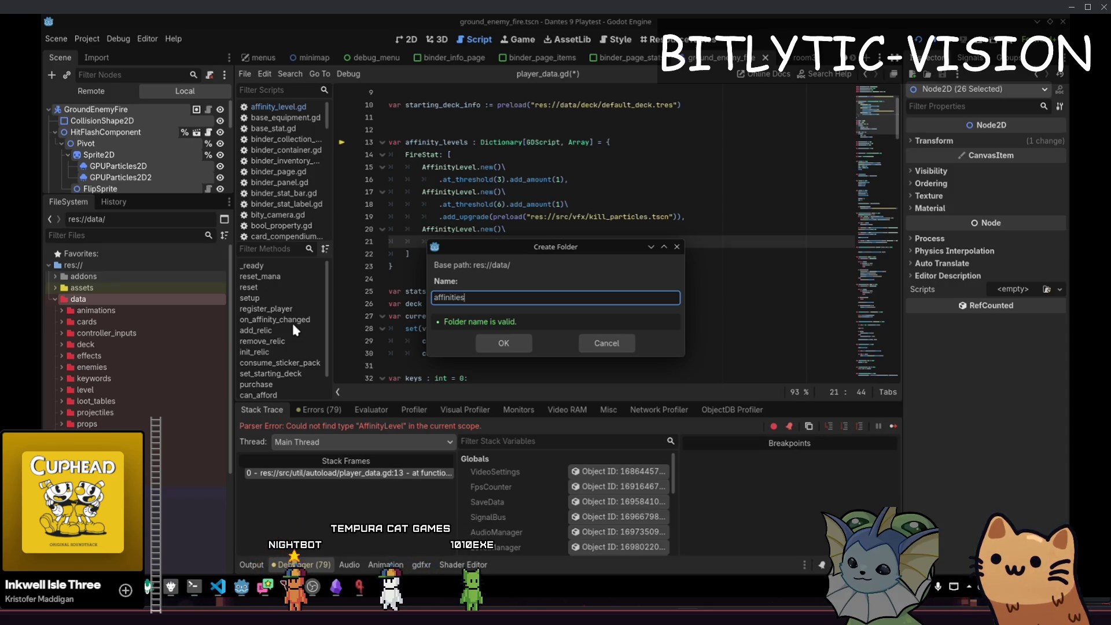
pyautogui.press('Return')
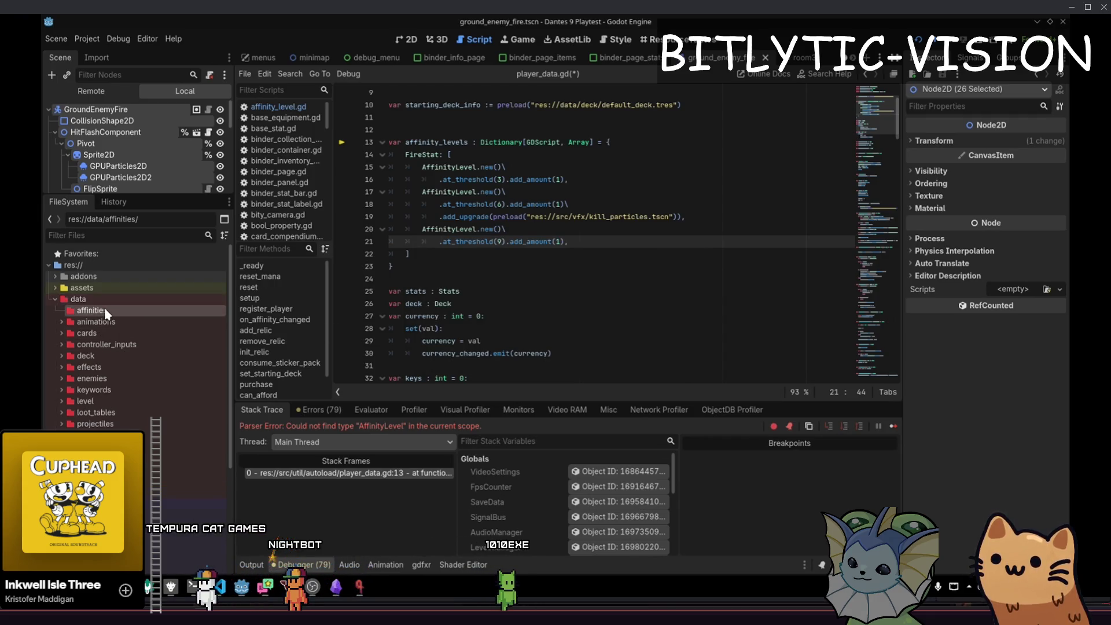
pyautogui.rightClick(104, 307)
pyautogui.click(547, 216)
pyautogui.keyDown('ctrl'); pyautogui.click(461, 185); pyautogui.keyUp('ctrl')
pyautogui.click(572, 130)
pyautogui.press('Up')
pyautogui.press('Up')
pyautogui.write('Resou')
pyautogui.press('Down')
pyautogui.press('Down')
pyautogui.press('Down')
pyautogui.press('Home')
pyautogui.write('@export')
pyautogui.hotkey('ctrl', 'z')
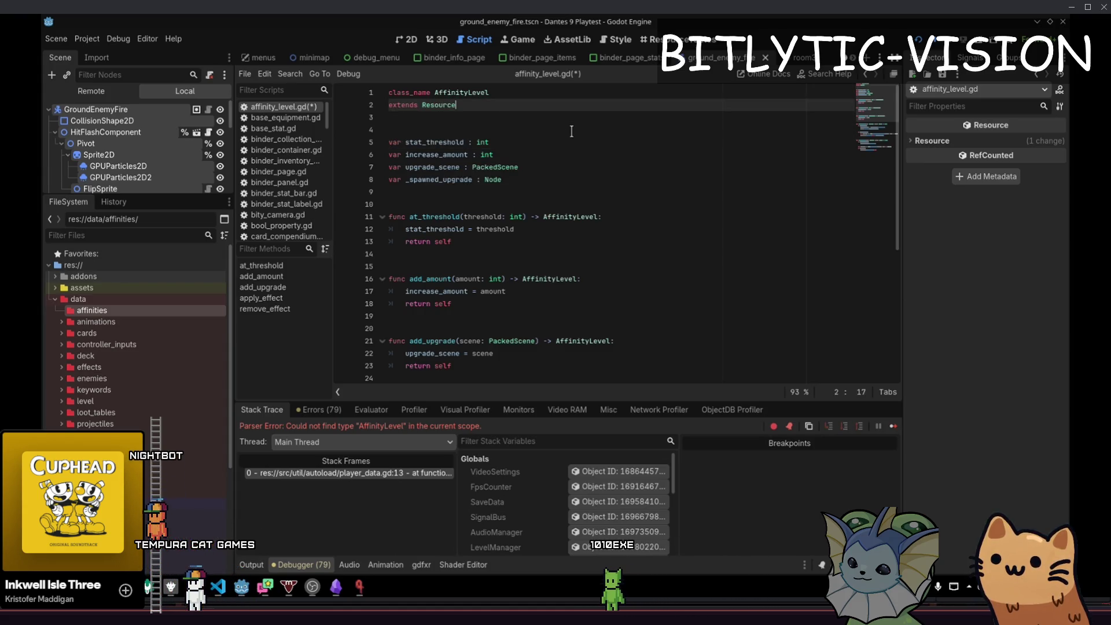
pyautogui.hotkey('shift', 'alt', 'Down')
pyautogui.hotkey('shift', 'alt', 'Down')
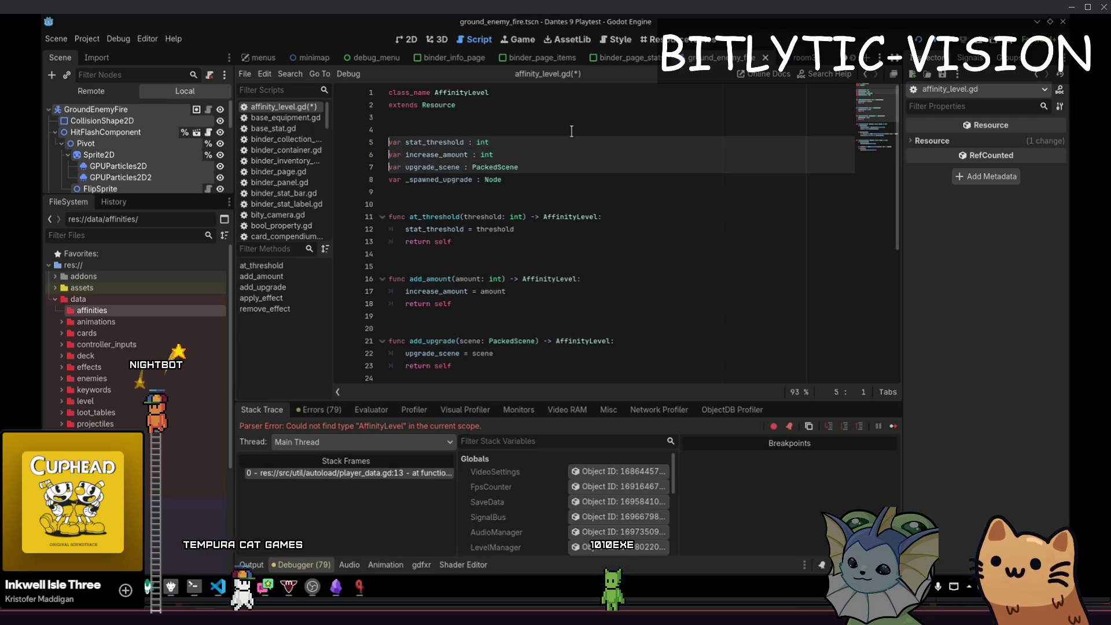
pyautogui.write('@export')
pyautogui.press('Down')
pyautogui.press('Down')
pyautogui.press('Down')
pyautogui.press('Home')
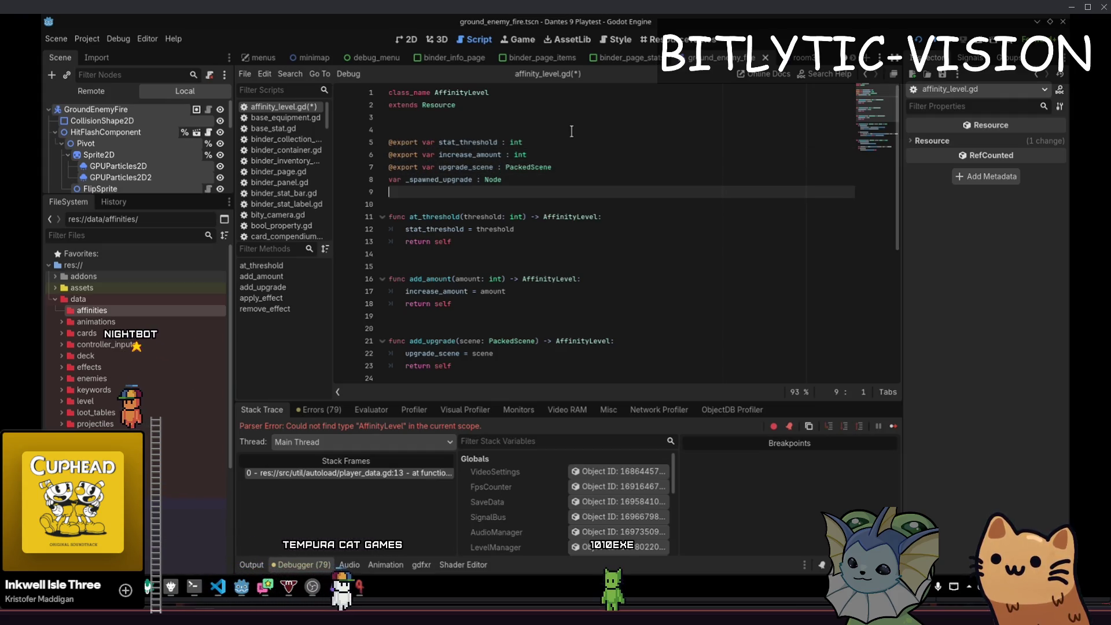
# Step: Add a new exported stat_type variable typed GDScript
pyautogui.scroll(-2, 571, 131)
pyautogui.press('End')
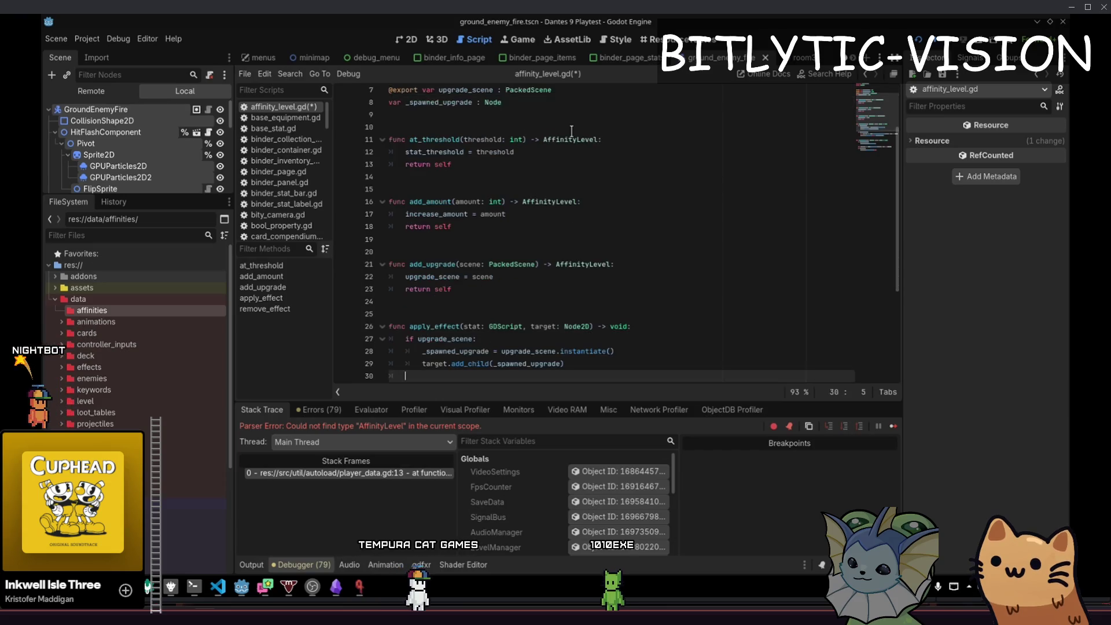
pyautogui.press('Up')
pyautogui.press('Up')
pyautogui.press('Up')
pyautogui.press('Down')
pyautogui.press('Down')
pyautogui.press('Return')
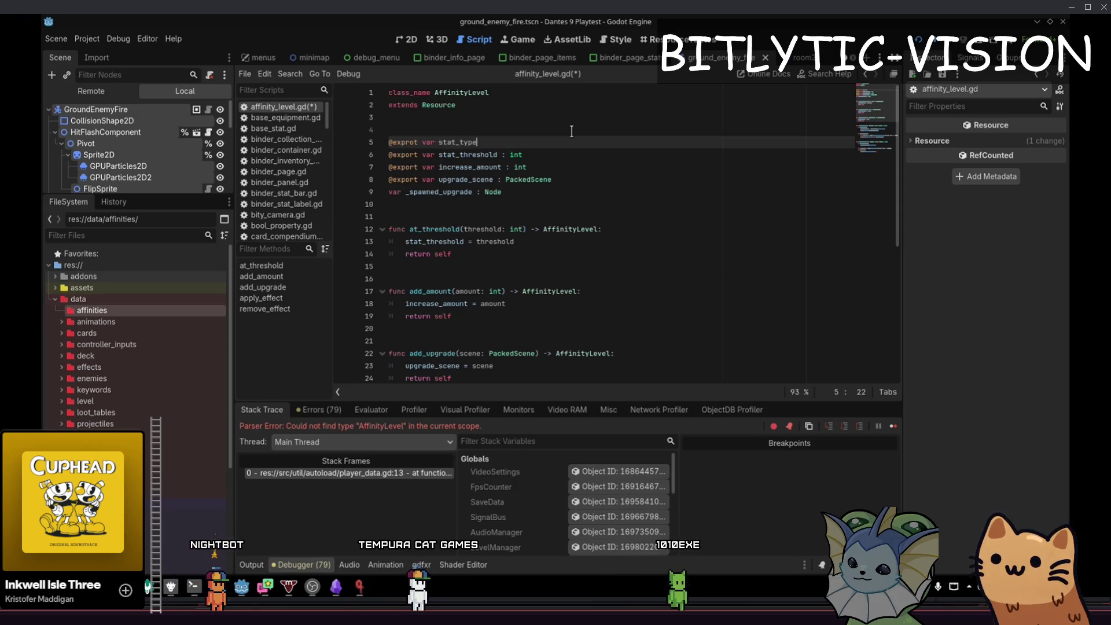
pyautogui.write('GDScript')
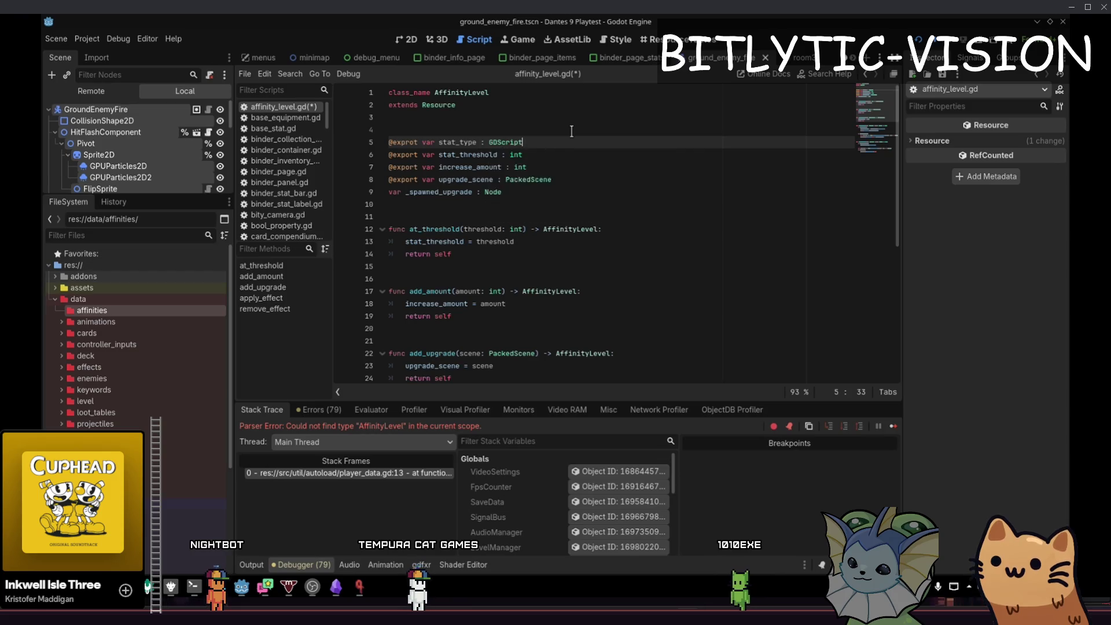
# Step: Remove the stat parameter from the apply_effect and remove_effect signatures
pyautogui.press('Down')
pyautogui.press('Down')
pyautogui.press('Down')
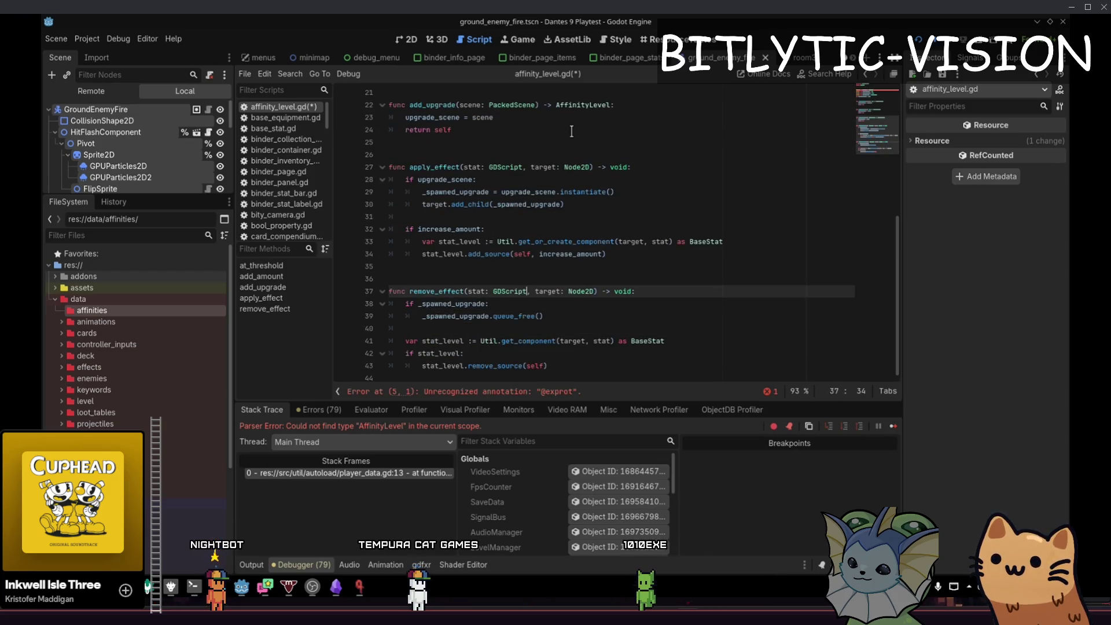
pyautogui.press('BackSpace')
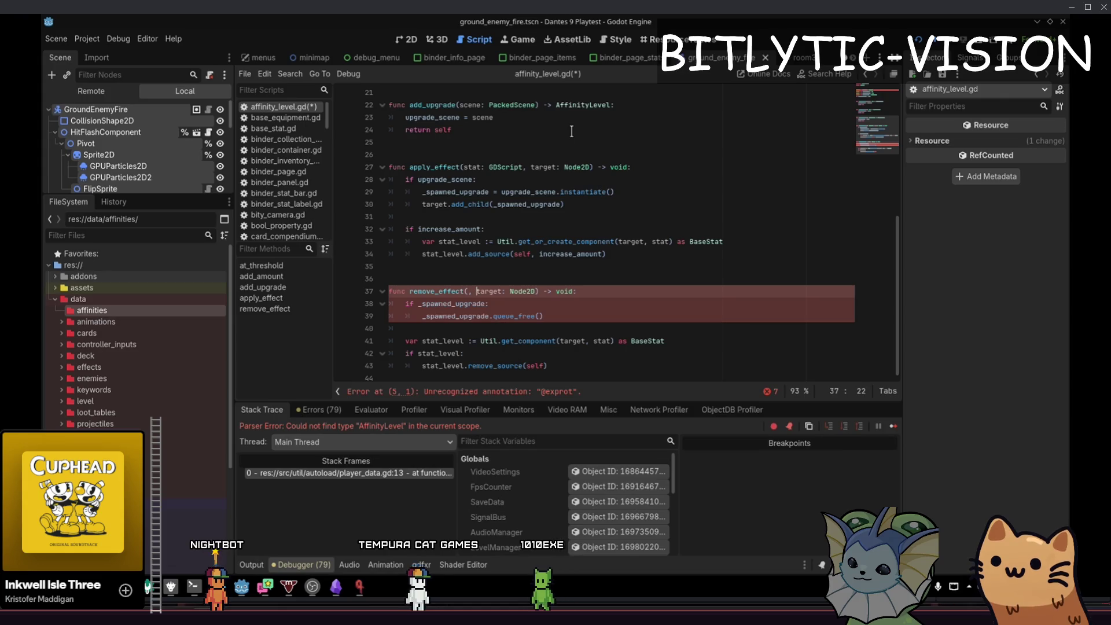
pyautogui.press('Up')
pyautogui.press('Up')
pyautogui.press('Up')
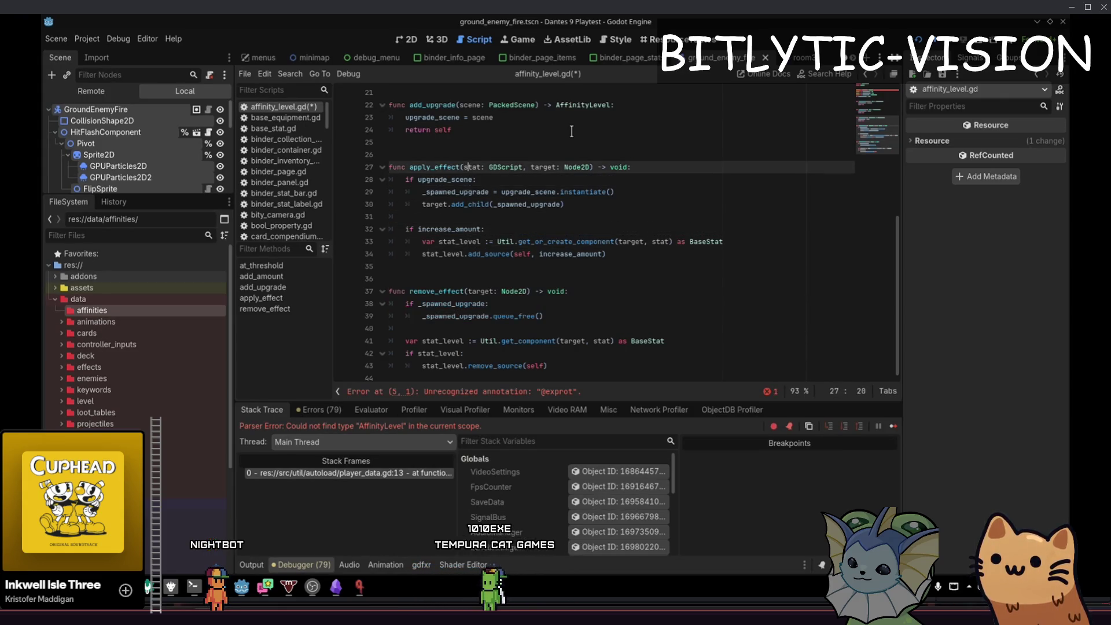
pyautogui.hotkey('ctrl', 'shift', 'Right')
pyautogui.hotkey('ctrl', 'shift', 'Right')
pyautogui.hotkey('ctrl', 'shift', 'Right')
pyautogui.press('Up')
pyautogui.press('Up')
pyautogui.press('Up')
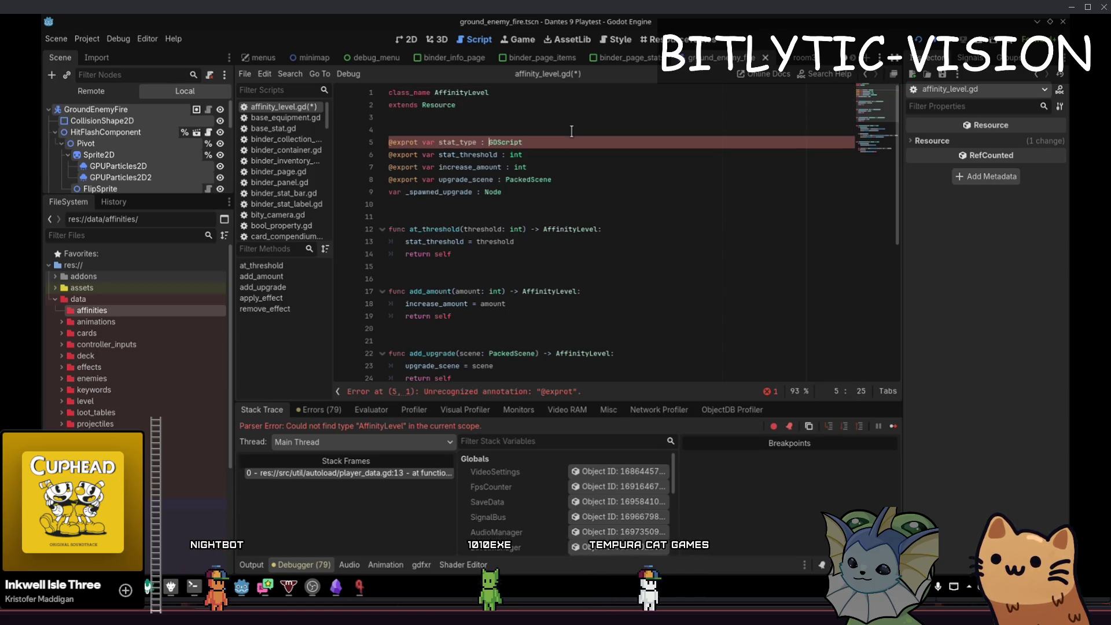
pyautogui.write('export')
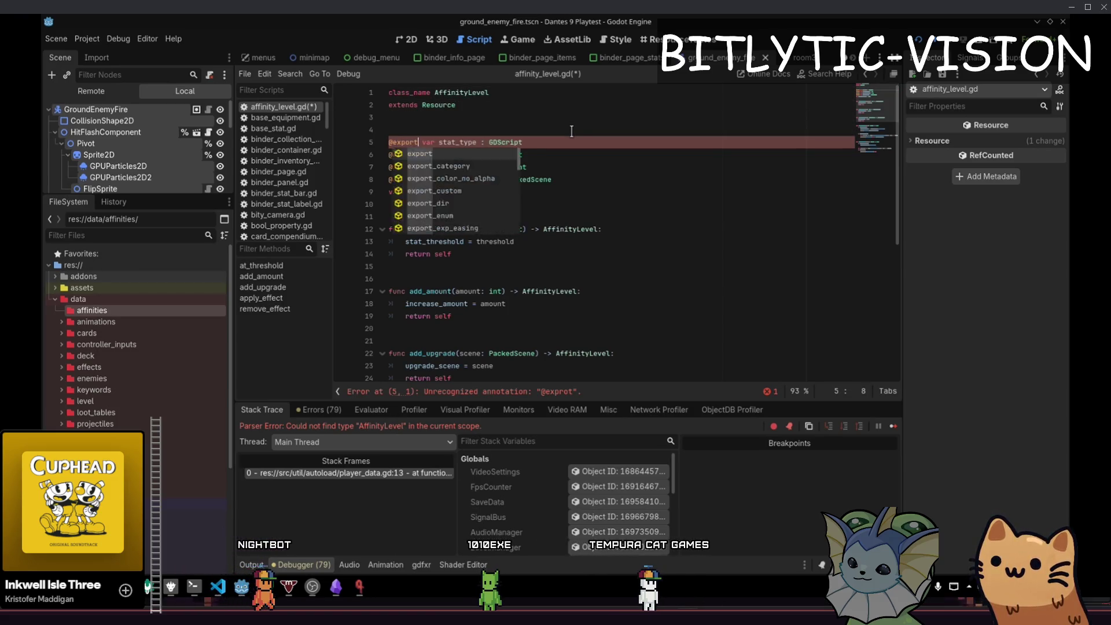
pyautogui.press('Down')
pyautogui.press('Down')
pyautogui.press('Down')
# Step: Use stat_type in the get_component lookups of apply_effect and remove_effect
pyautogui.press('Up')
pyautogui.press('Up')
pyautogui.press('Up')
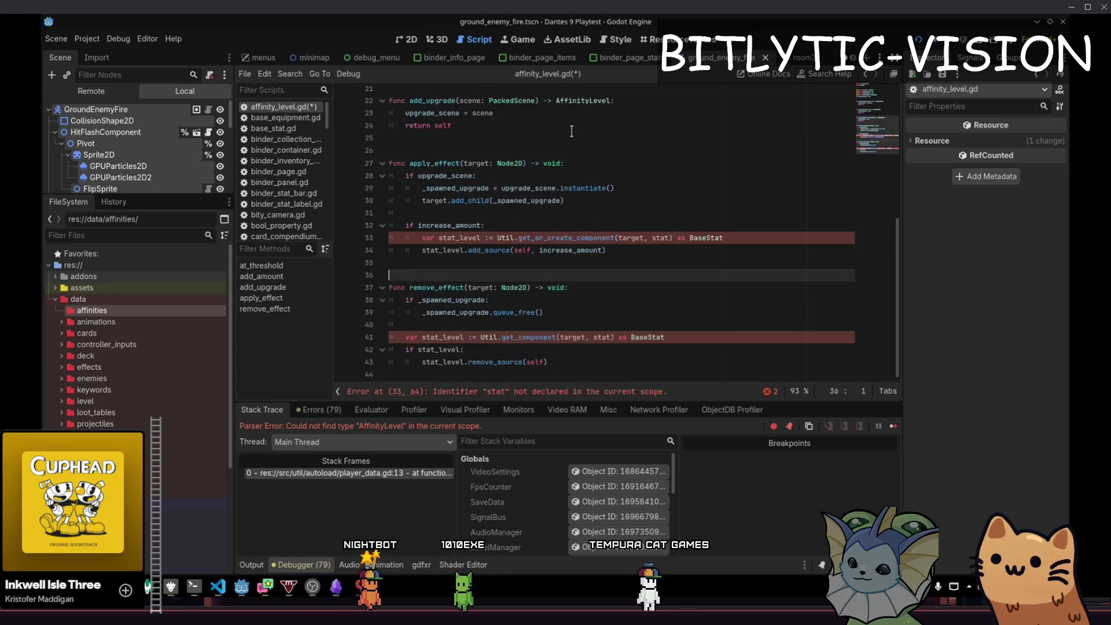
pyautogui.press('Right')
pyautogui.press('Right')
pyautogui.press('Right')
pyautogui.hotkey('ctrl', 'shift', 'Right')
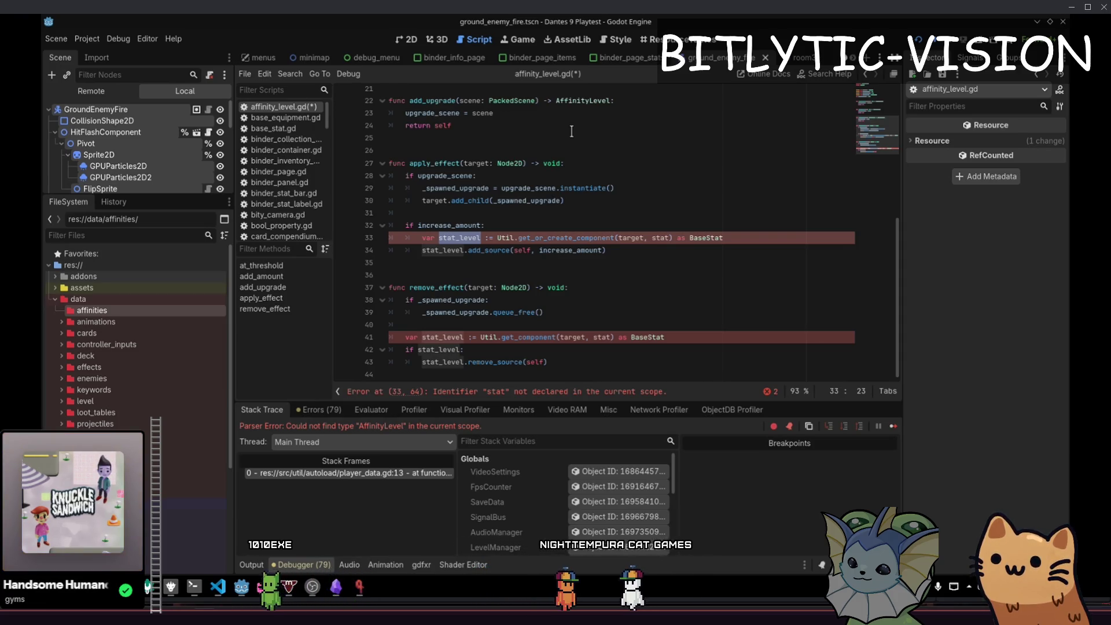
pyautogui.hotkey('ctrl', 'Right')
pyautogui.hotkey('ctrl', 'Right')
pyautogui.hotkey('ctrl', 'Right')
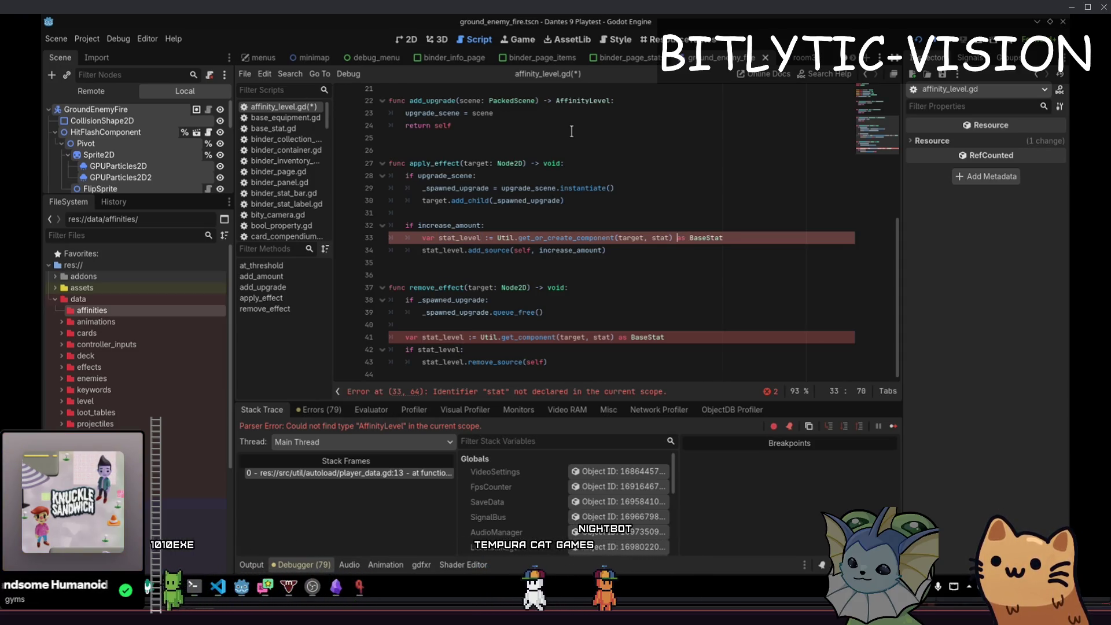
pyautogui.write('_type')
pyautogui.press('Down')
pyautogui.press('Down')
pyautogui.press('Down')
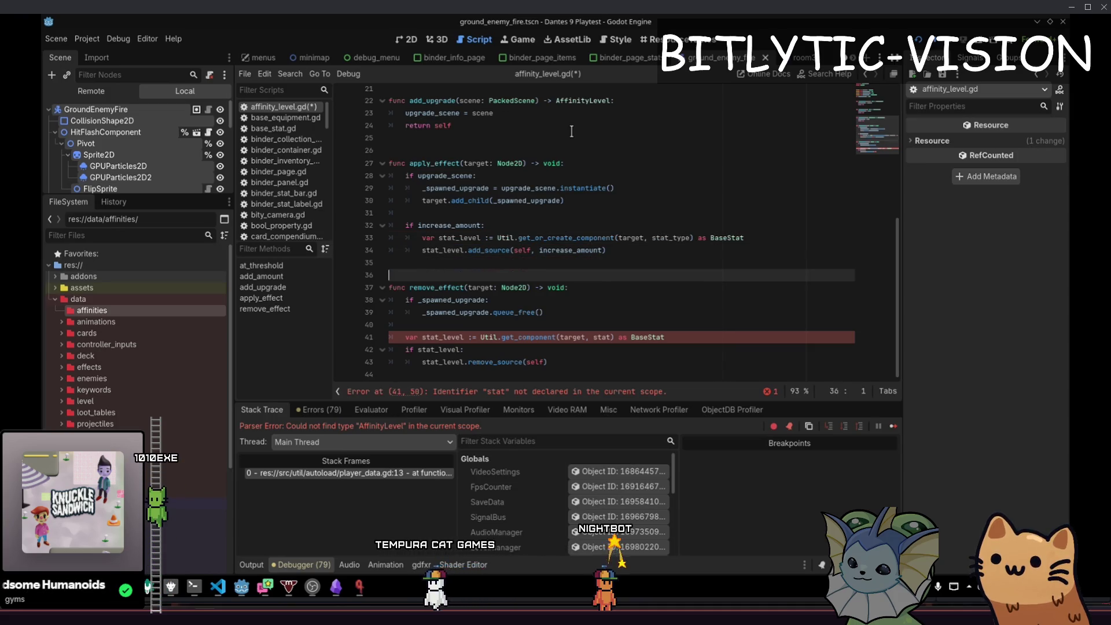
pyautogui.press('Down')
pyautogui.press('Down')
pyautogui.hotkey('ctrl', 'Right')
pyautogui.hotkey('ctrl', 'Right')
pyautogui.hotkey('ctrl', 'Right')
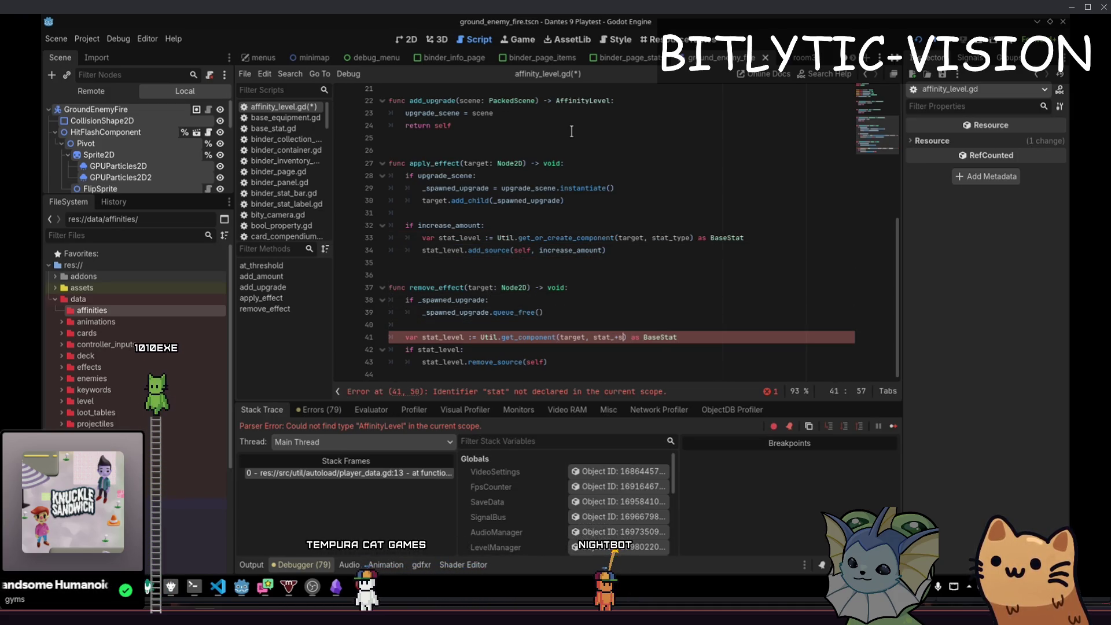
pyautogui.press('Home')
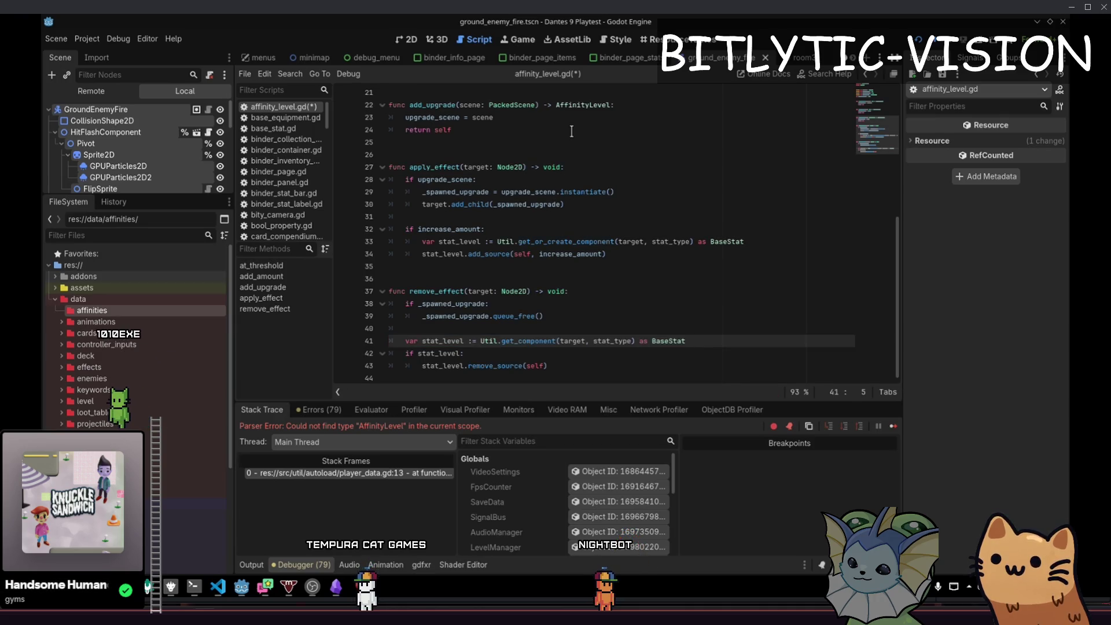
# Step: Check the declarations and save affinity_level.gd
pyautogui.press('pageup')
pyautogui.press('pageup')
pyautogui.press('pagedown')
pyautogui.press('pageup')
pyautogui.press('pagedown')
pyautogui.press('Up')
pyautogui.press('Up')
pyautogui.press('Up')
pyautogui.press('Up')
pyautogui.press('Up')
pyautogui.press('Up')
pyautogui.hotkey('ctrl', 's')
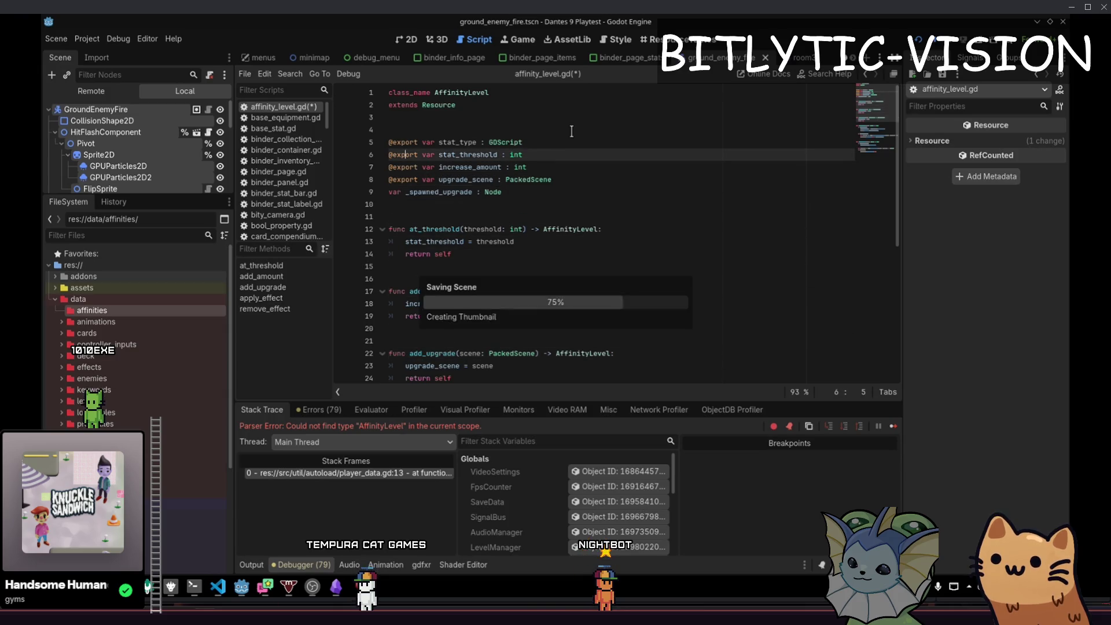
pyautogui.hotkey('shift', 'alt', 'o')
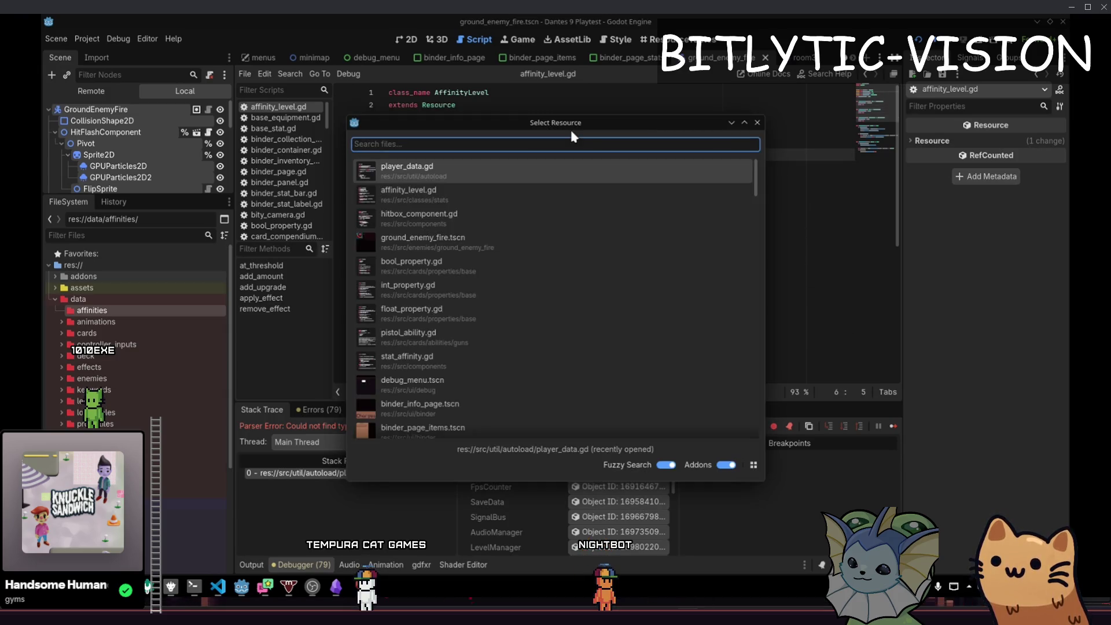
pyautogui.press('Escape')
pyautogui.press('Up')
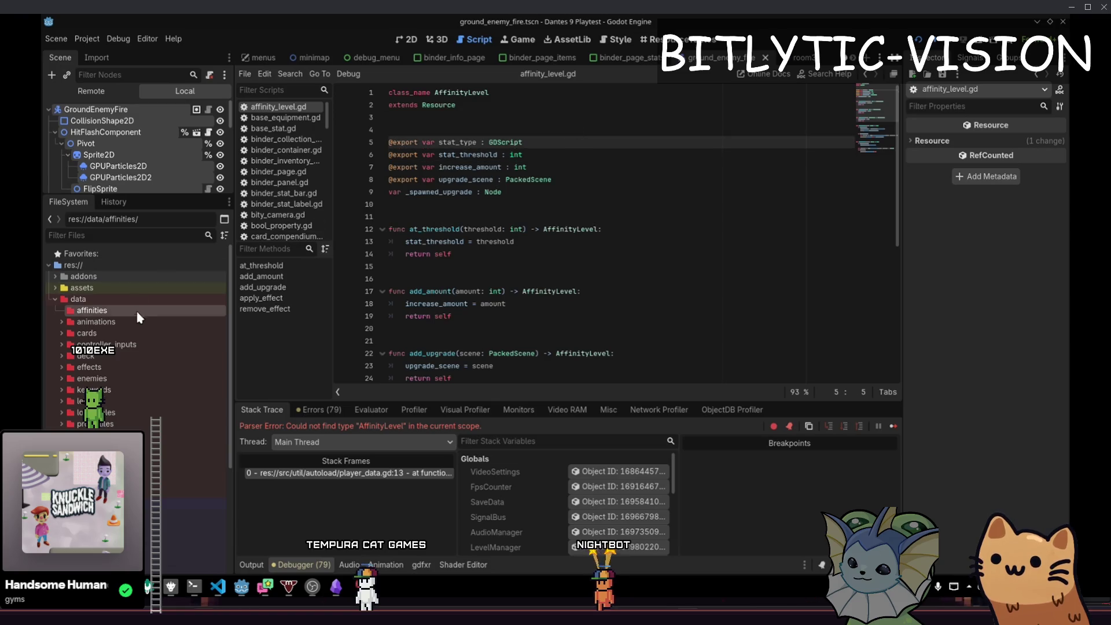
pyautogui.rightClick(137, 316)
# Step: Create the doom and physical subfolders inside affinities
pyautogui.moveTo(173, 322)
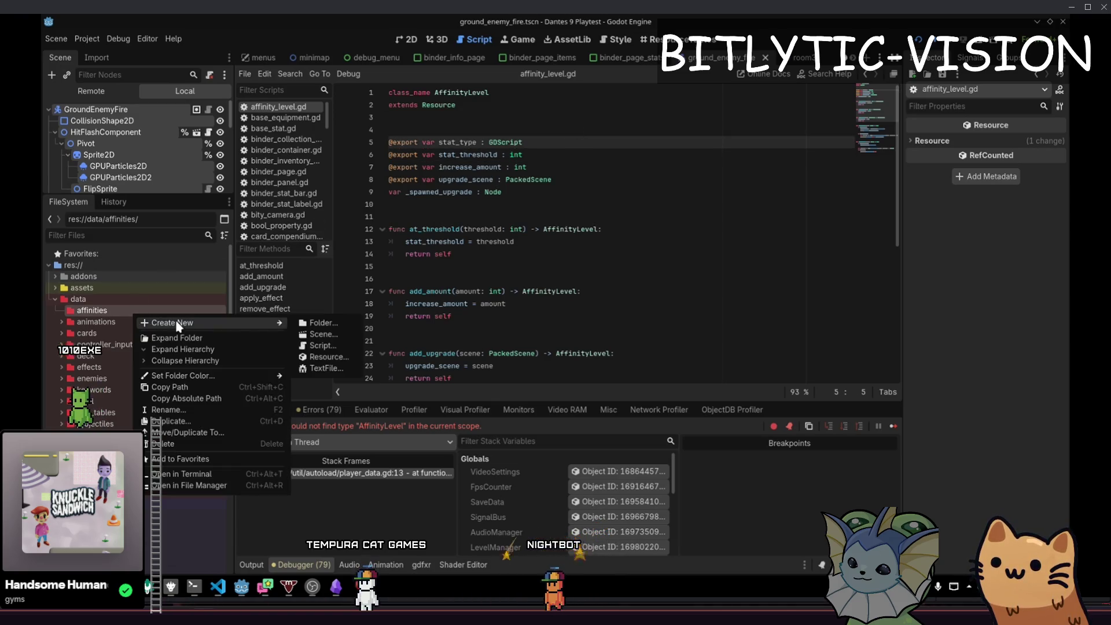
pyautogui.click(317, 334)
pyautogui.press('Escape')
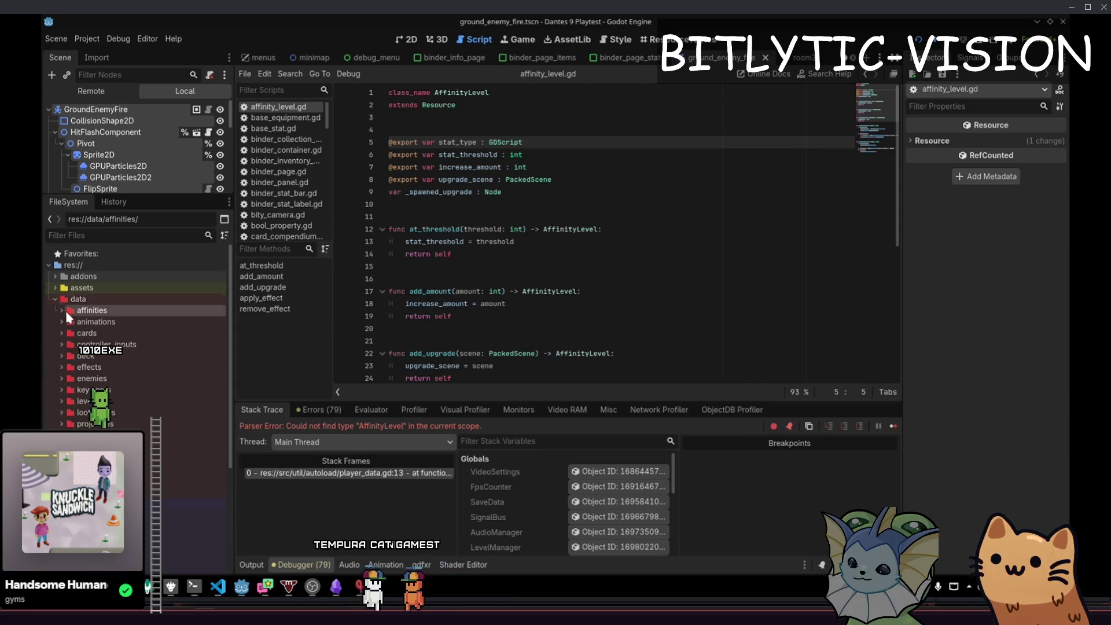
pyautogui.rightClick(81, 312)
pyautogui.moveTo(173, 316)
pyautogui.click(290, 316)
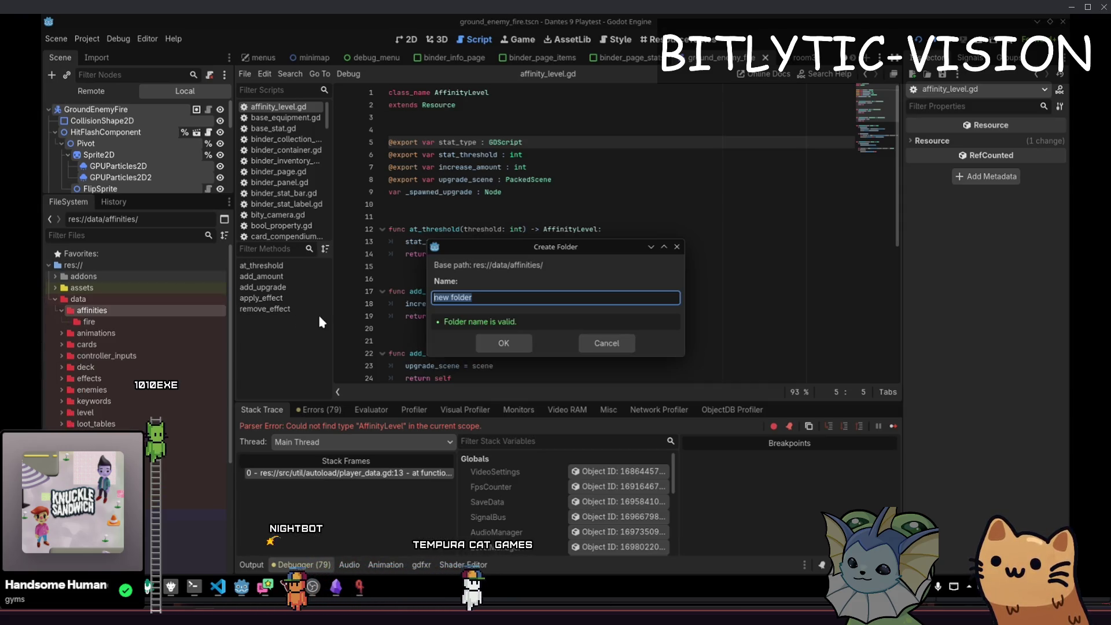
pyautogui.press('Escape')
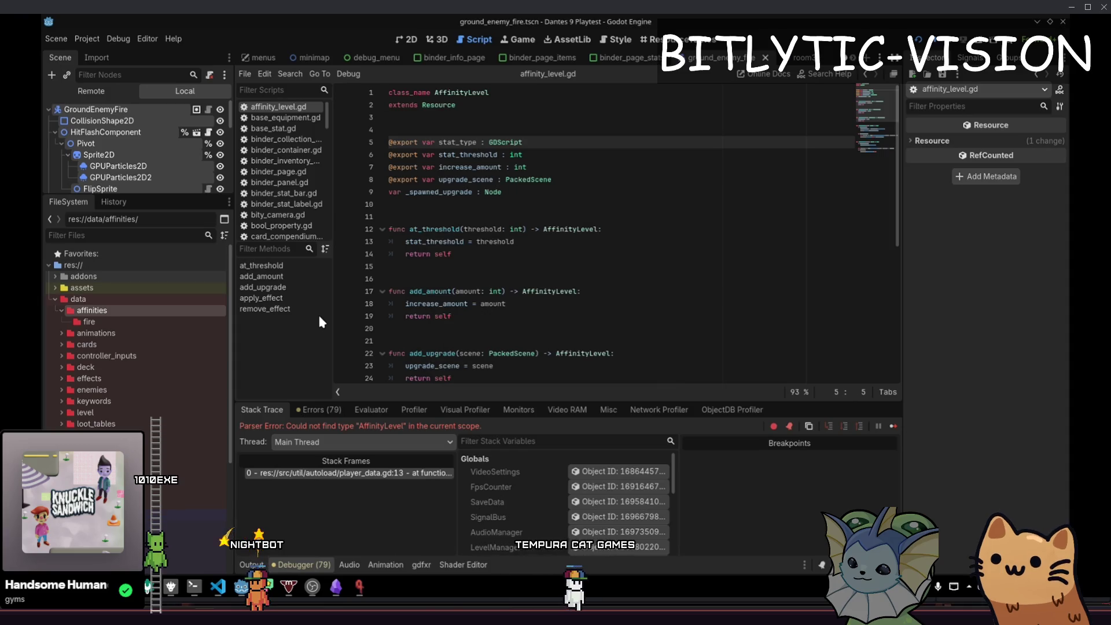
pyautogui.rightClick(116, 302)
pyautogui.click(81, 310)
pyautogui.rightClick(81, 313)
pyautogui.moveTo(107, 326)
pyautogui.click(268, 323)
pyautogui.write('physic')
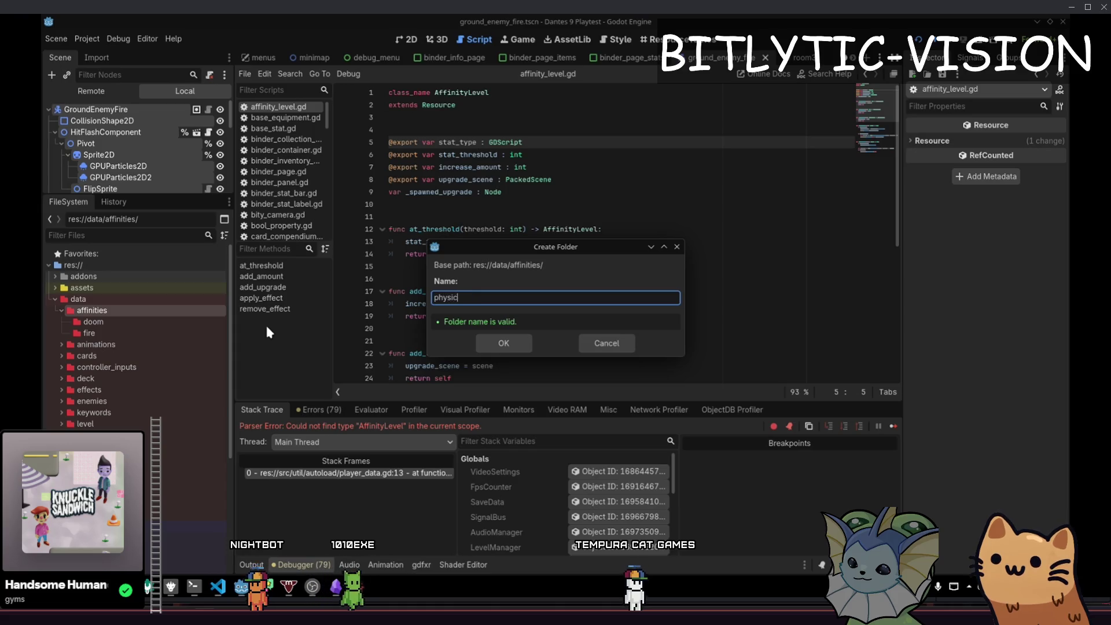
pyautogui.press('Escape')
# Step: Add the lightning and poison subfolders to affinities
pyautogui.rightClick(81, 311)
pyautogui.moveTo(191, 315)
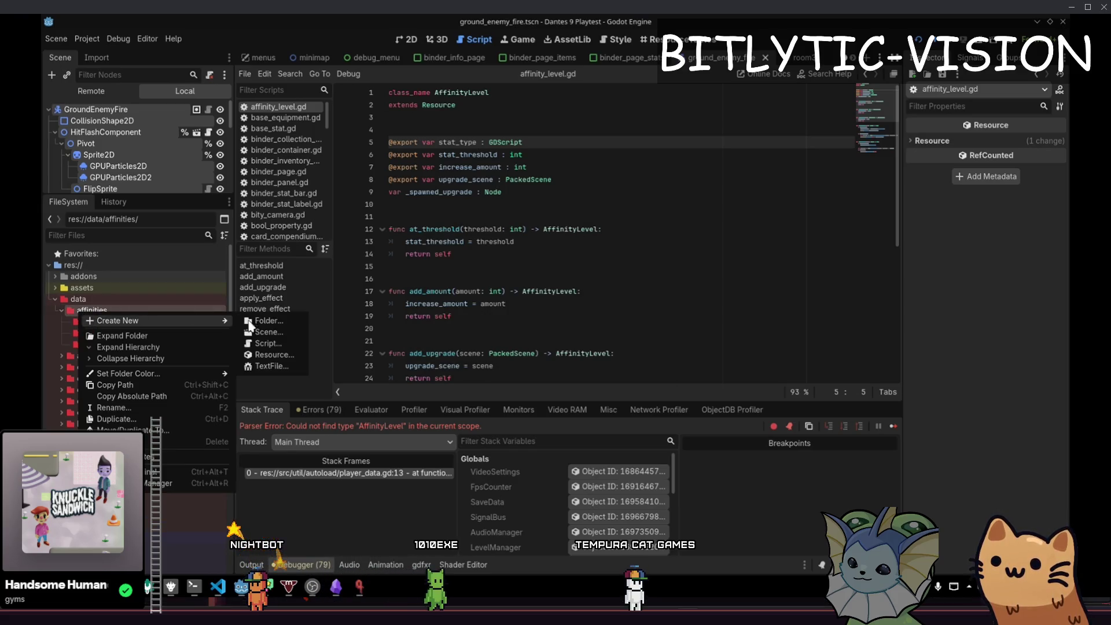
pyautogui.click(265, 321)
pyautogui.write('ning')
pyautogui.press('Return')
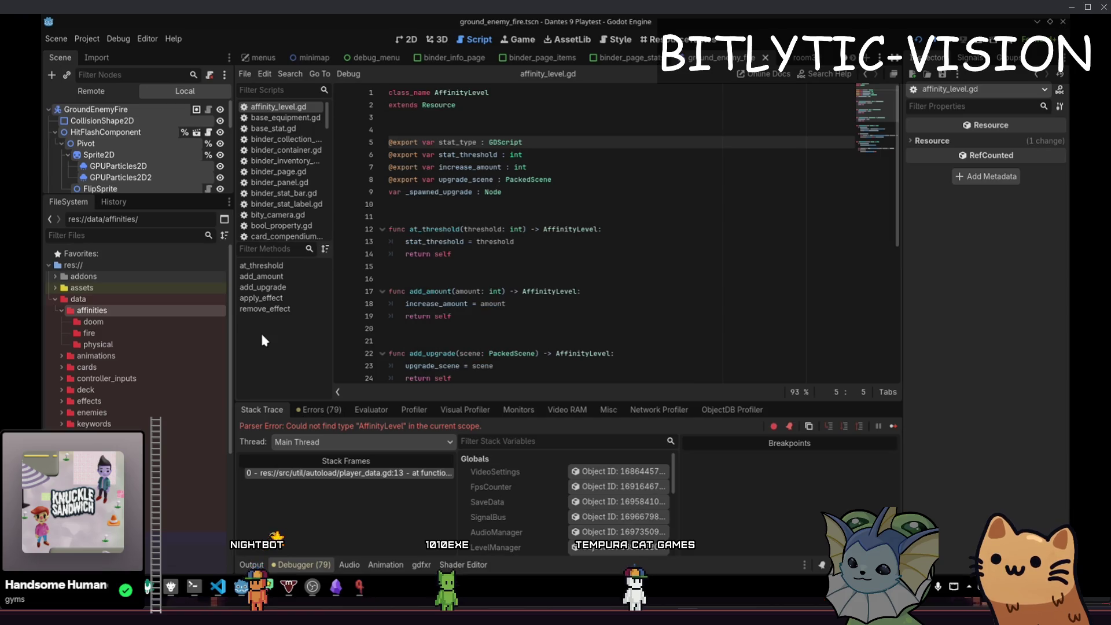
pyautogui.rightClick(110, 312)
pyautogui.moveTo(232, 320)
pyautogui.click(295, 319)
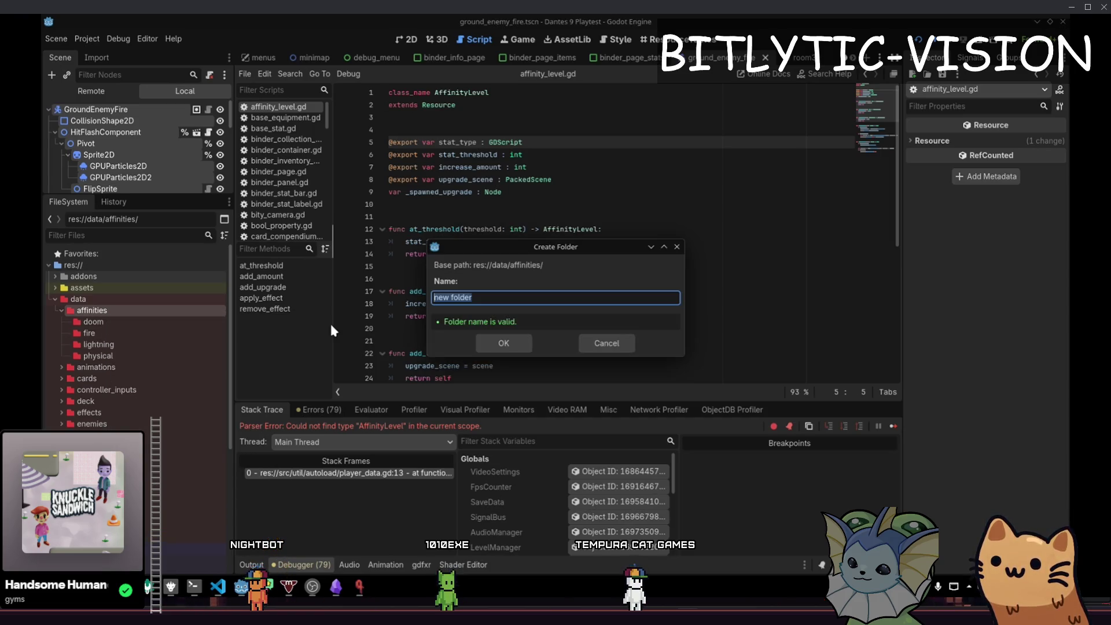
pyautogui.write('poison')
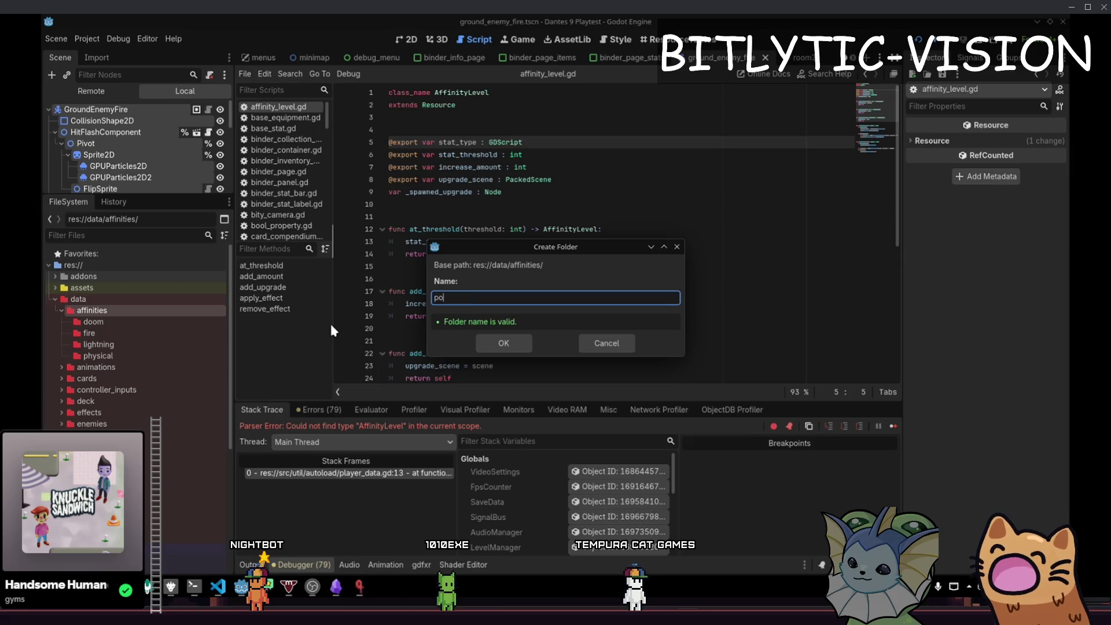
pyautogui.press('Return')
pyautogui.click(138, 324)
pyautogui.rightClick(137, 324)
# Step: Create an AffinityLevel resource saved as affinity_doom_1.tres in the doom folder
pyautogui.moveTo(177, 331)
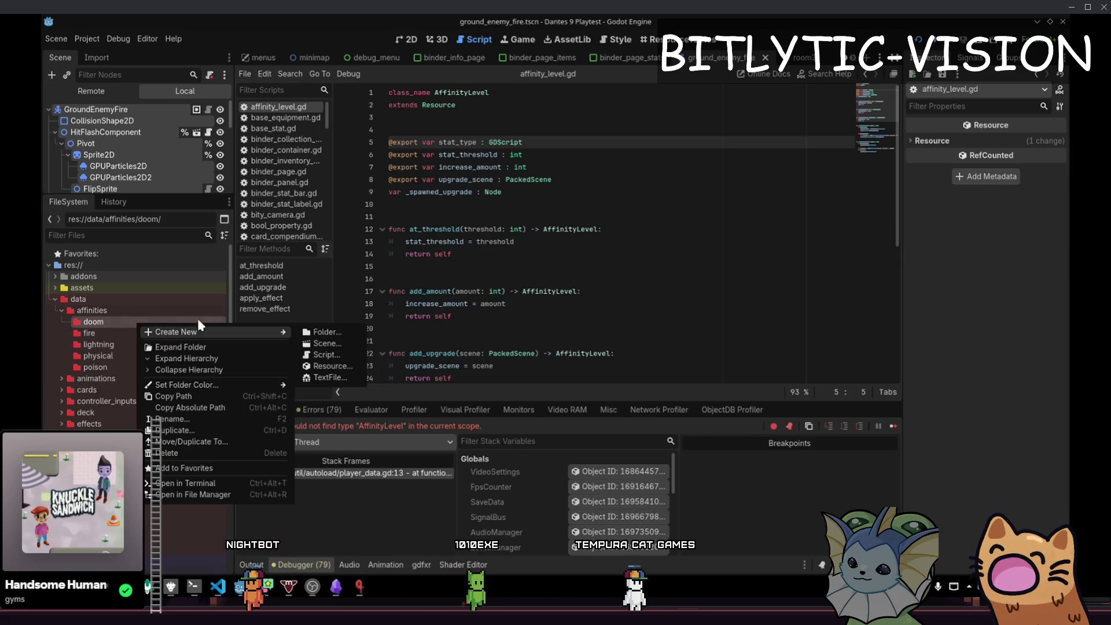
pyautogui.click(327, 366)
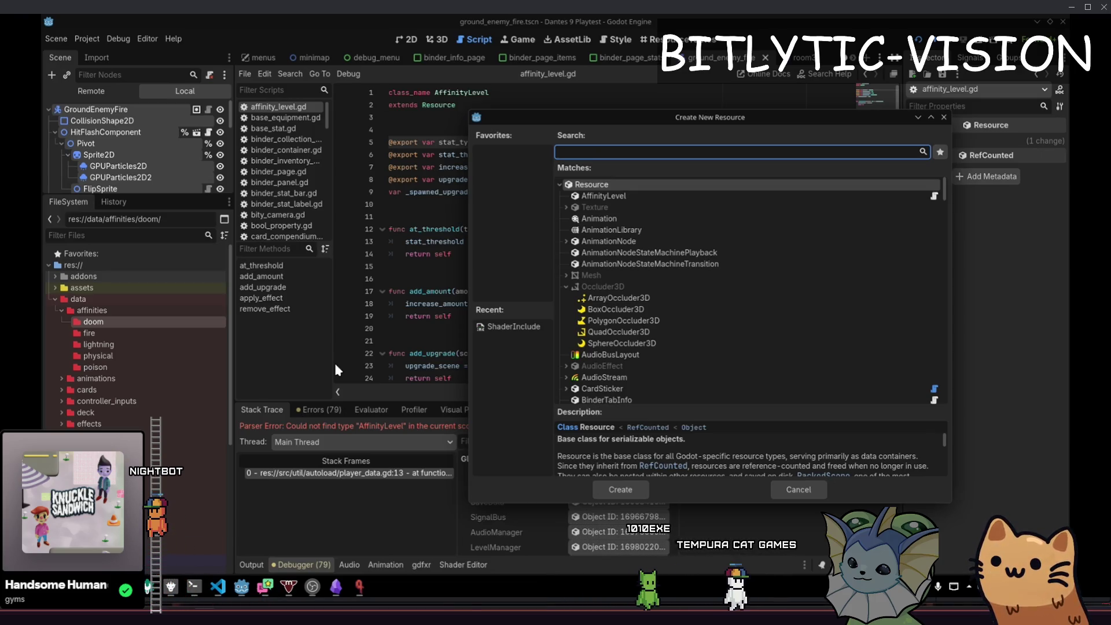
pyautogui.write('affinity')
pyautogui.press('Return')
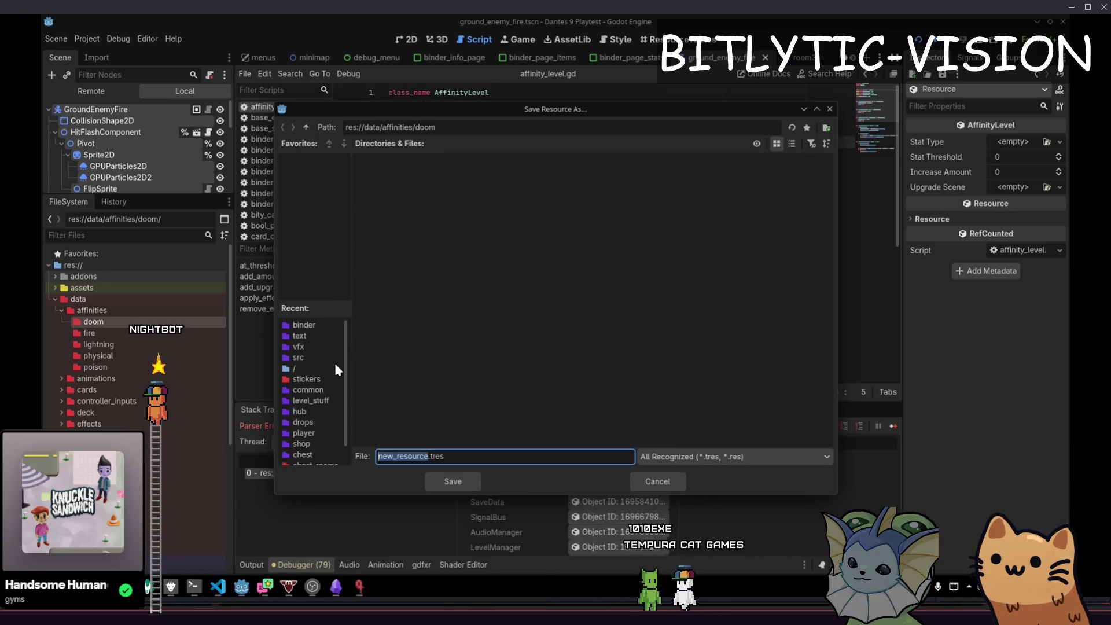
pyautogui.write('affini')
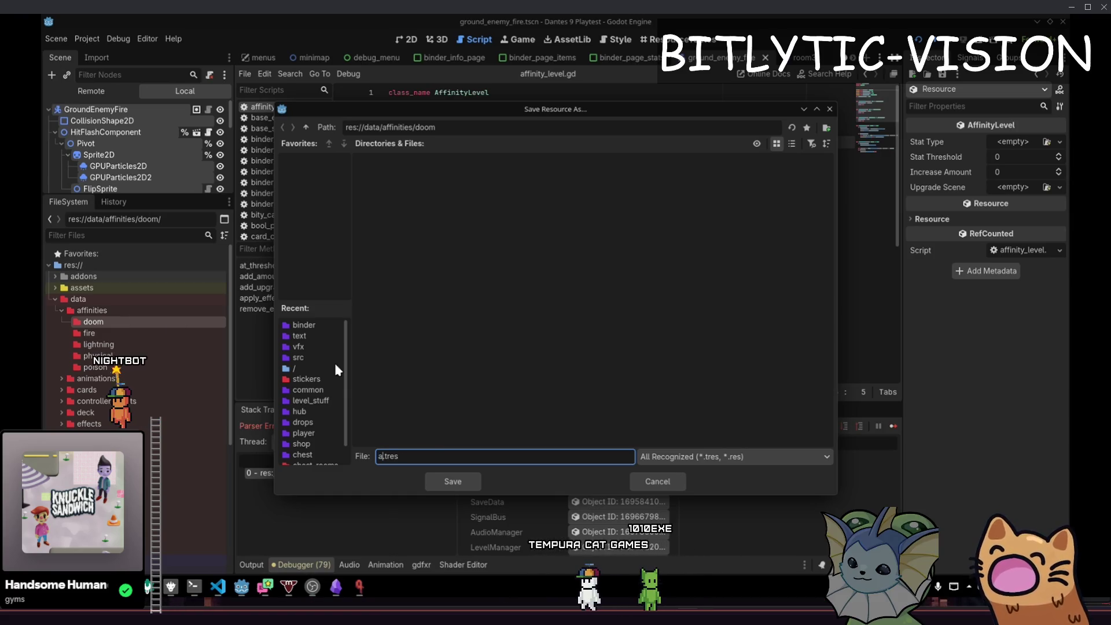
pyautogui.write('ty_doom_')
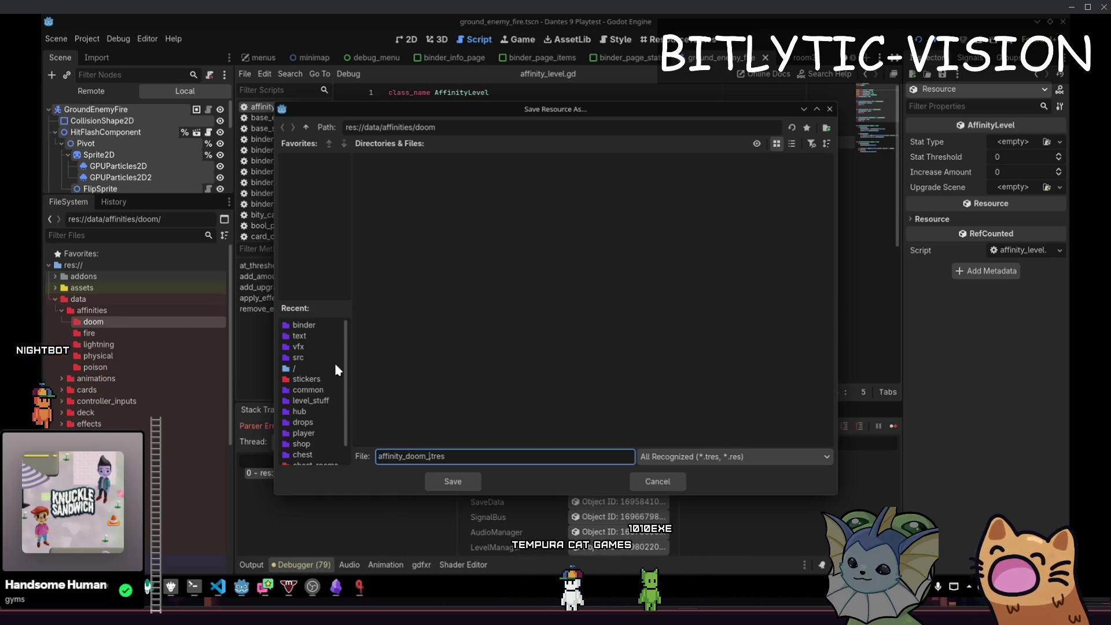
pyautogui.press('BackSpace')
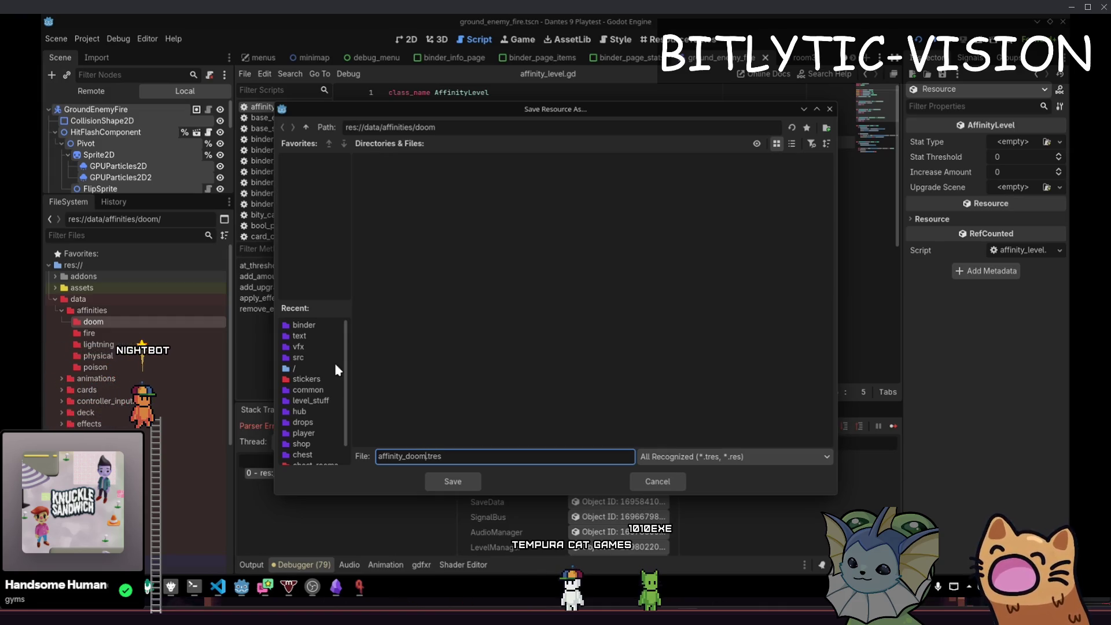
pyautogui.write('_')
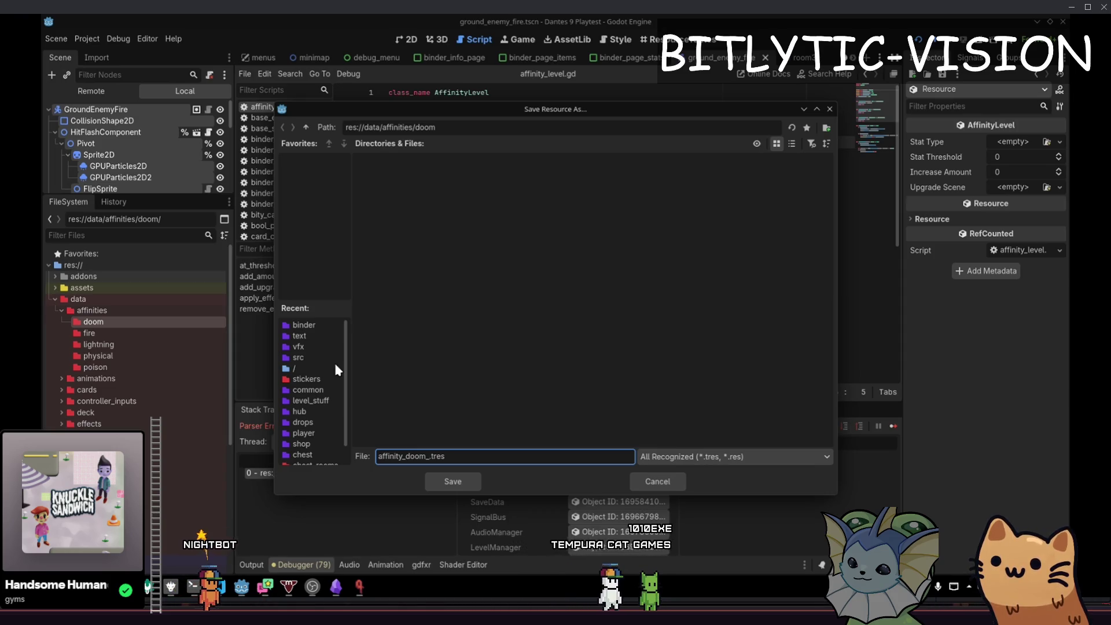
pyautogui.write('1')
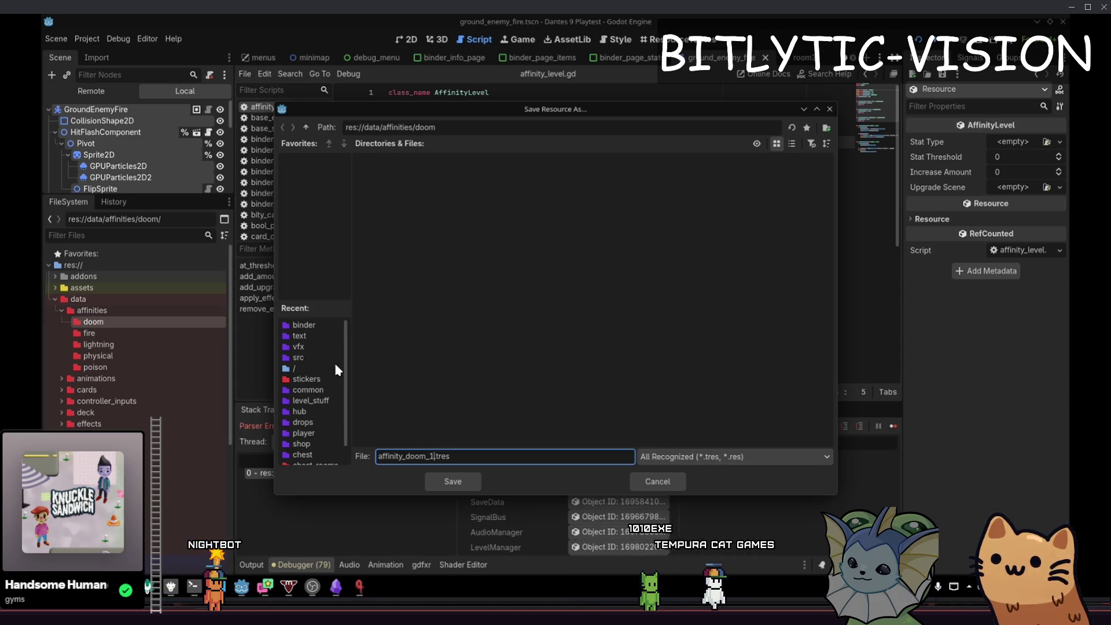
pyautogui.press('Return')
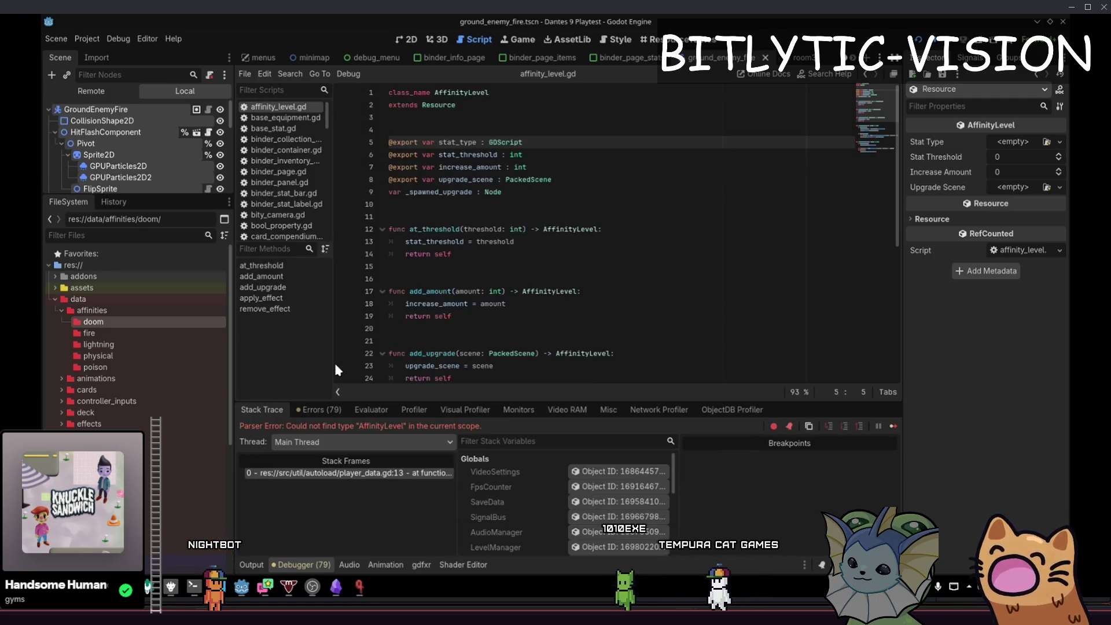
# Step: Open Quick Load for affinity_doom_1's Stat Type and search for a stat script
pyautogui.click(64, 314)
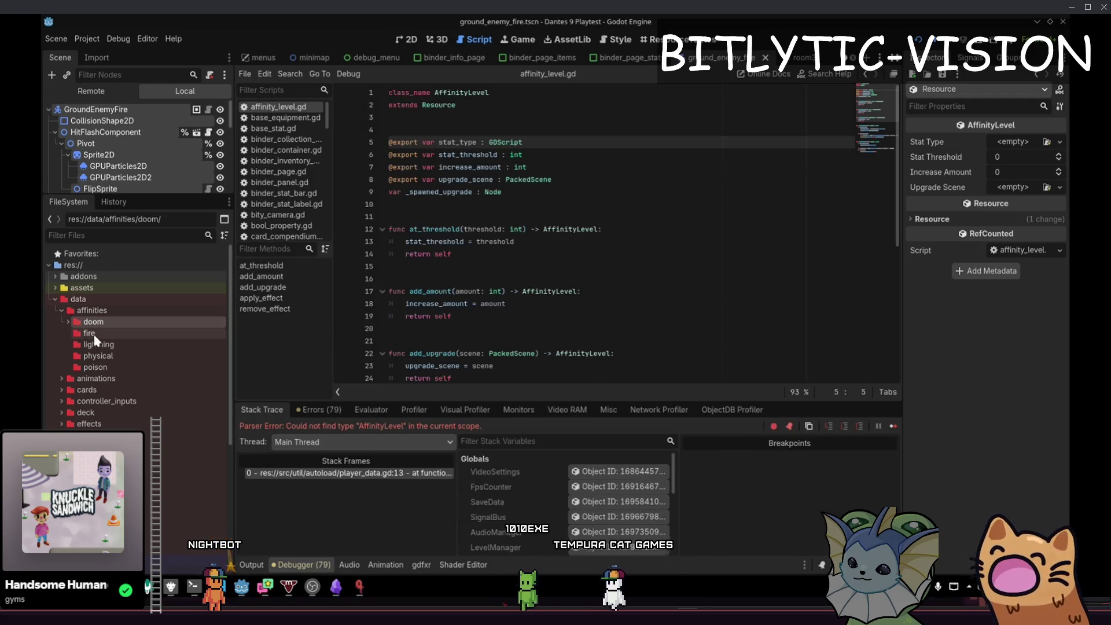
pyautogui.click(1019, 140)
pyautogui.click(1011, 206)
pyautogui.click(1025, 141)
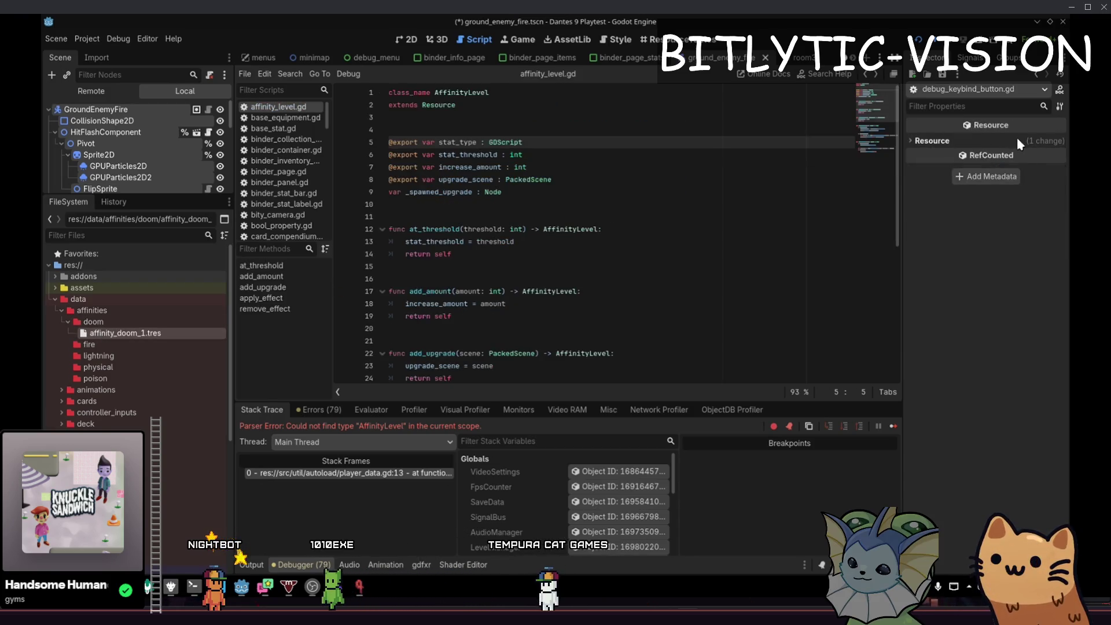
pyautogui.click(183, 334)
pyautogui.click(1019, 142)
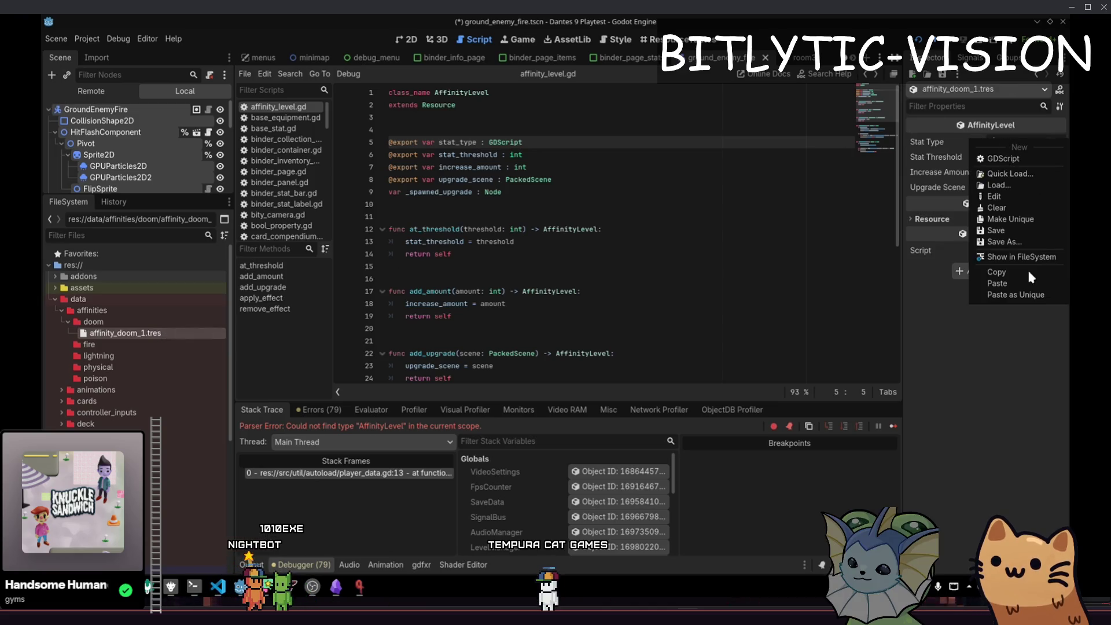
pyautogui.click(1006, 173)
pyautogui.write('l')
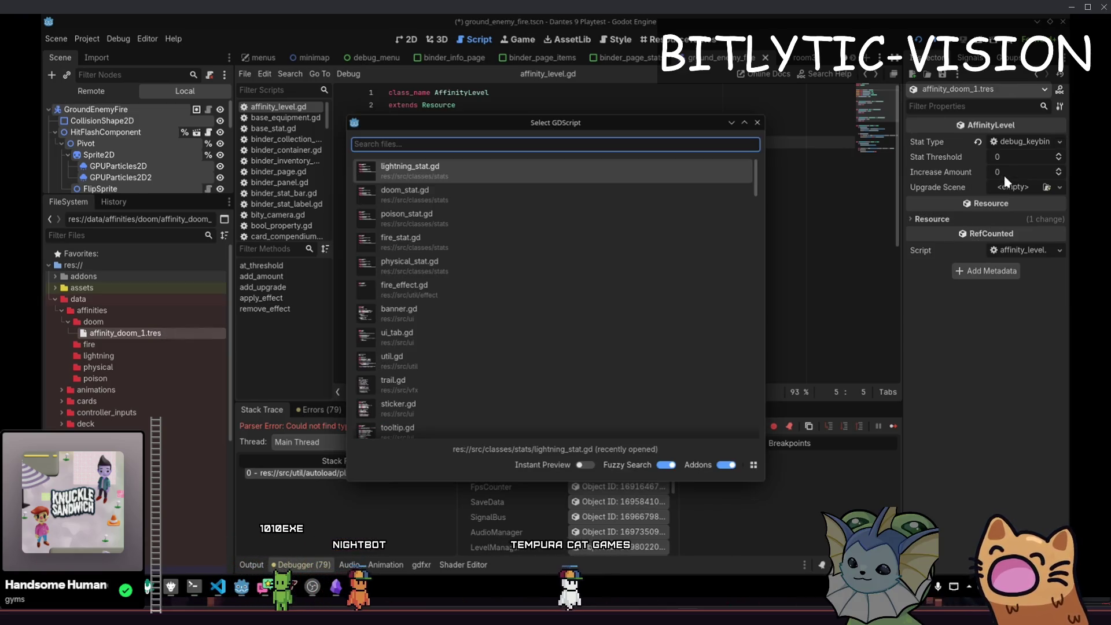
pyautogui.write('ightning')
# Step: Assign doom_stat.gd as affinity_doom_1's Stat Type and save
pyautogui.hotkey('ctrl', 'BackSpace')
pyautogui.write('doom_stat')
pyautogui.press('Return')
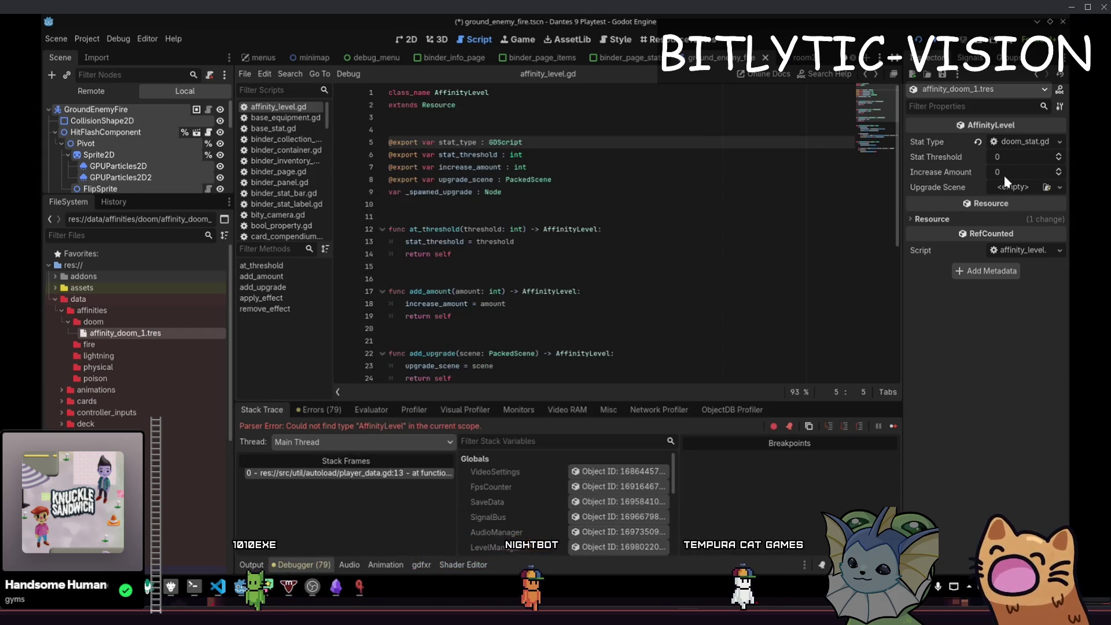
pyautogui.click(677, 191)
pyautogui.hotkey('ctrl', 's')
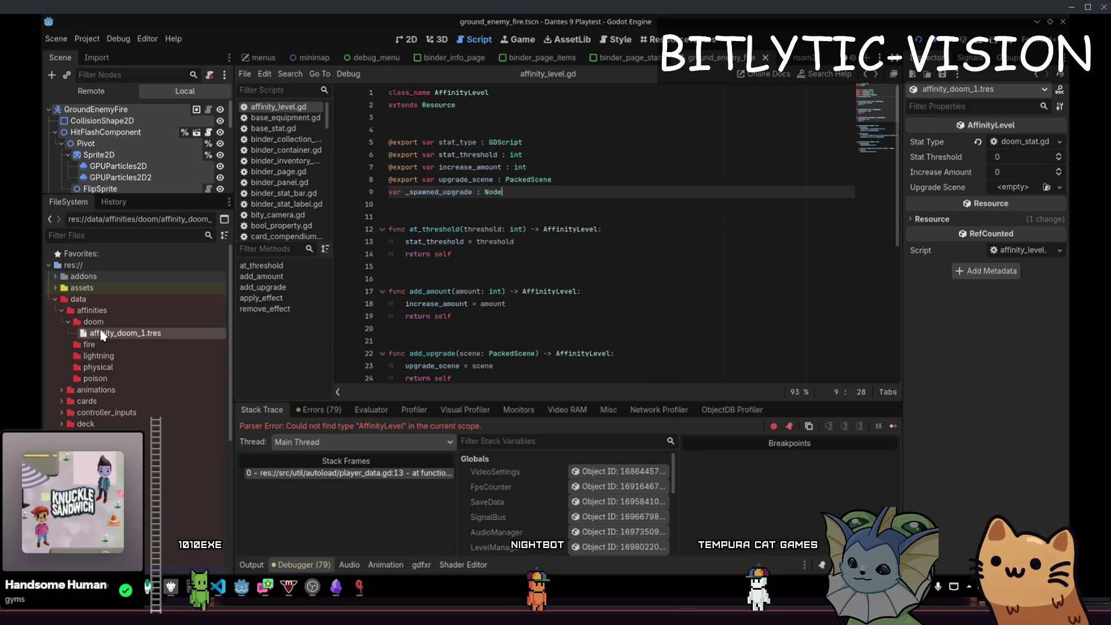
pyautogui.click(995, 251)
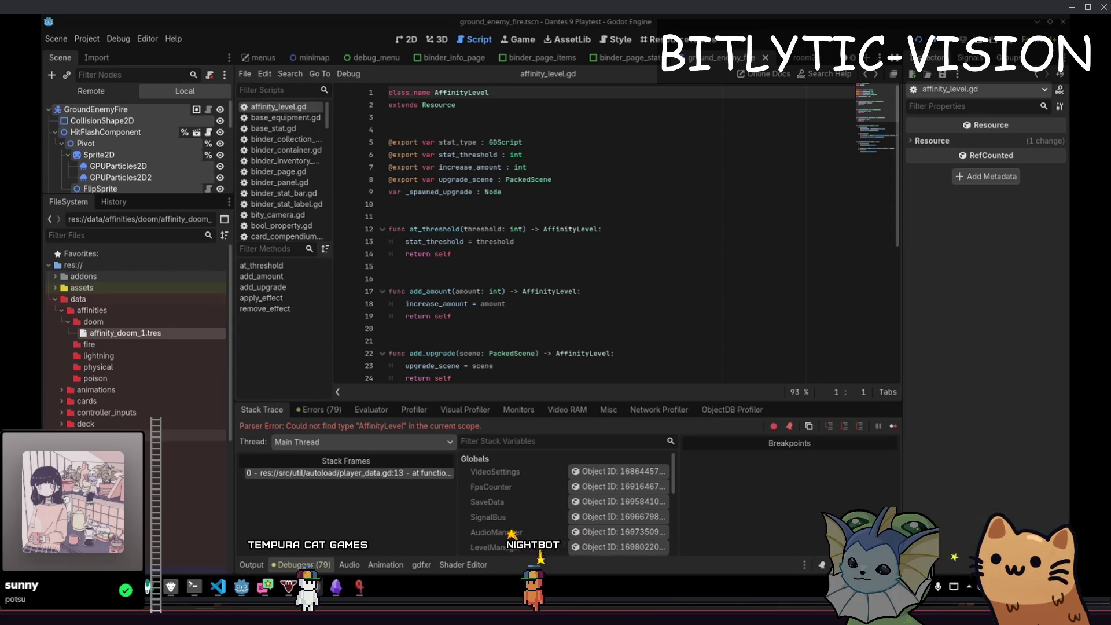
# Step: Review affinity_level.gd's at_threshold, add_amount and add_upgrade functions that return self
pyautogui.rightClick(136, 377)
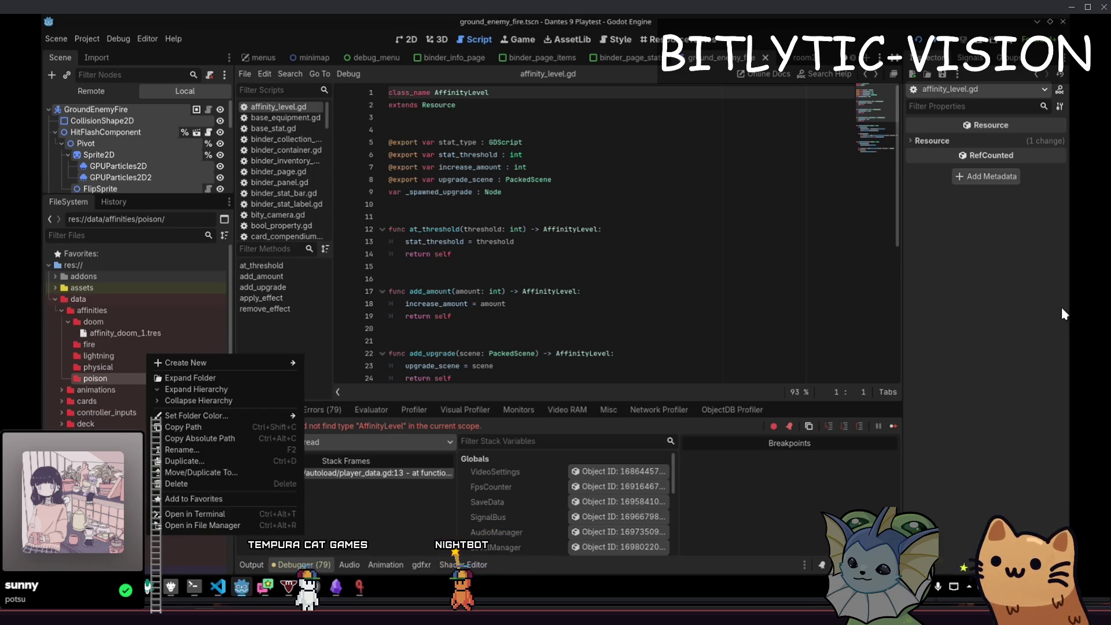
pyautogui.click(1017, 353)
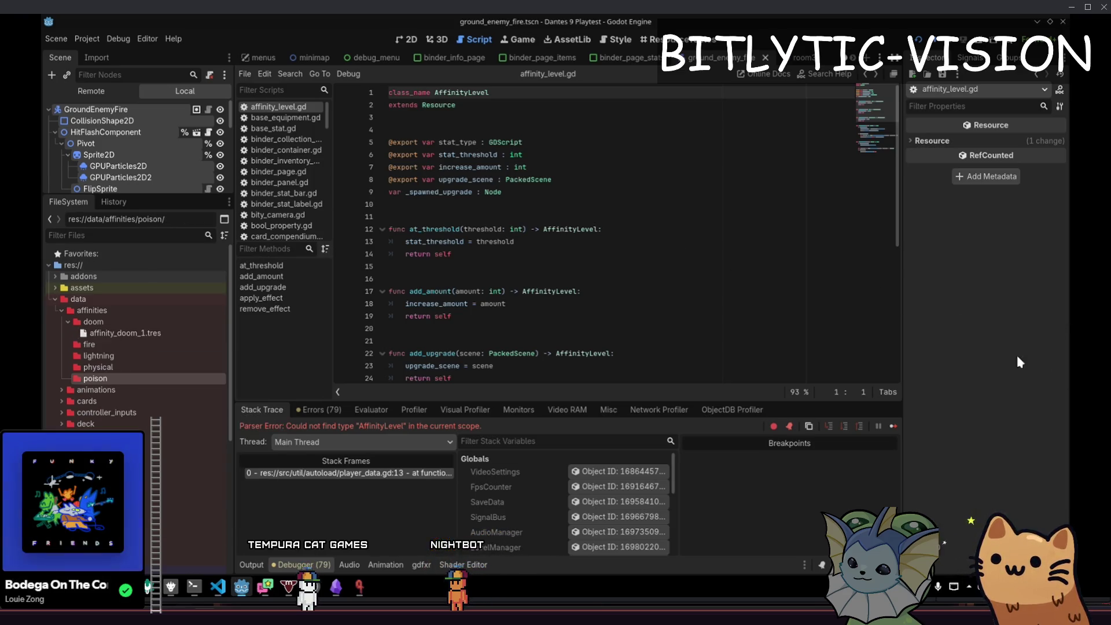
pyautogui.click(567, 316)
pyautogui.scroll(-4, 567, 253)
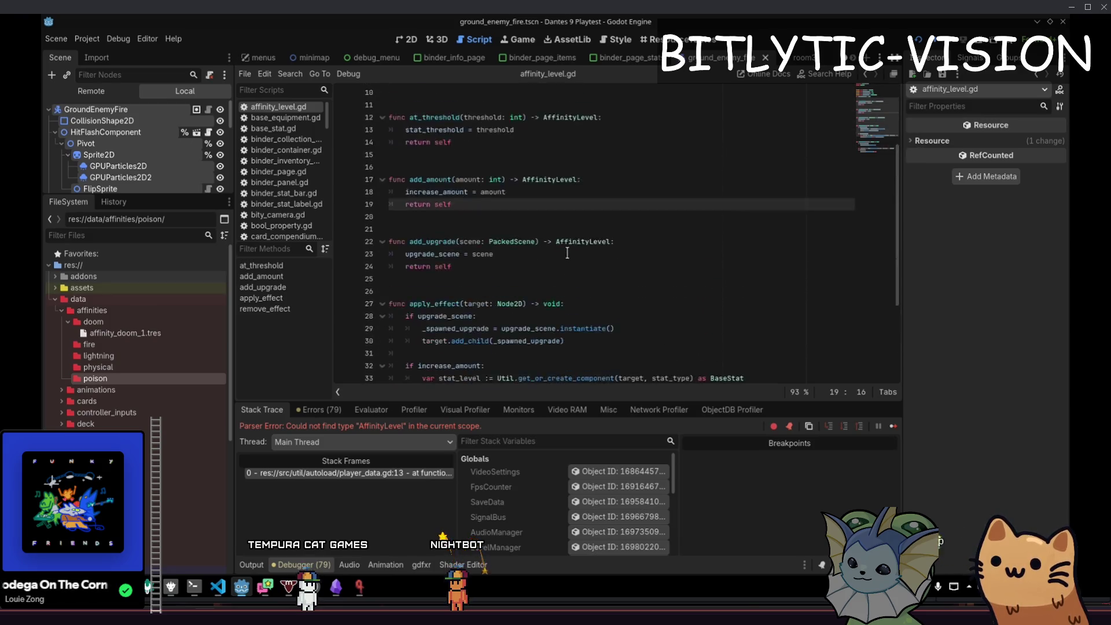
pyautogui.scroll(3, 568, 253)
pyautogui.click(655, 240)
pyautogui.scroll(-3, 655, 237)
pyautogui.scroll(3, 656, 236)
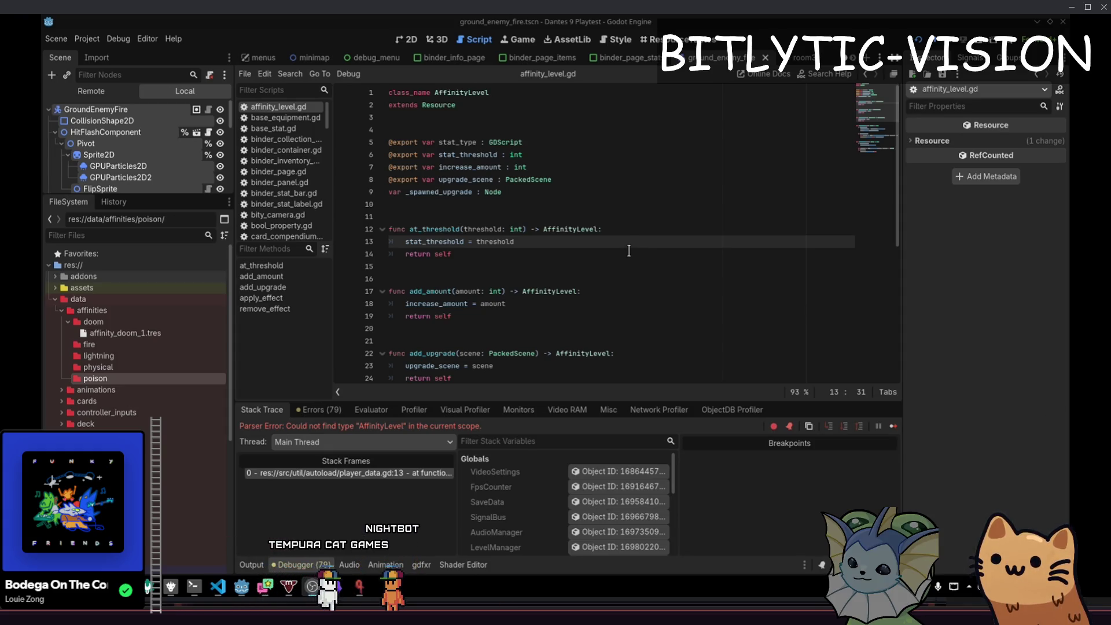
pyautogui.click(626, 228)
# Step: Delete the at_threshold, add_amount and add_upgrade builder functions and save the script
pyautogui.press('Down')
pyautogui.press('Down')
pyautogui.press('Down')
pyautogui.press('Down')
pyautogui.hotkey('shift', 'Up')
pyautogui.hotkey('shift', 'Up')
pyautogui.hotkey('shift', 'Up')
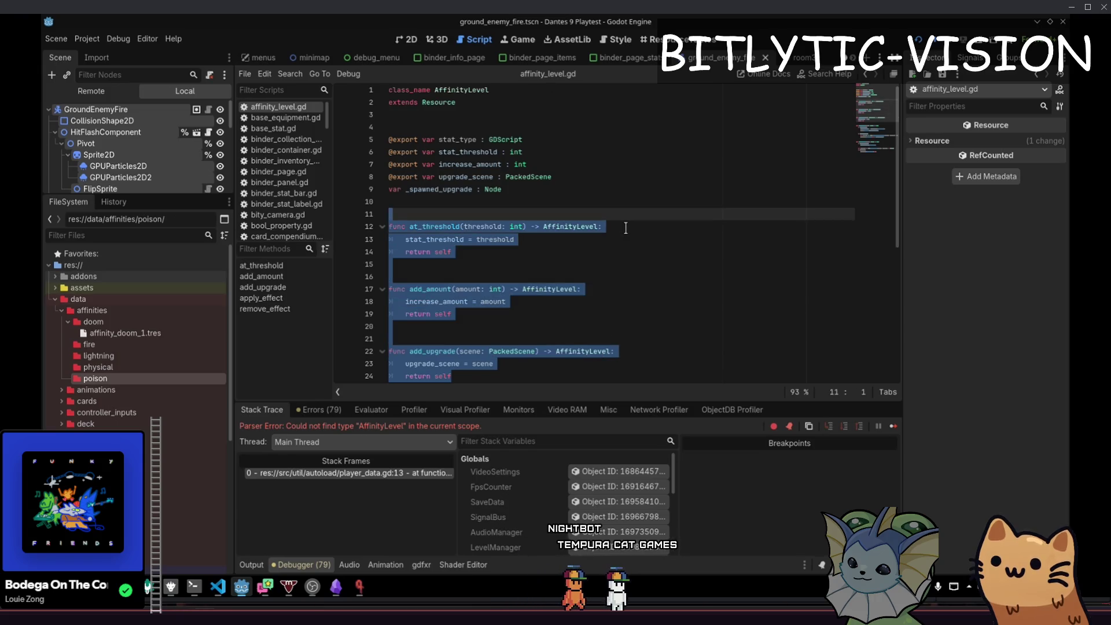
pyautogui.press('Delete')
pyautogui.press('Up')
pyautogui.press('Up')
pyautogui.press('Up')
pyautogui.scroll(-2, 626, 228)
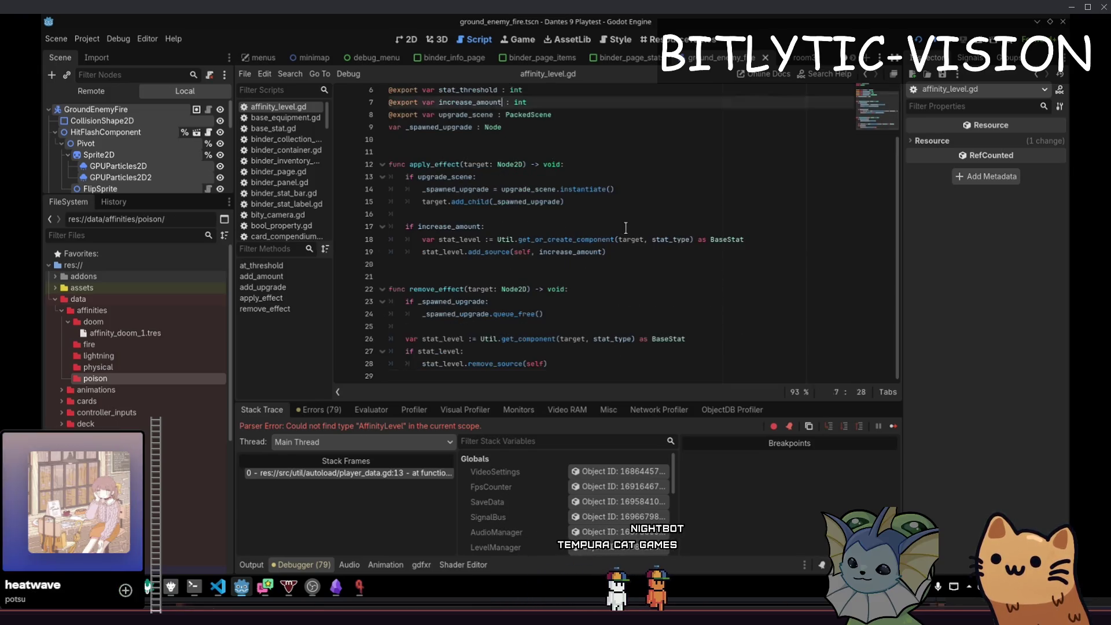
pyautogui.hotkey('ctrl', 'End')
pyautogui.hotkey('ctrl', 's')
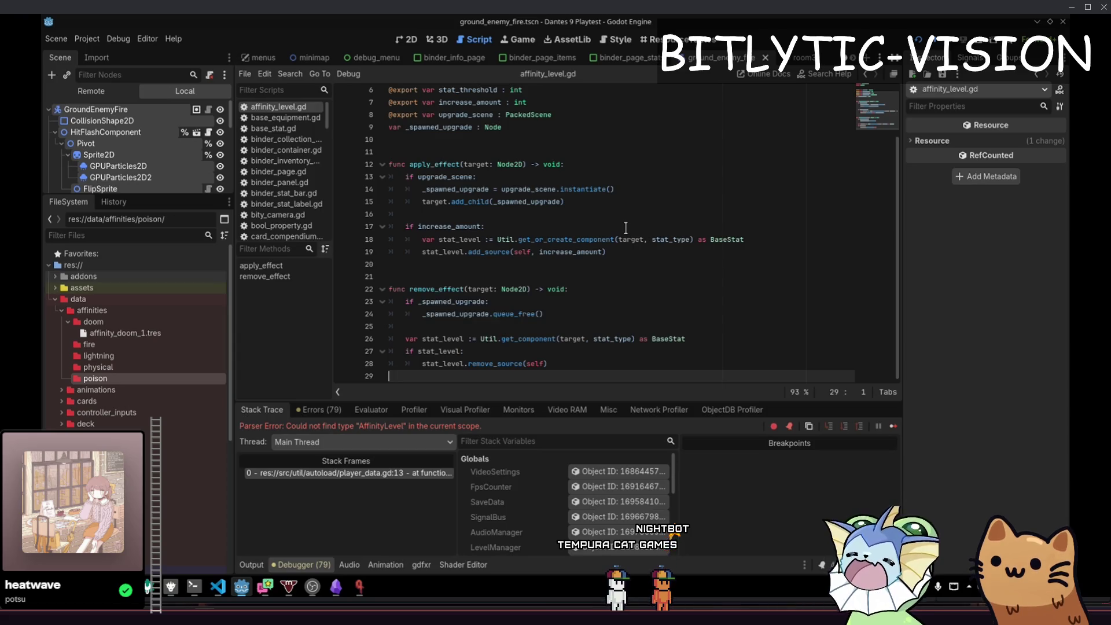
# Step: Open player_data.gd and delete the FireStat entries from the affinity_levels dictionary
pyautogui.hotkey('ctrl', 'alt', 'o')
pyautogui.press('Down')
pyautogui.press('Up')
pyautogui.press('Return')
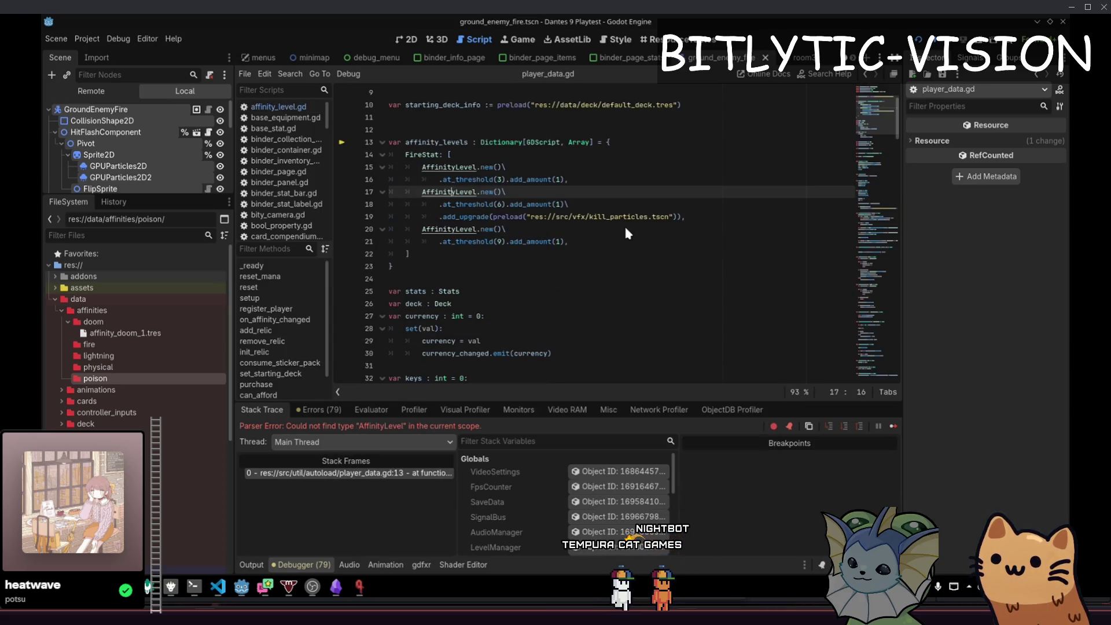
pyautogui.press('Home')
pyautogui.hotkey('ctrl', 'alt', 'o')
pyautogui.press('Escape')
pyautogui.press('Up')
pyautogui.press('Up')
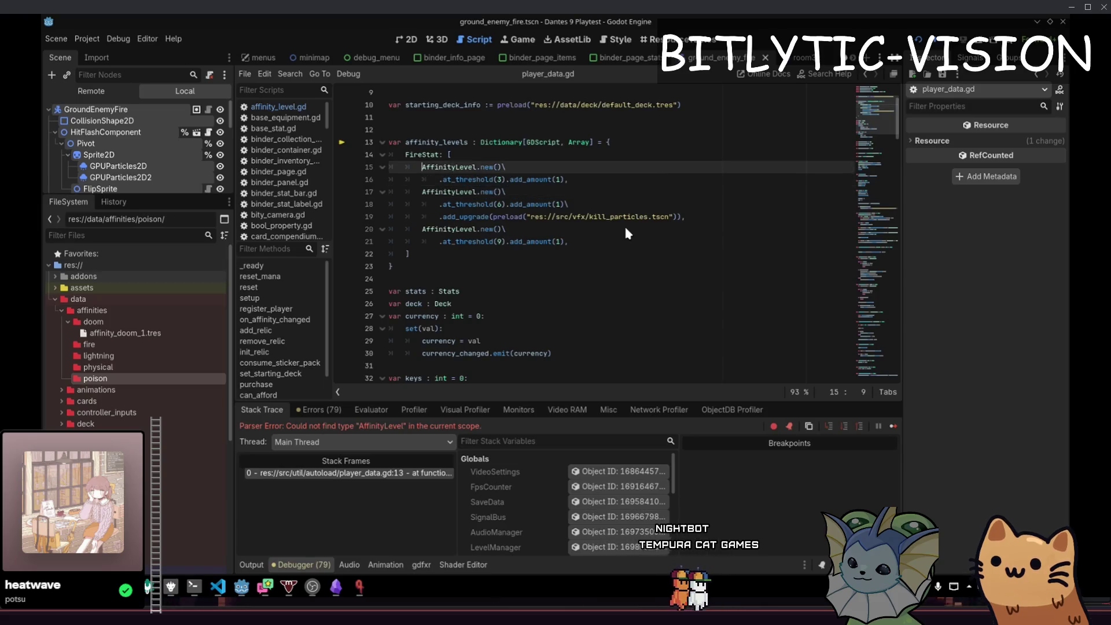
pyautogui.hotkey('shift', 'Down')
pyautogui.hotkey('shift', 'Down')
pyautogui.hotkey('shift', 'Down')
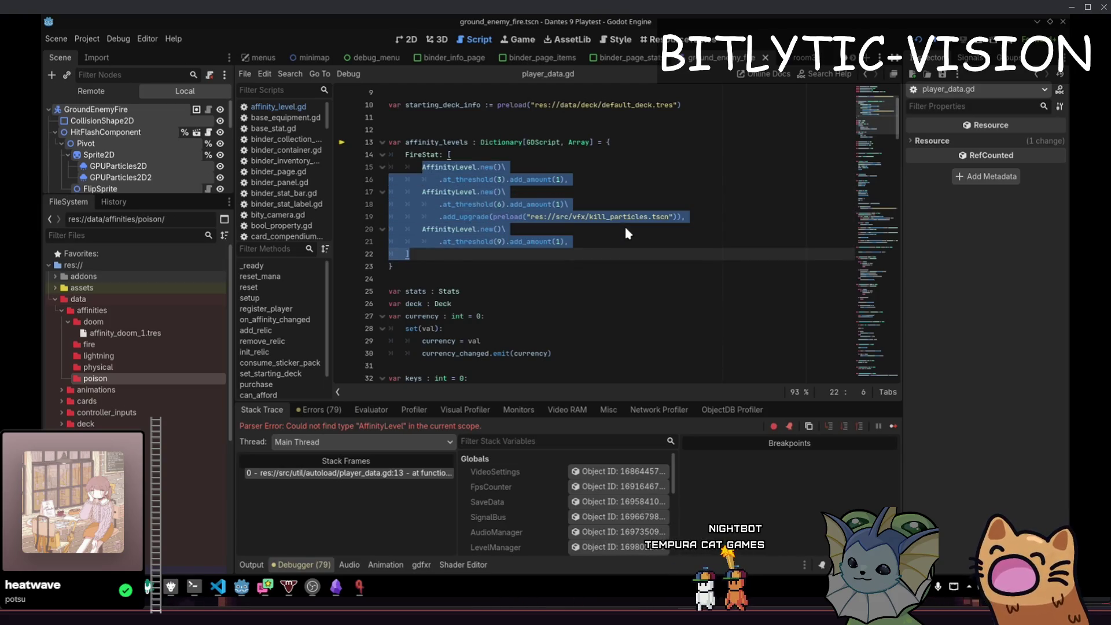
pyautogui.press('BackSpace')
# Step: Remove the leftover affinity_levels declaration, save player_data.gd, and select affinity_doom_1.tres
pyautogui.hotkey('ctrl', 'shift', 'k')
pyautogui.hotkey('ctrl', 'shift', 'k')
pyautogui.press('BackSpace')
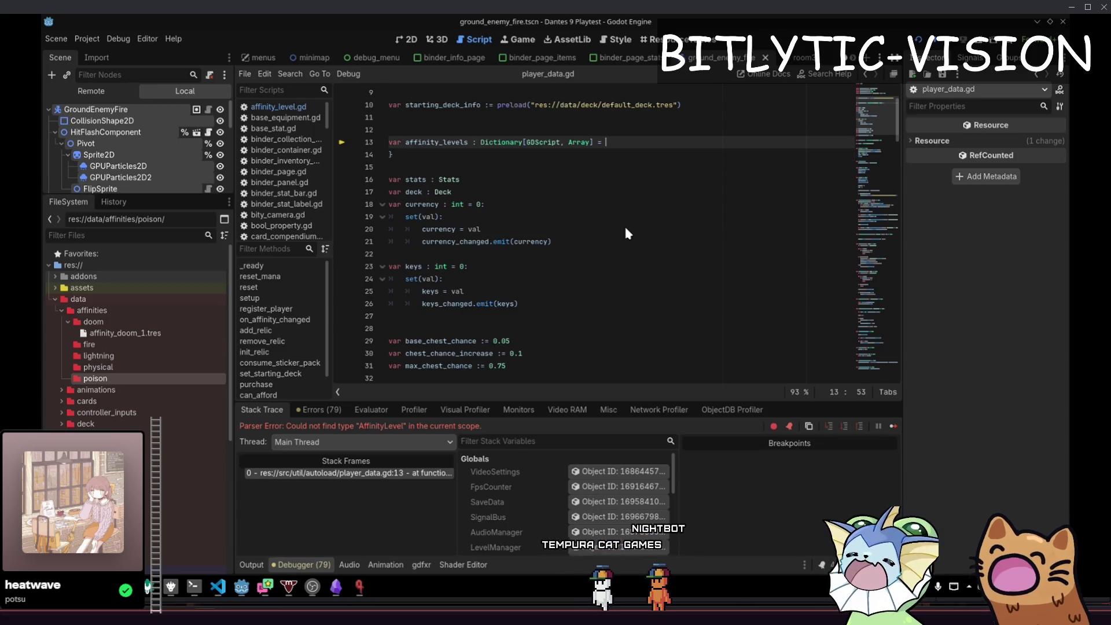
pyautogui.hotkey('ctrl', 'shift', 'k')
pyautogui.hotkey('ctrl', 'shift', 'k')
pyautogui.press('Up')
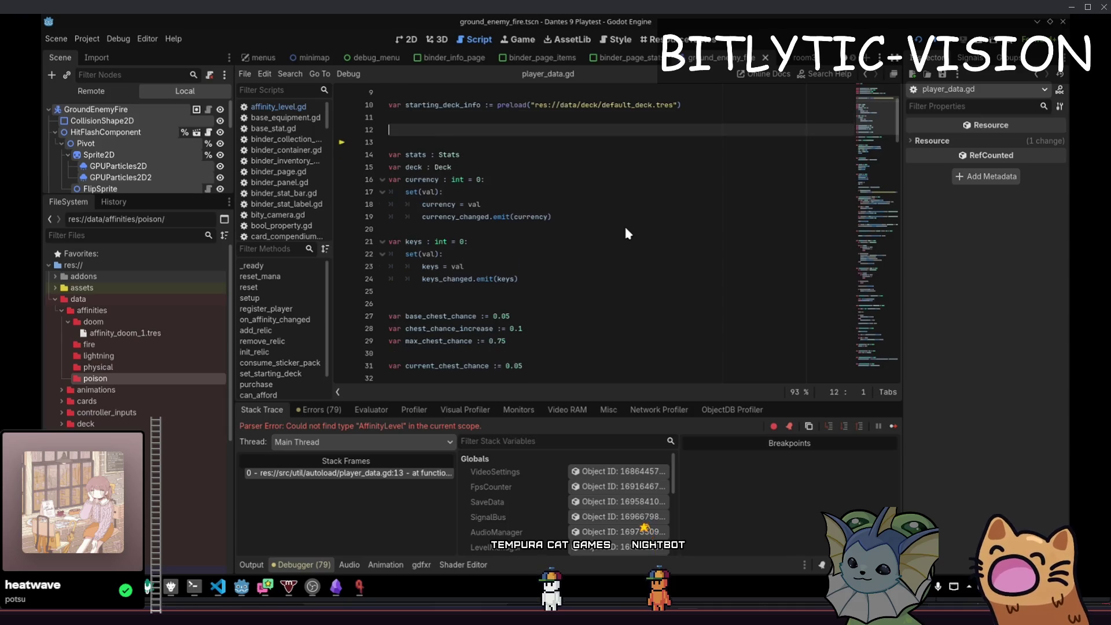
pyautogui.press('BackSpace')
pyautogui.hotkey('ctrl', 's')
pyautogui.click(179, 332)
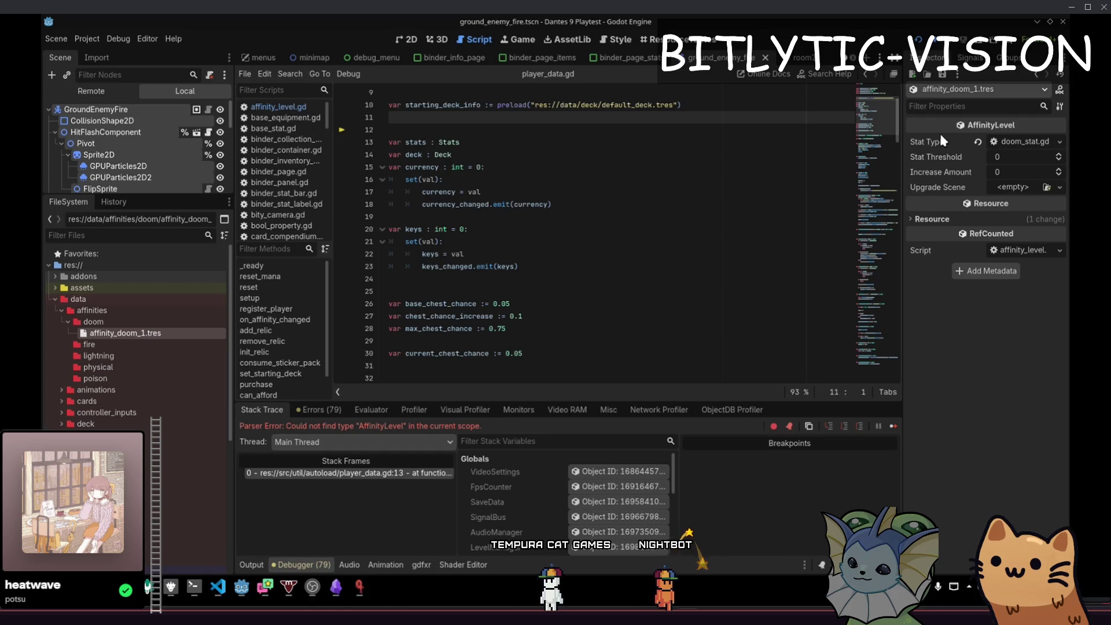
# Step: Give affinity_doom_1.tres a Stat Threshold of 3 and an Increase Amount of 1
pyautogui.click(1023, 155)
pyautogui.write('3')
pyautogui.press('Return')
pyautogui.click(1019, 171)
pyautogui.write('1')
# Step: Check the Upgrade Scene choices without assigning one, then switch to affinity_level.gd
pyautogui.click(1060, 187)
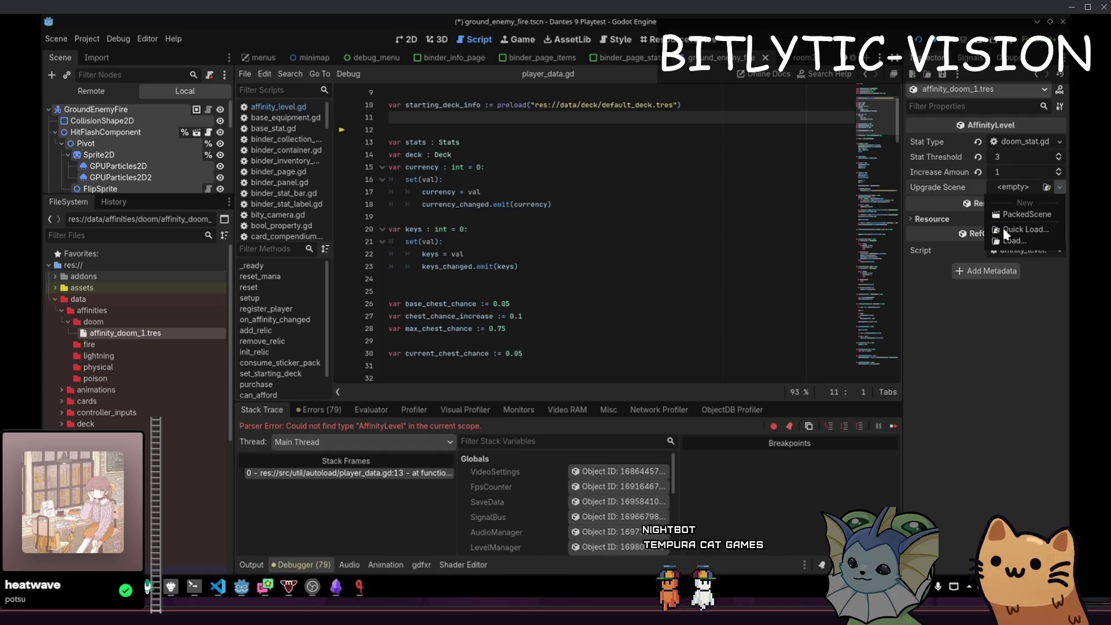
pyautogui.press('Escape')
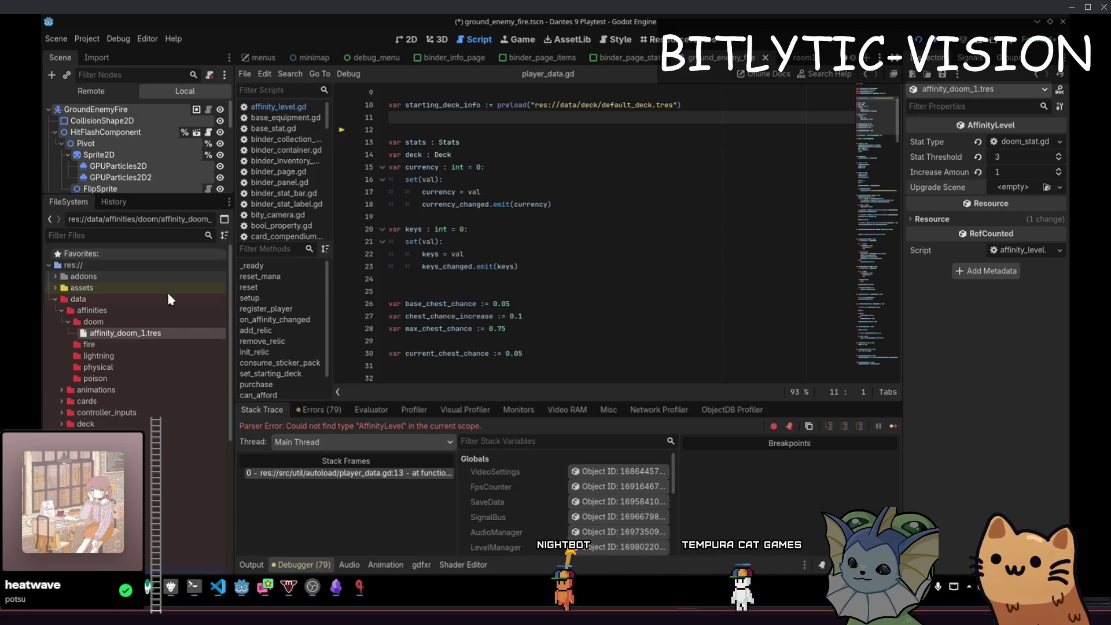
pyautogui.click(1041, 251)
pyautogui.hotkey('shift', 'alt', 'o')
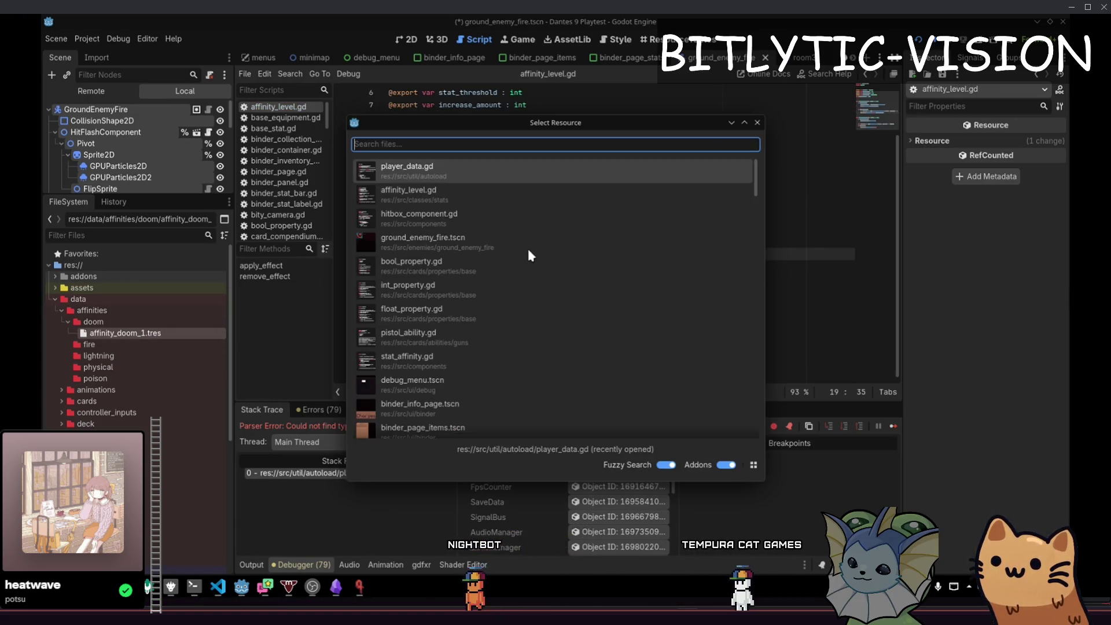
# Step: Open relic_resource.gd through Quick Open and review its exported property declarations
pyautogui.write('relic_resource.gd')
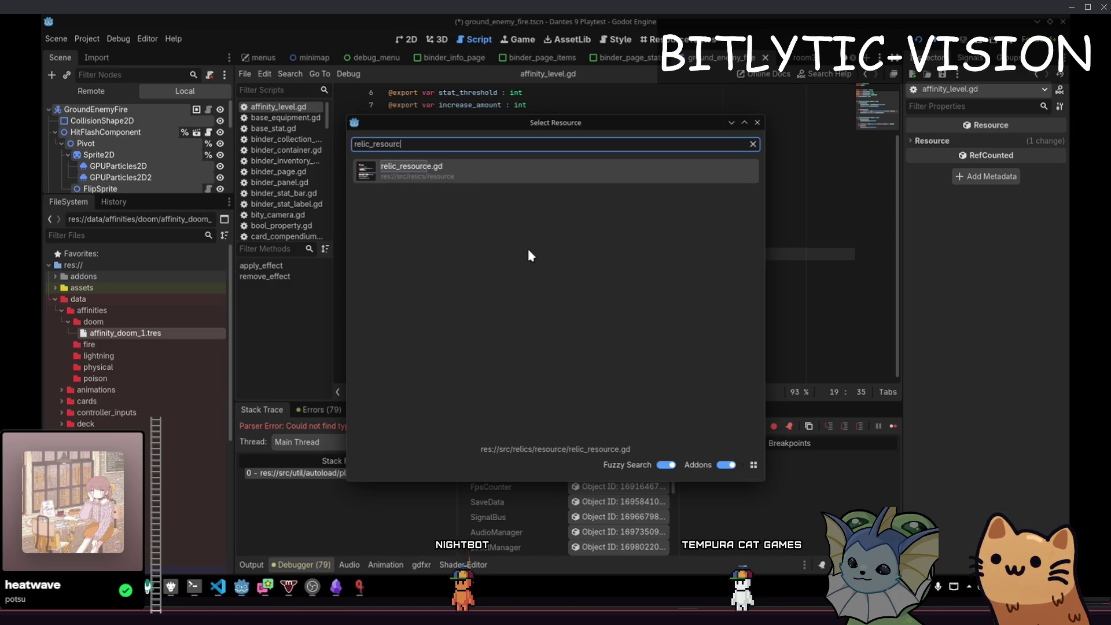
pyautogui.press('Return')
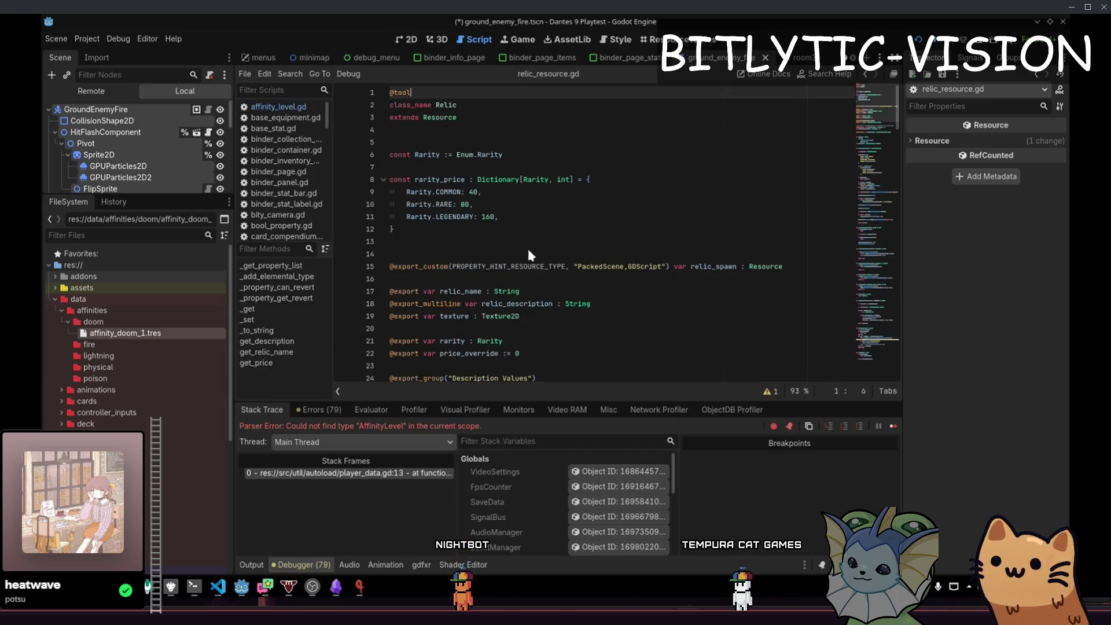
pyautogui.press('Up')
pyautogui.press('Up')
pyautogui.press('Up')
pyautogui.press('Up')
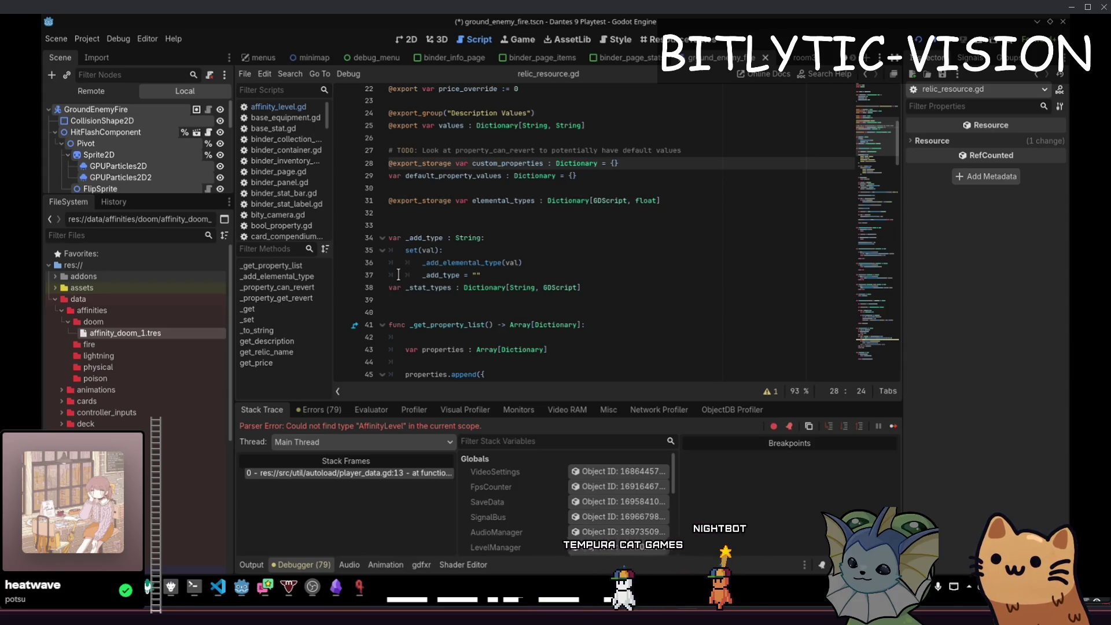
pyautogui.click(608, 176)
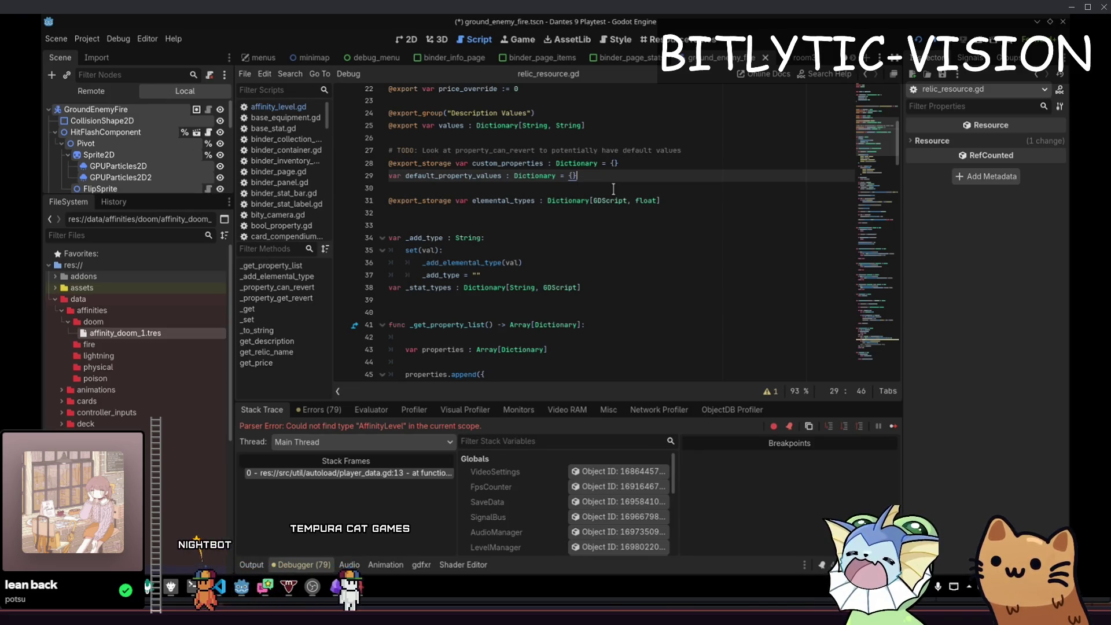
# Step: Find and open pause_particles.gd by searching 'pause_parti' in Quick Open
pyautogui.hotkey('shift', 'alt', 'o')
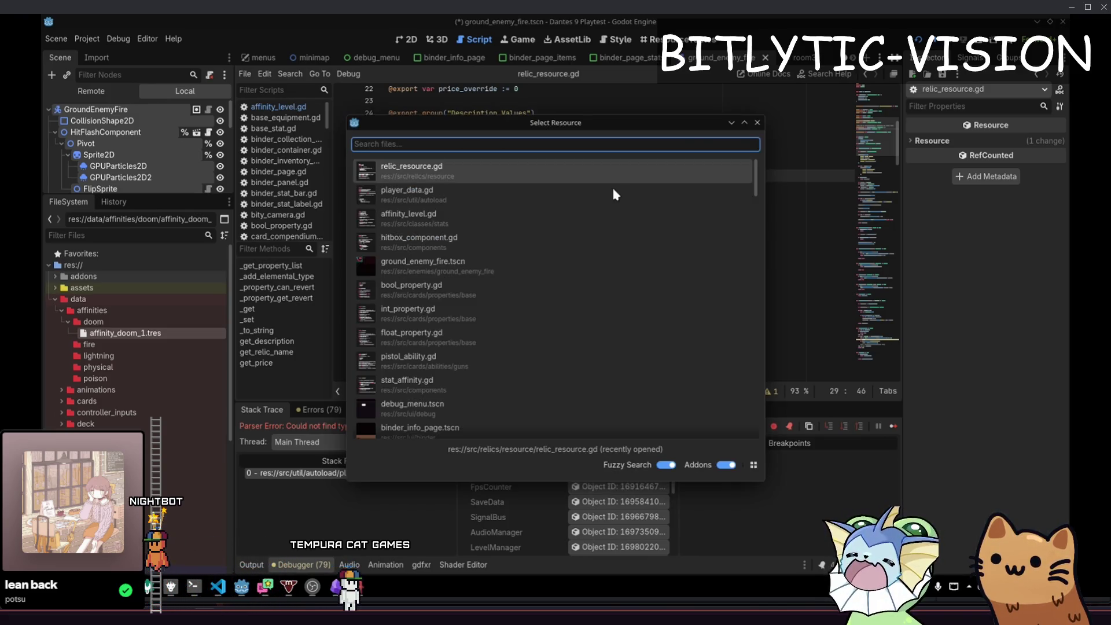
pyautogui.write('particles')
pyautogui.hotkey('ctrl', 'a')
pyautogui.press('BackSpace')
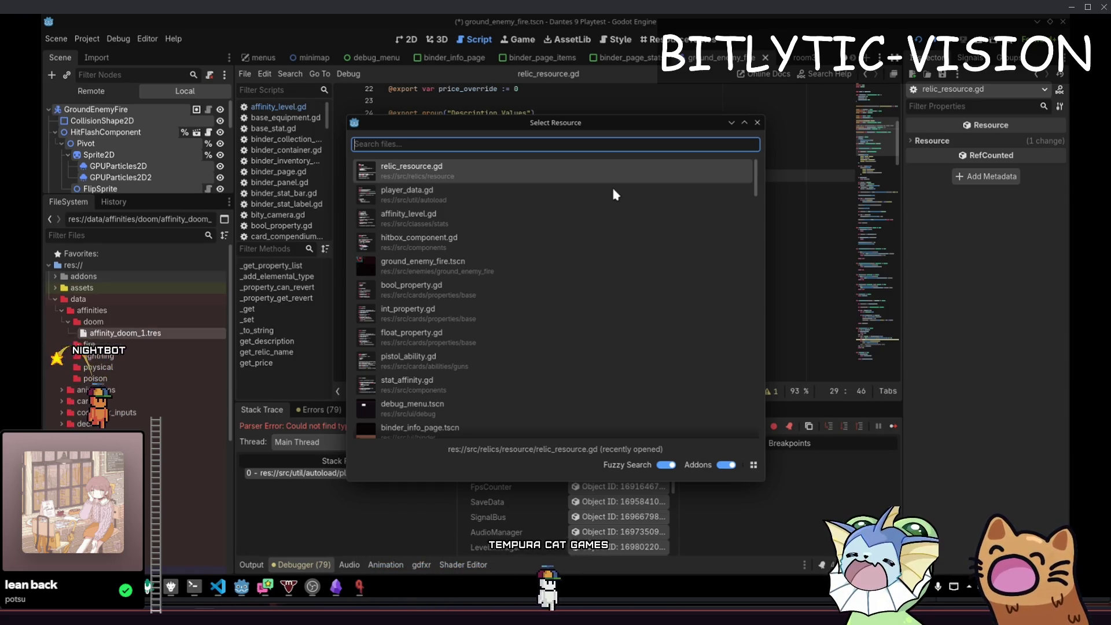
pyautogui.write('pause_parti')
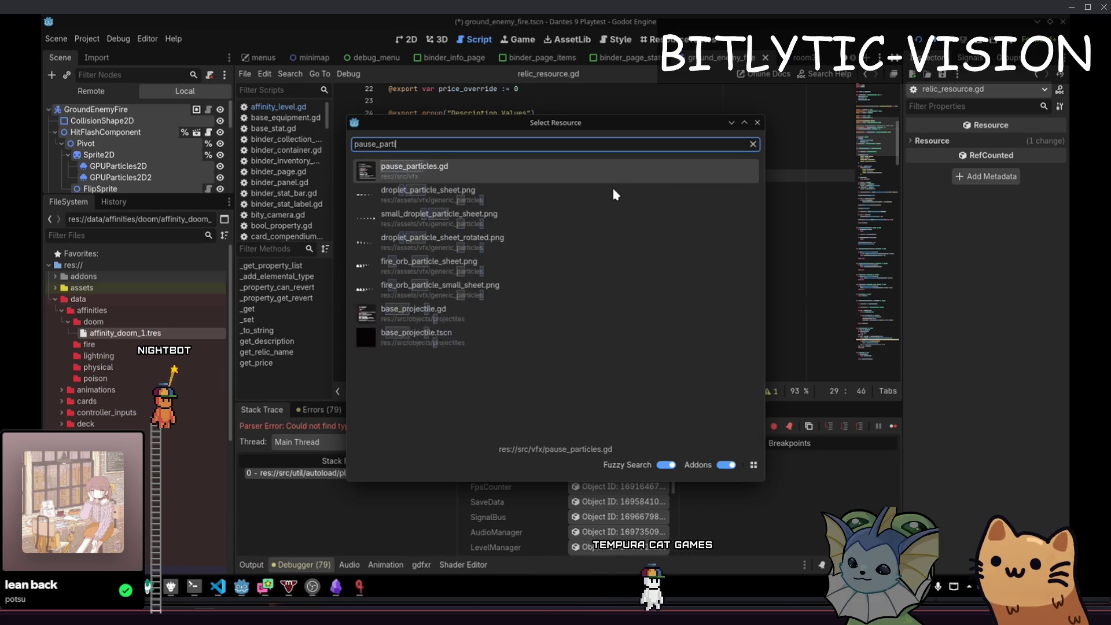
pyautogui.press('Return')
# Step: Read through pause_particles.gd and save the project with Ctrl+S
pyautogui.press('Up')
pyautogui.press('Up')
pyautogui.press('Up')
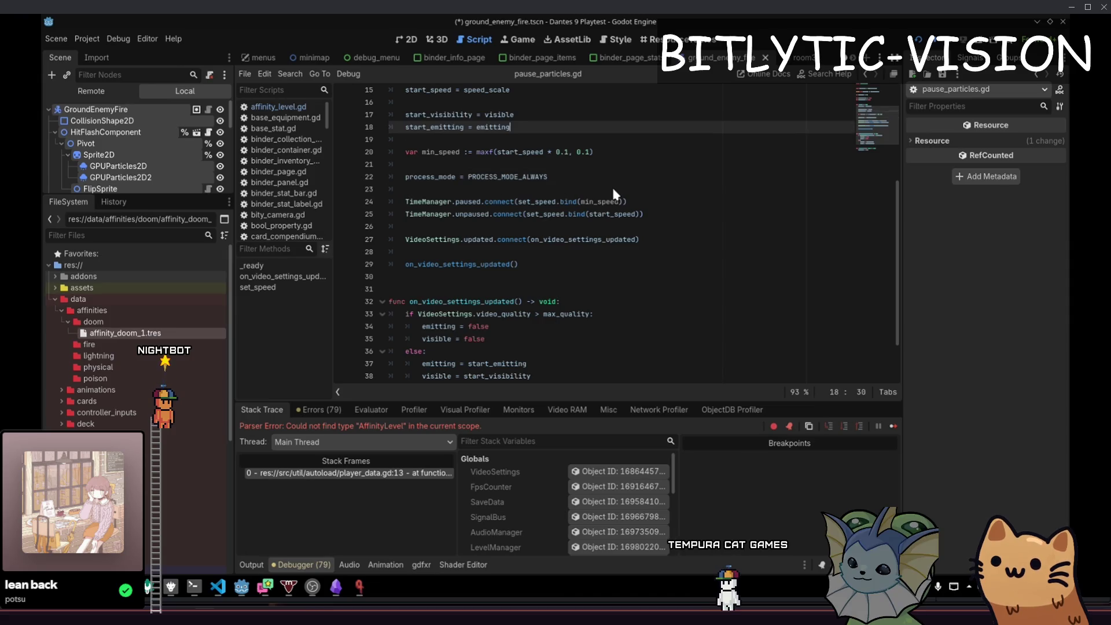
pyautogui.hotkey('ctrl', 'End')
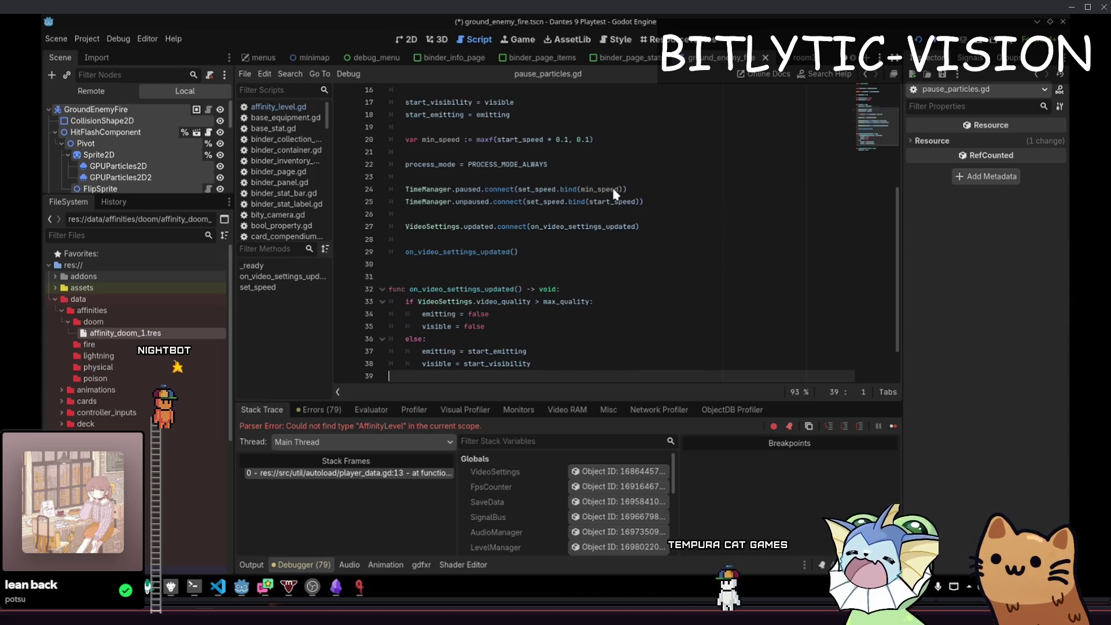
pyautogui.press('Up')
pyautogui.press('Up')
pyautogui.press('Home')
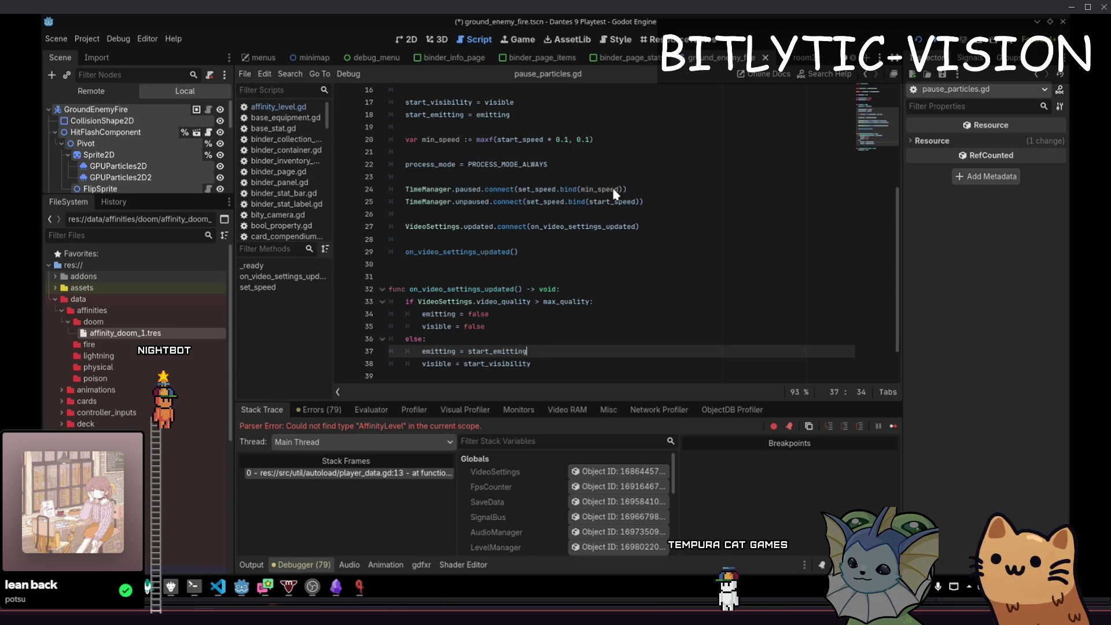
pyautogui.hotkey('ctrl', 's')
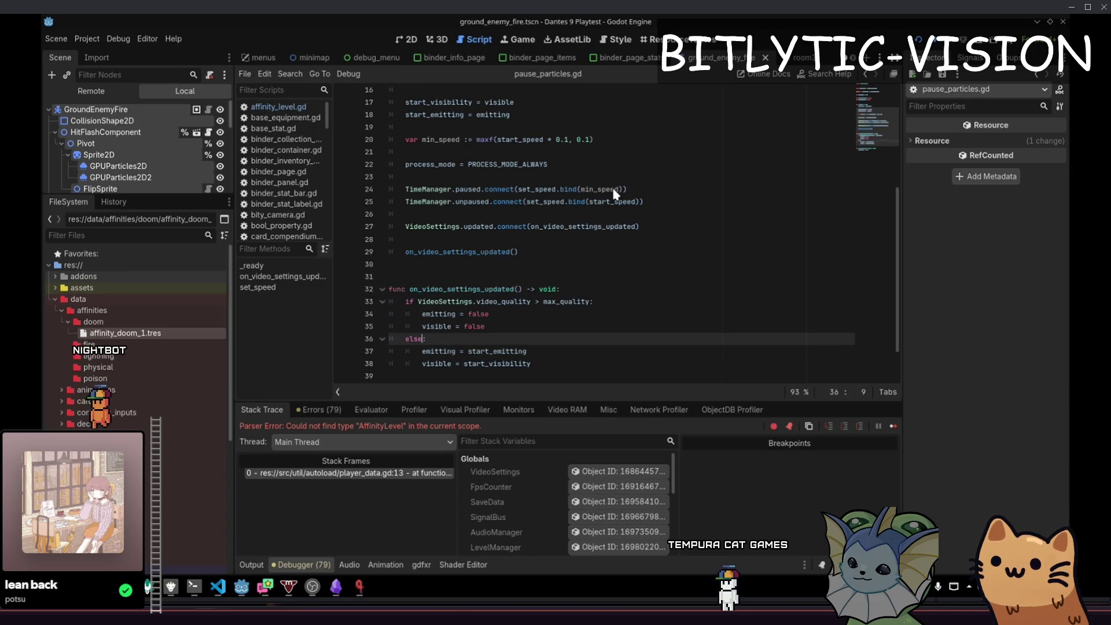
pyautogui.press('Up')
pyautogui.press('Up')
pyautogui.press('Up')
pyautogui.press('Down')
pyautogui.press('Down')
pyautogui.press('Down')
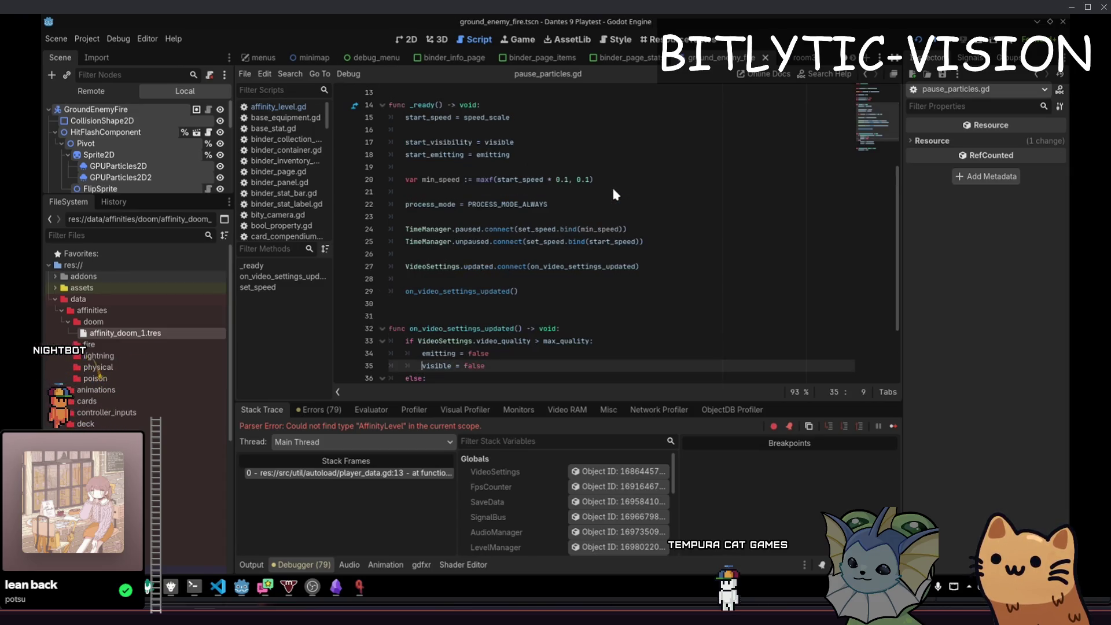
pyautogui.press('Down')
pyautogui.press('Down')
pyautogui.press('Down')
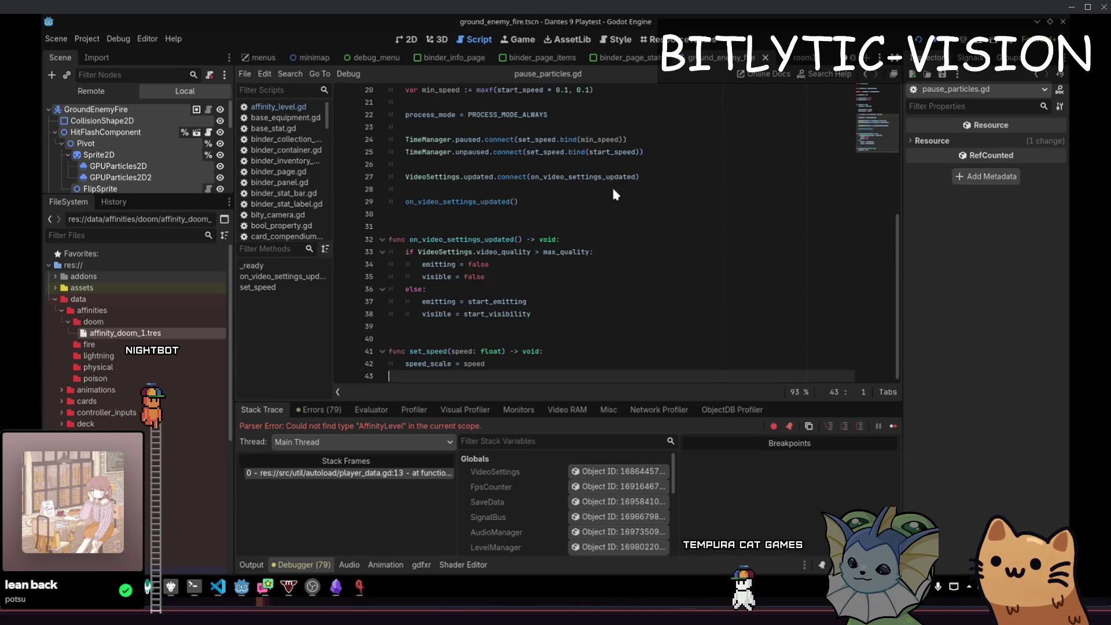
pyautogui.press('pageup')
pyautogui.press('pageup')
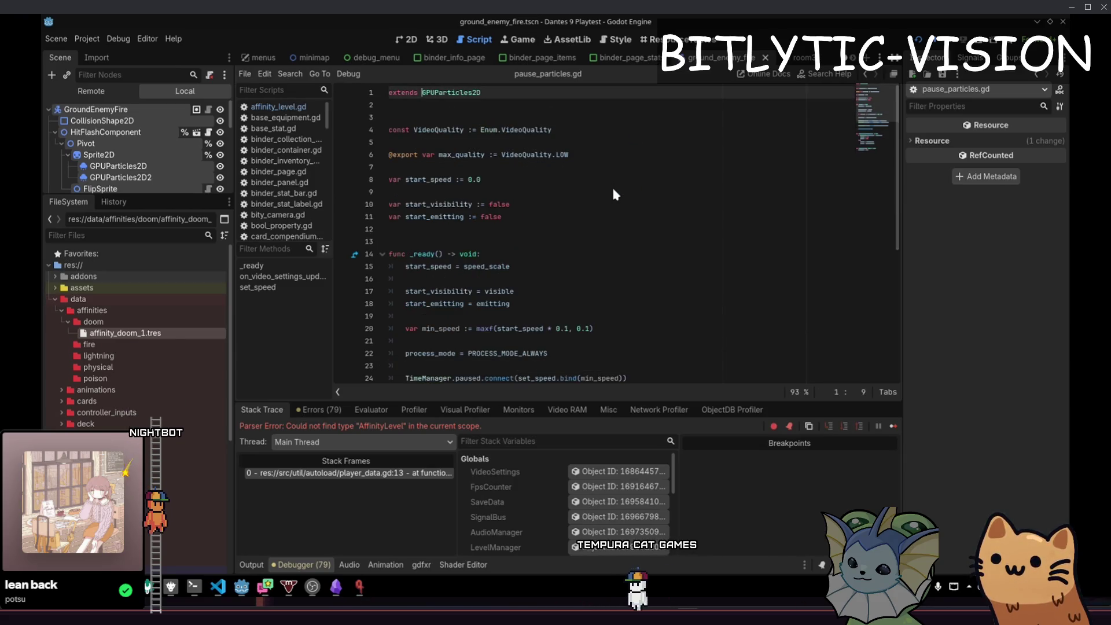
pyautogui.press('pagedown')
pyautogui.press('pageup')
# Step: Browse pause_particles.gd and scan the Quick Open list past relic_resource.gd and stat_affinity.gd
pyautogui.press('pagedown')
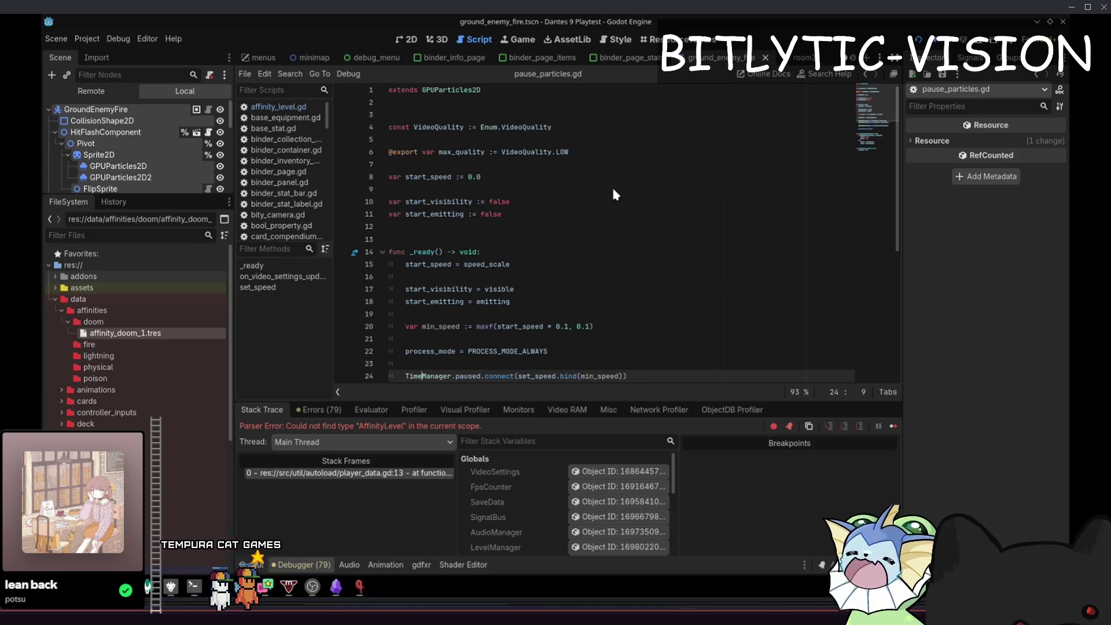
pyautogui.click(645, 372)
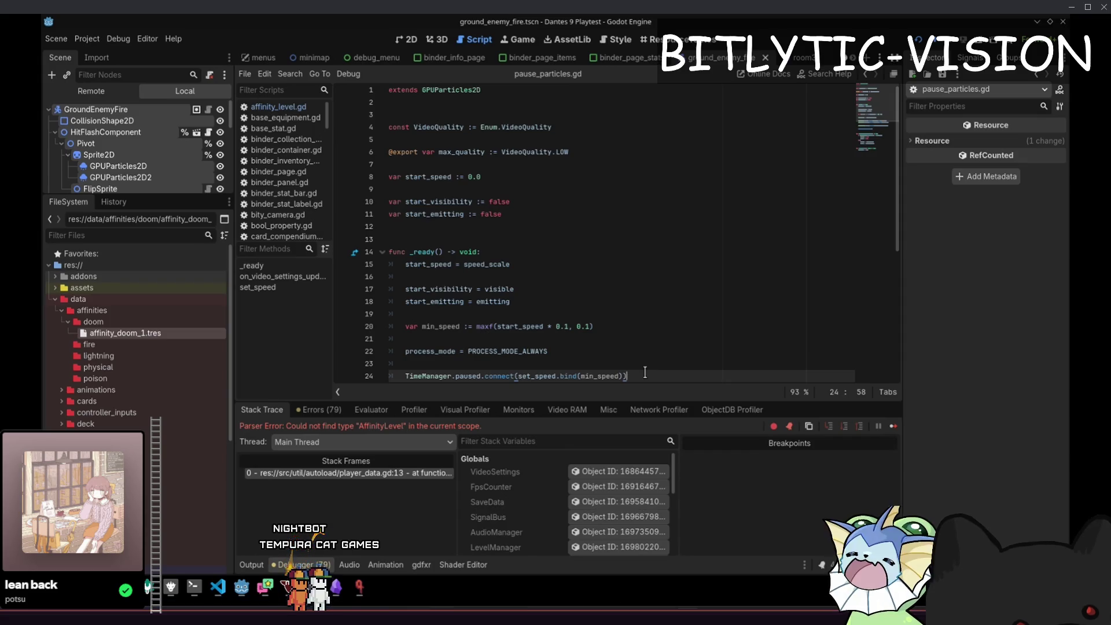
pyautogui.hotkey('shift', 'alt', 'o')
pyautogui.press('Down')
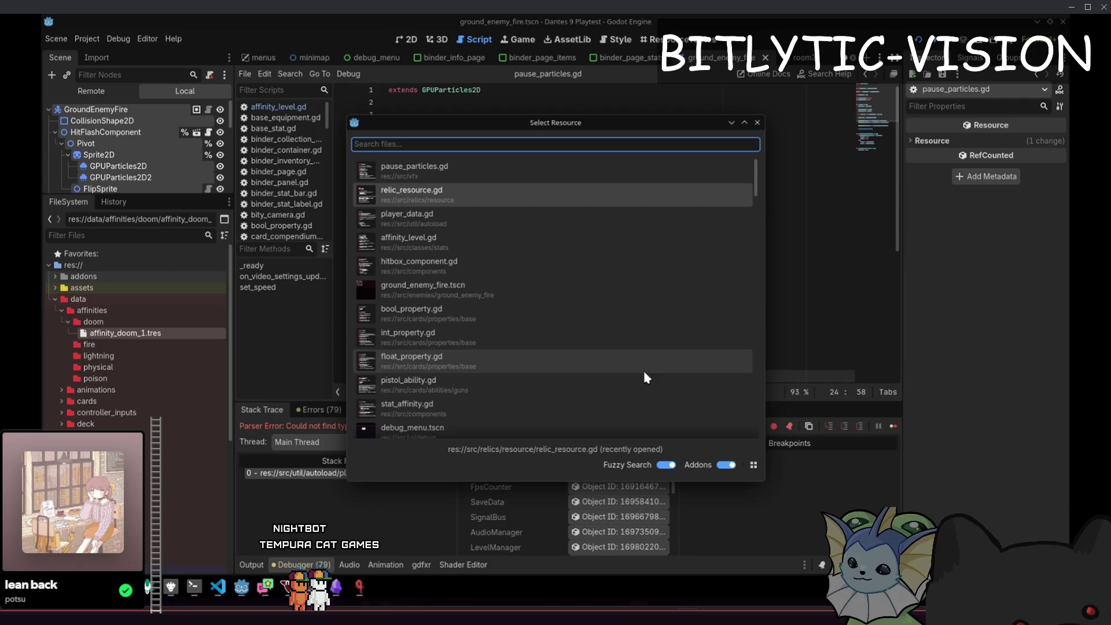
pyautogui.press('Up')
pyautogui.press('Escape')
pyautogui.hotkey('shift', 'alt', 'o')
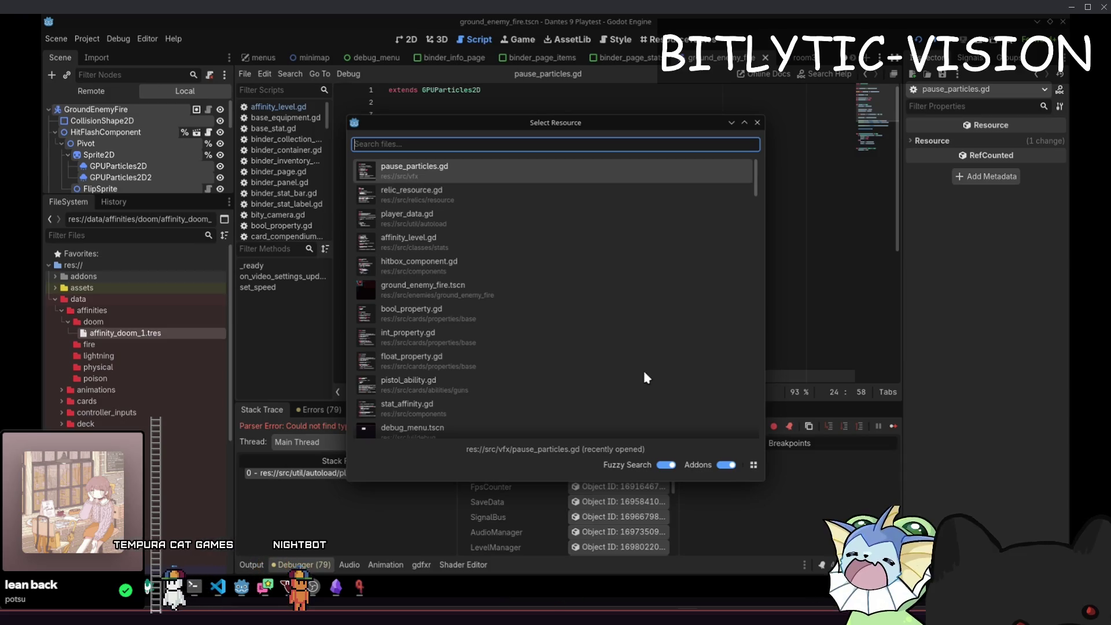
pyautogui.press('pagedown')
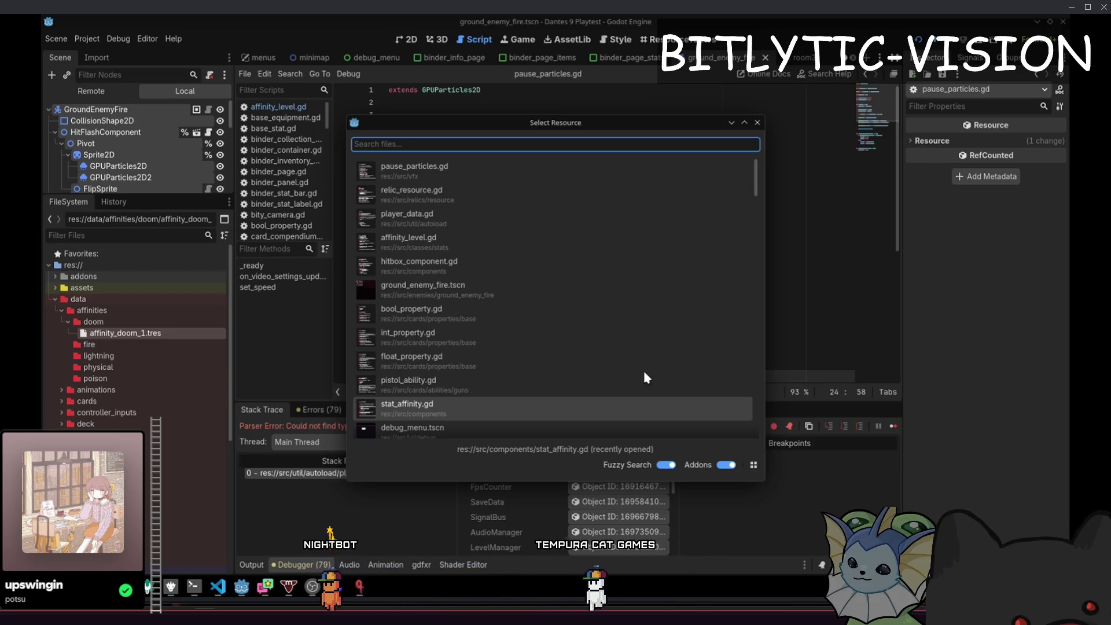
pyautogui.press('Escape')
pyautogui.hotkey('alt', 'shift', 'o')
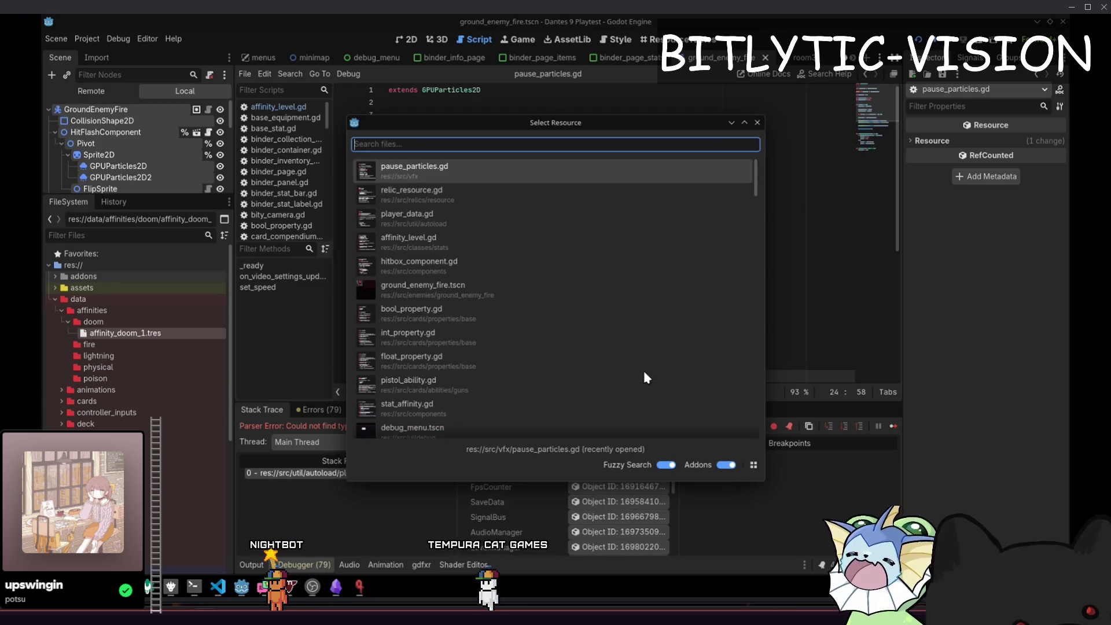
# Step: Open hub_room.tscn and enlarge the Scene dock's tree
pyautogui.write('hub_room.ts')
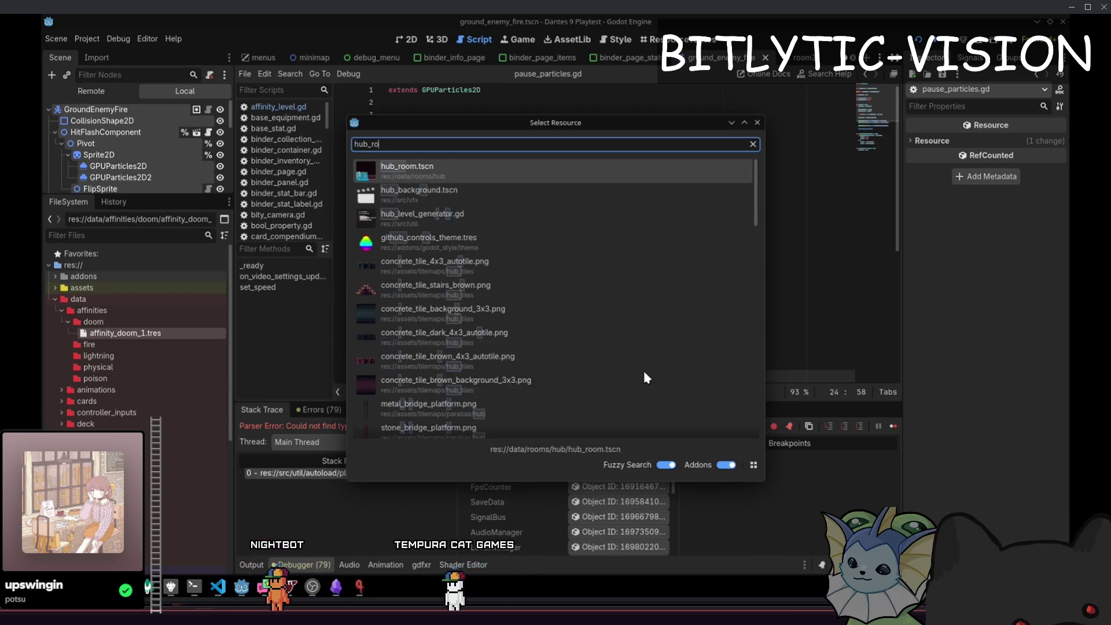
pyautogui.press('Return')
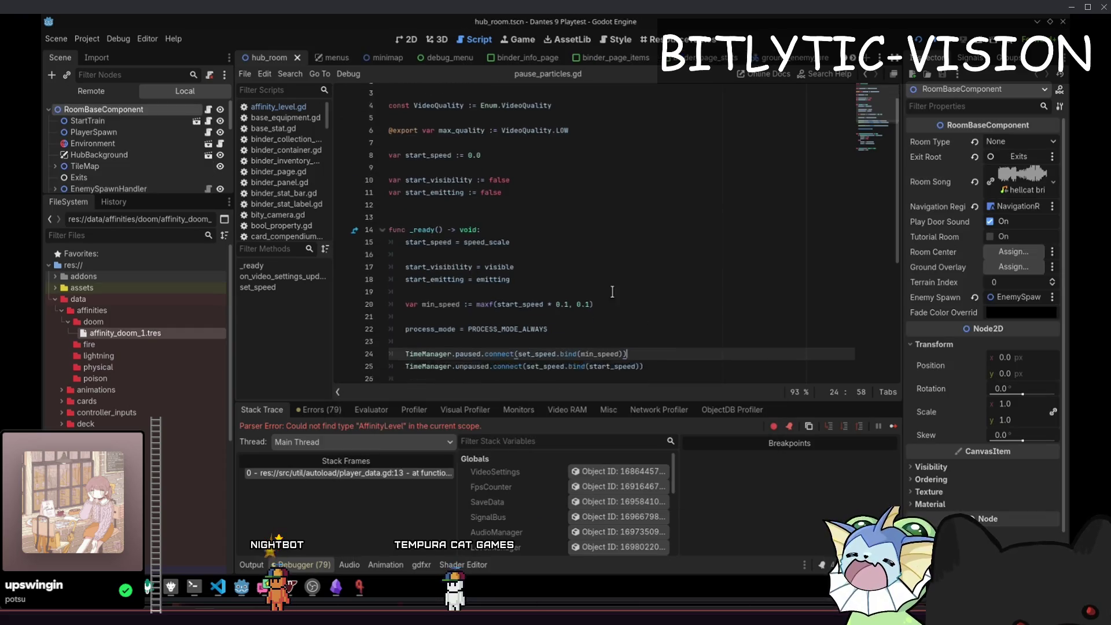
pyautogui.moveTo(179, 195); pyautogui.dragTo(174, 514)
# Step: Inspect Sprite2D, SuitcasePile and its PaperParticles child with pause_particles.gd and Amount 16
pyautogui.click(111, 323)
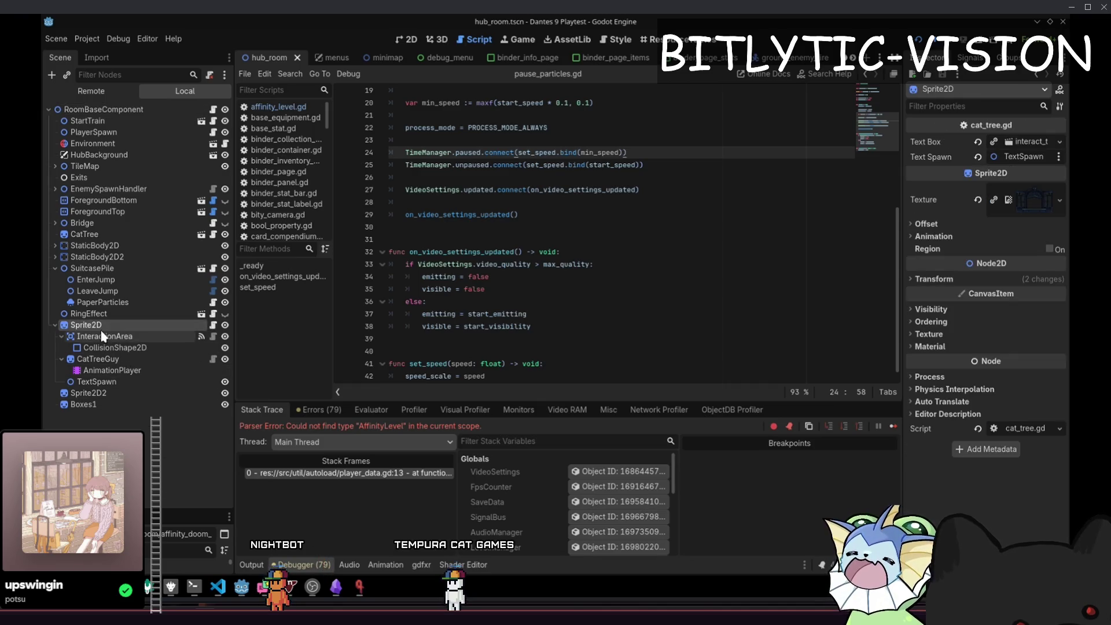
pyautogui.click(102, 272)
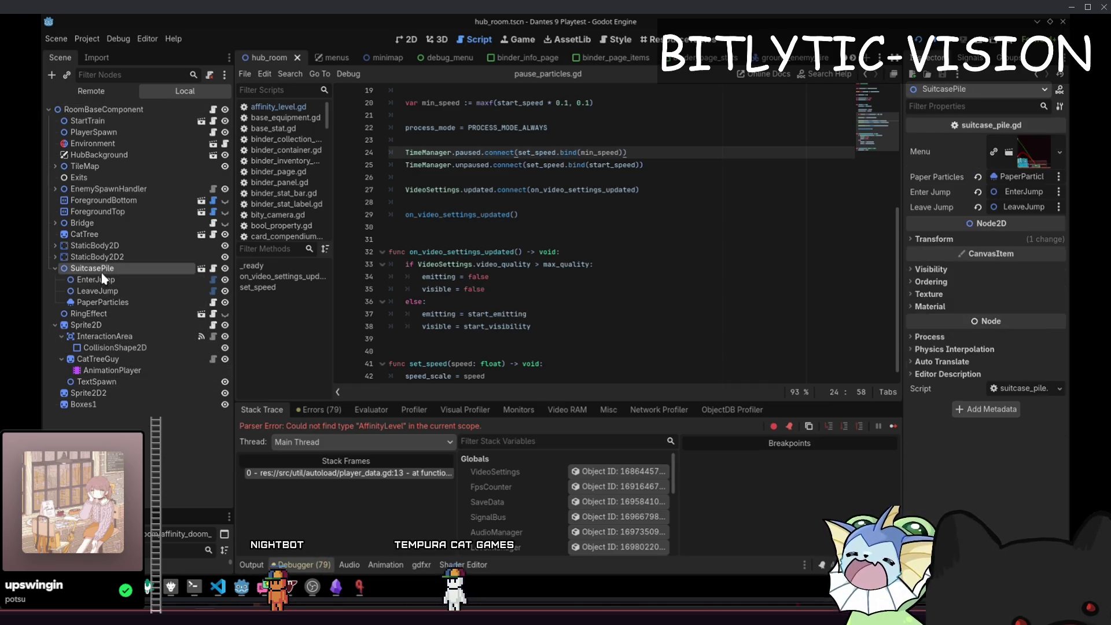
pyautogui.click(96, 302)
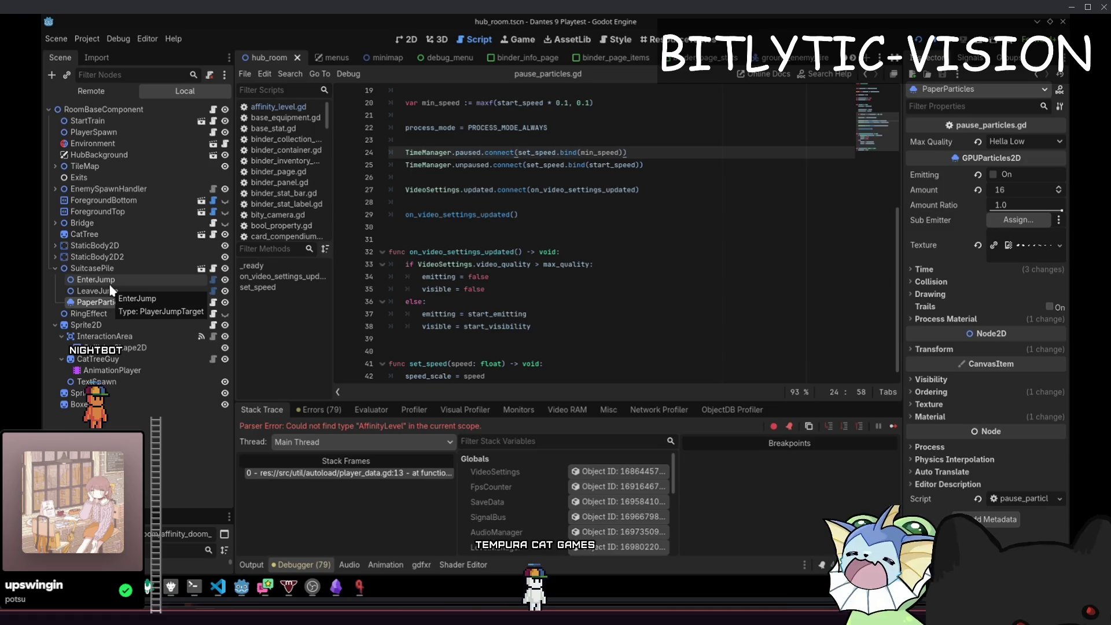
pyautogui.click(573, 277)
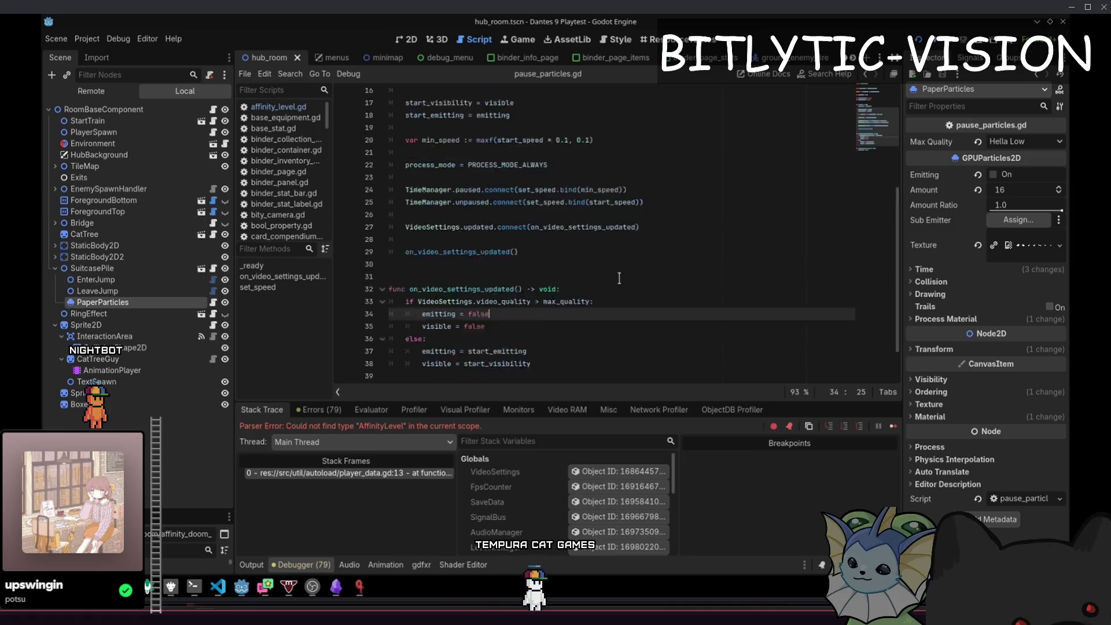
# Step: Check PaperParticles' Ordering settings, then select affinity_doom_1.tres in data/affinities/doom
pyautogui.scroll(5, 572, 259)
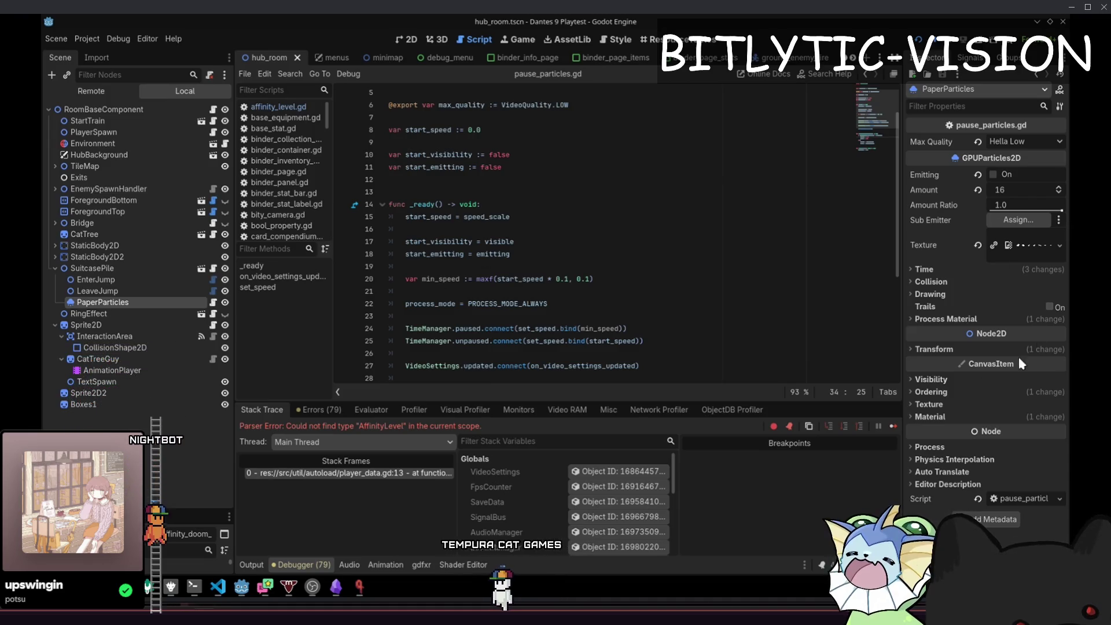
pyautogui.click(964, 393)
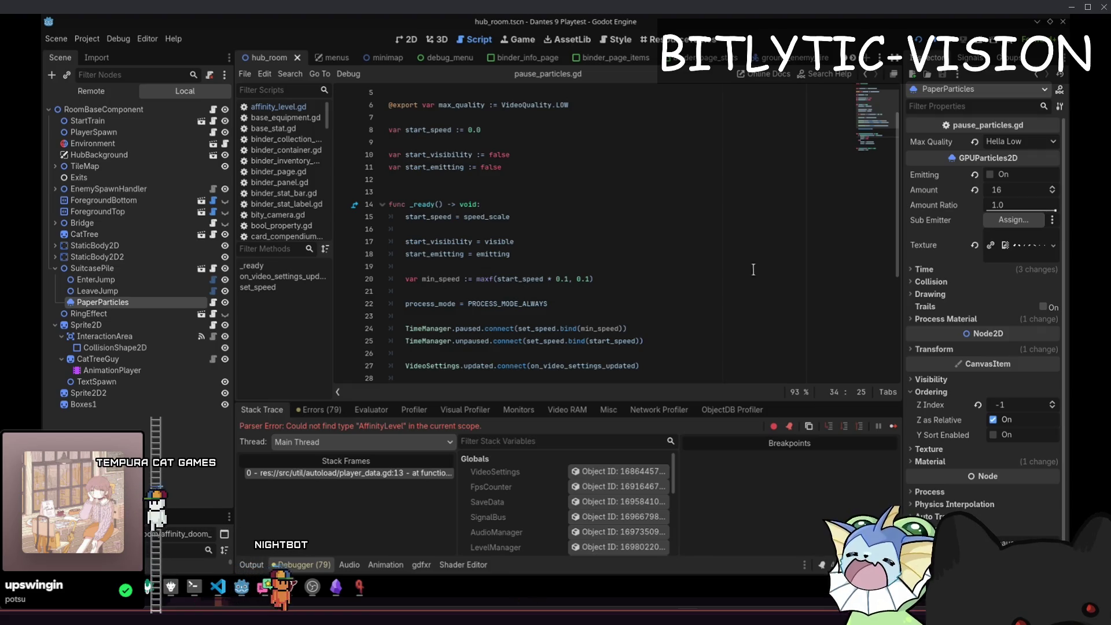
pyautogui.scroll(-5, 750, 271)
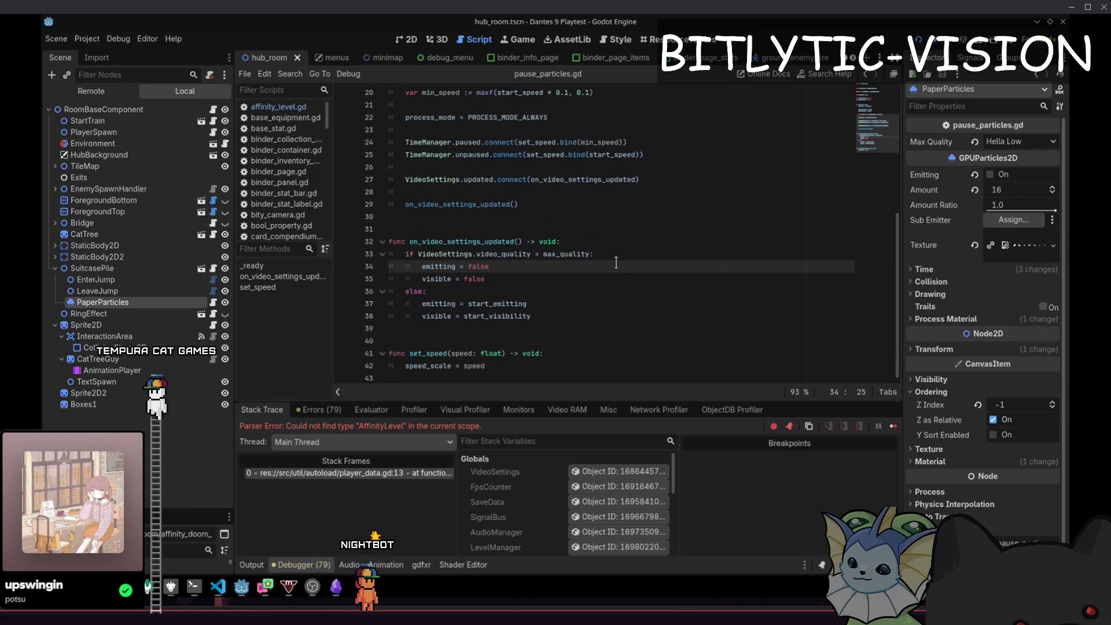
pyautogui.scroll(6, 702, 253)
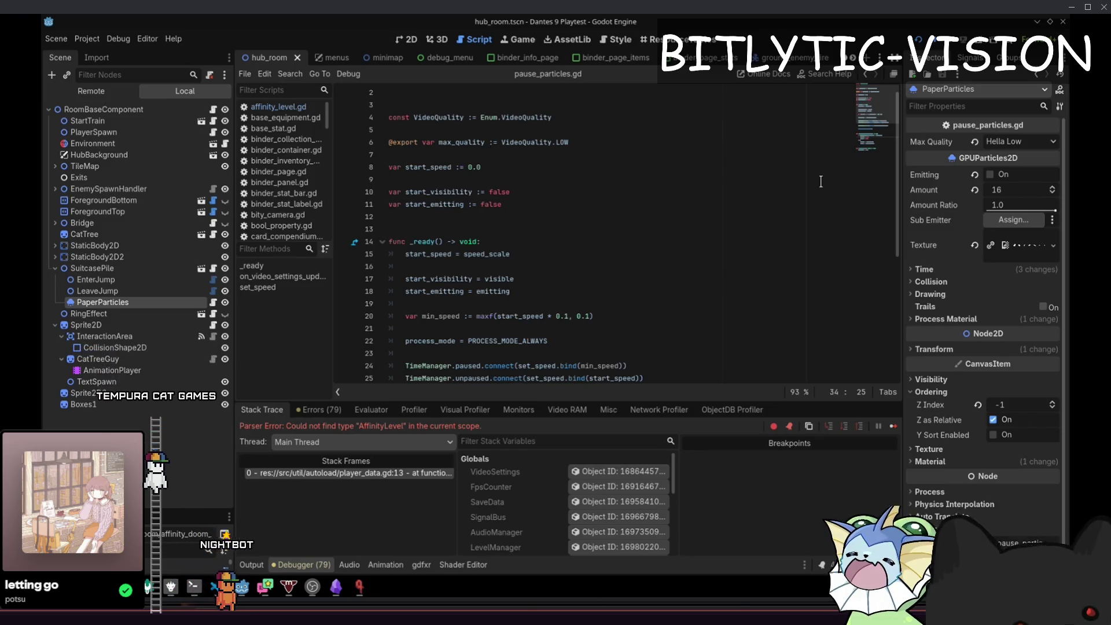
pyautogui.click(585, 254)
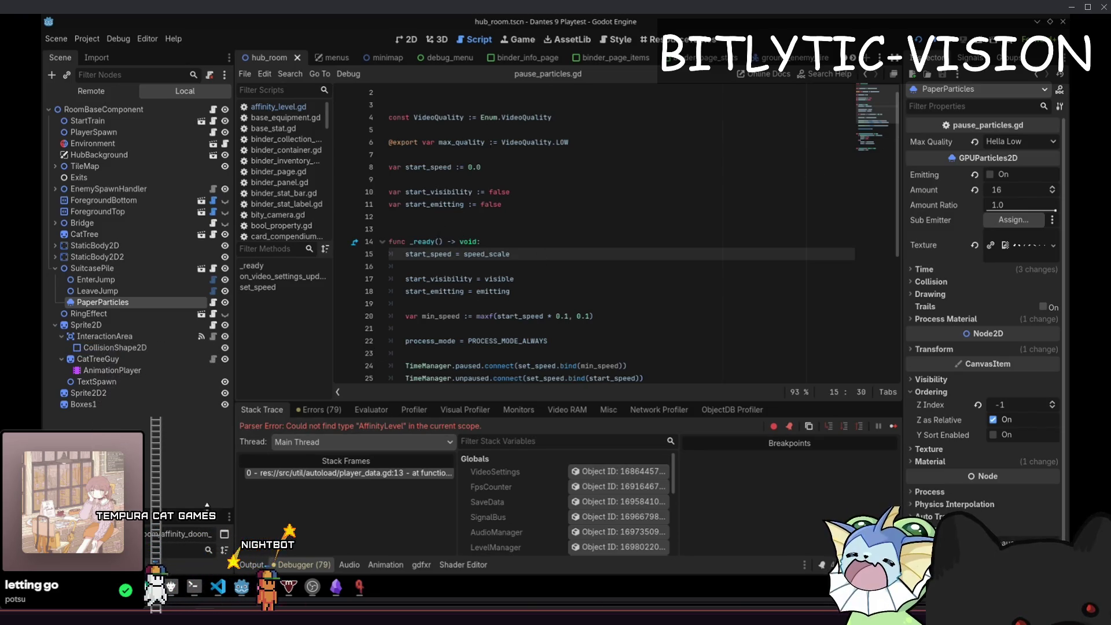
pyautogui.moveTo(188, 507)
pyautogui.mouseDown()
pyautogui.moveTo(189, 243)
pyautogui.moveTo(189, 288)
pyautogui.mouseUp()
pyautogui.click(147, 428)
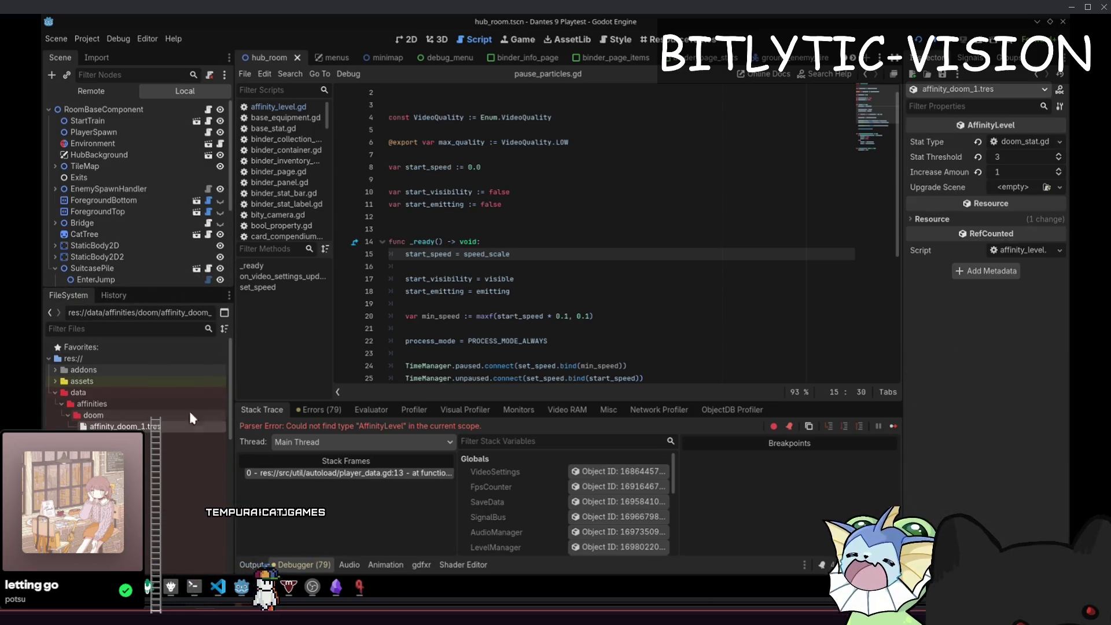
# Step: Assign kill_particles.tscn as affinity_doom_1's Upgrade Scene via Quick Load
pyautogui.click(1013, 187)
pyautogui.click(1021, 220)
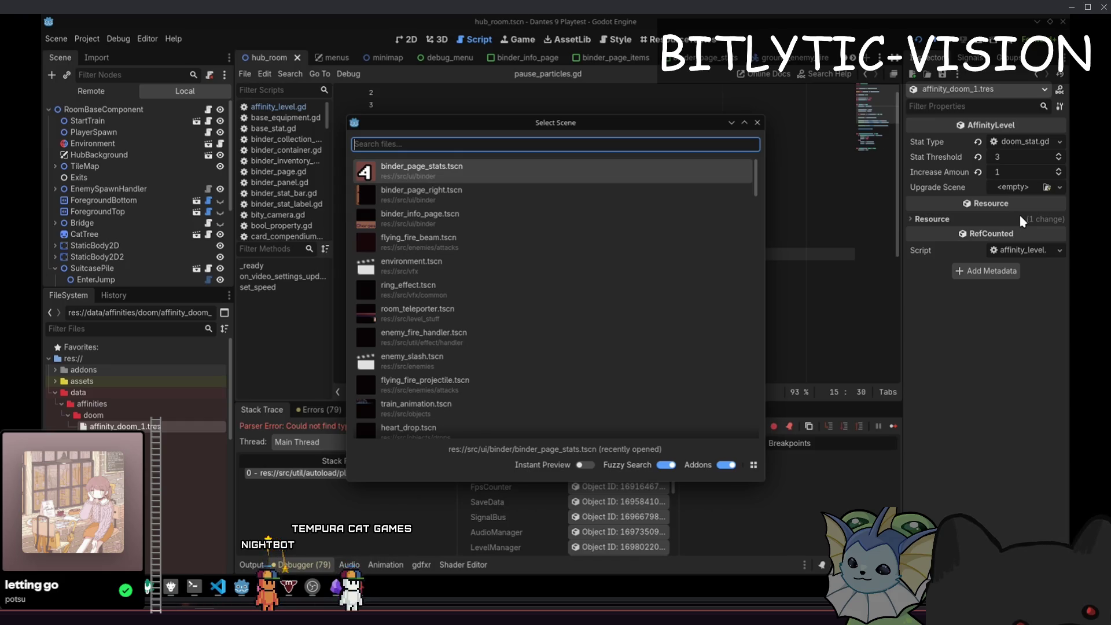
pyautogui.write('kill')
pyautogui.press('Return')
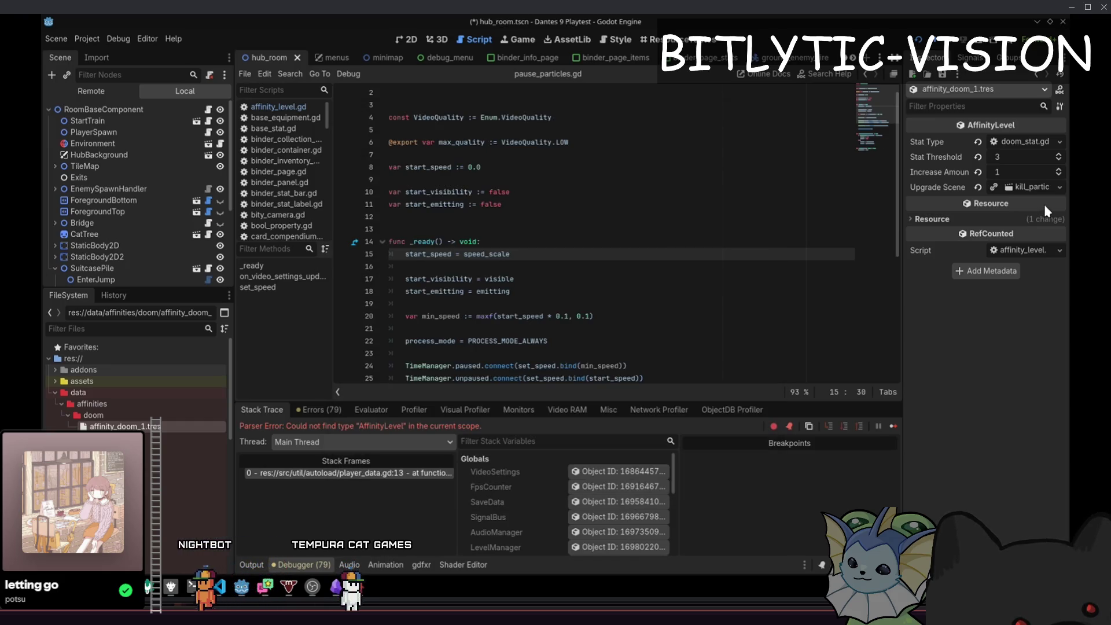
# Step: Preview the kill_particles effect in the 2D view, then return to affinity_doom_1.tres
pyautogui.click(1042, 188)
pyautogui.click(991, 205)
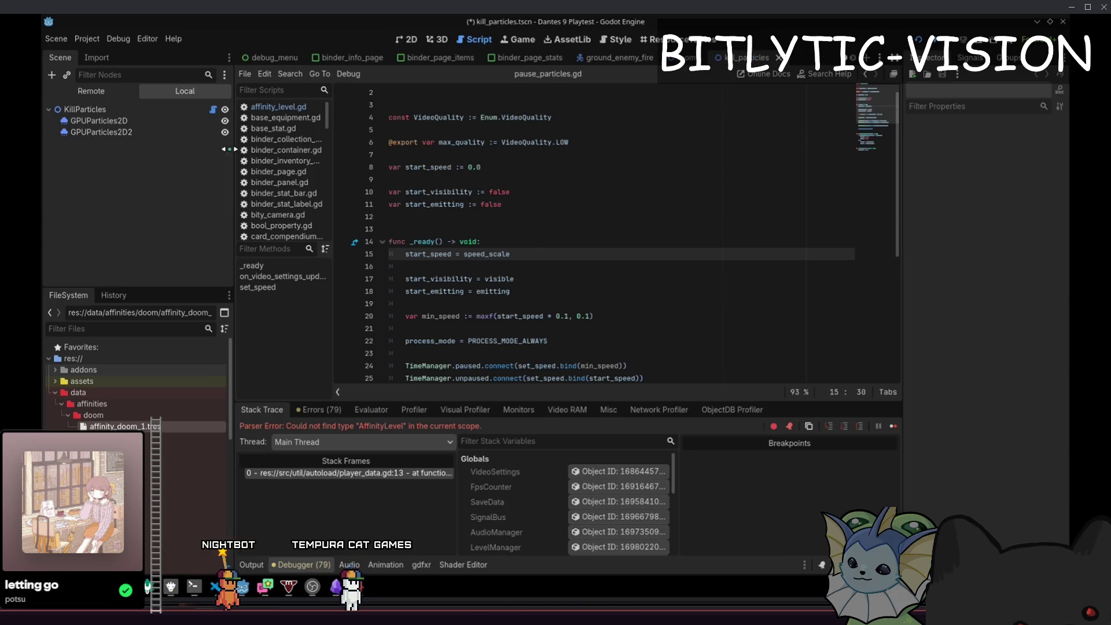
pyautogui.click(156, 109)
pyautogui.hotkey('ctrl', 'F1')
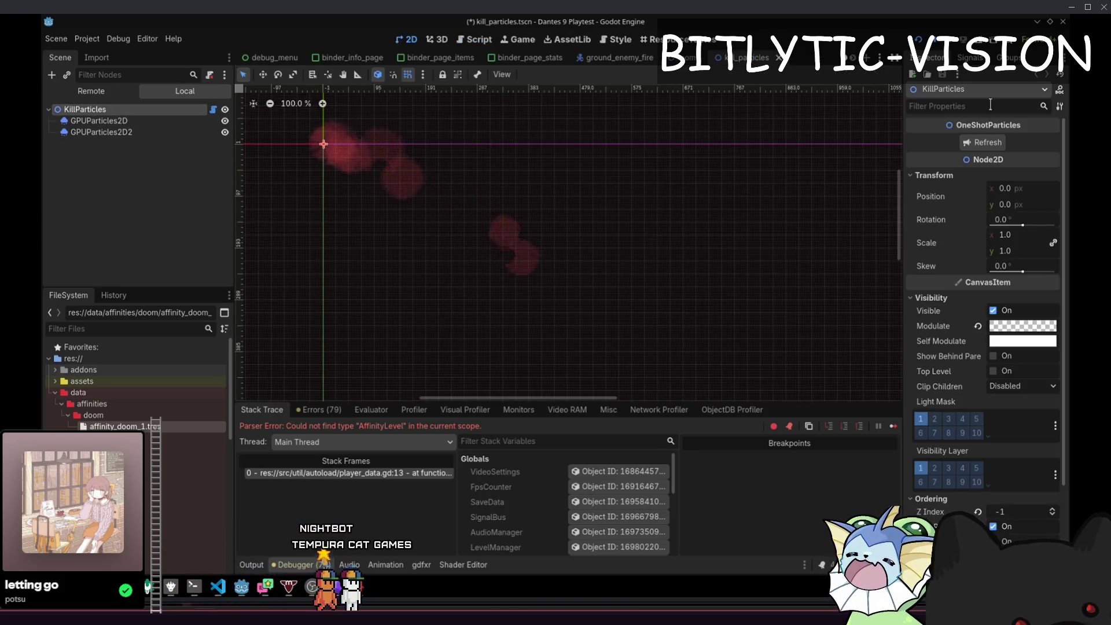
pyautogui.click(982, 142)
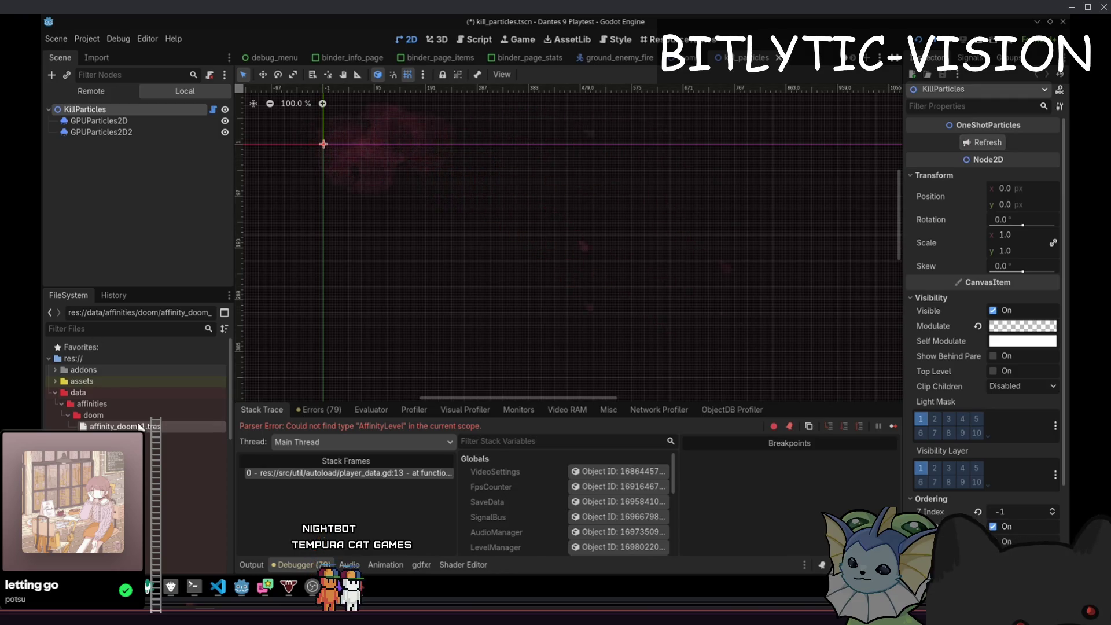
pyautogui.click(1036, 74)
# Step: Duplicate affinity_doom_1.tres as affinity_doom_2.tres and affinity_doom_3.tres
pyautogui.hotkey('ctrl', 'd')
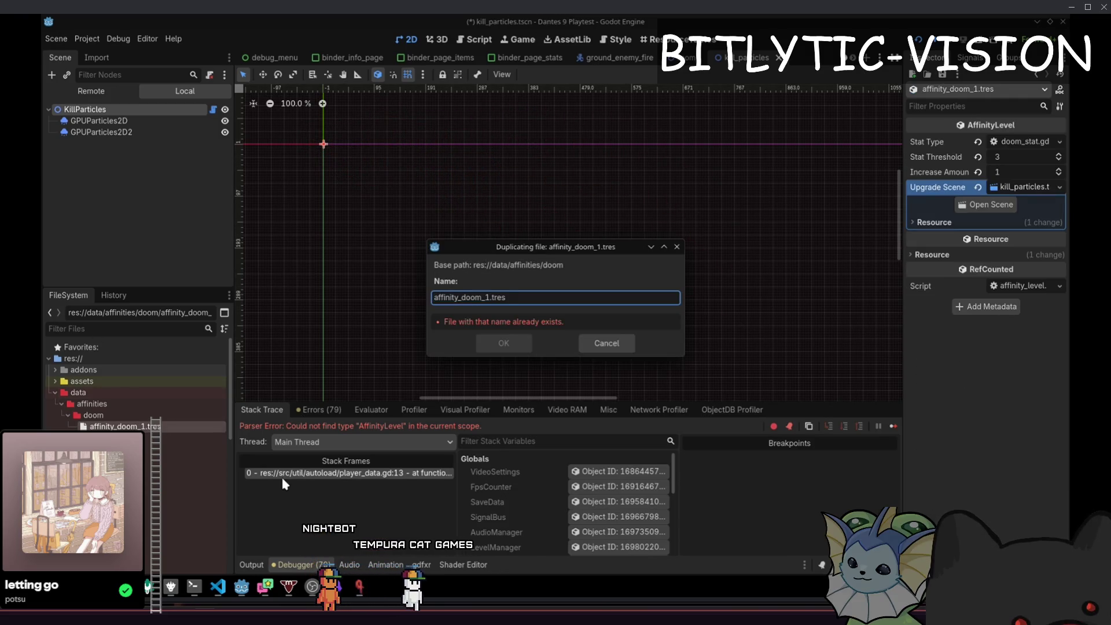
pyautogui.press('Escape')
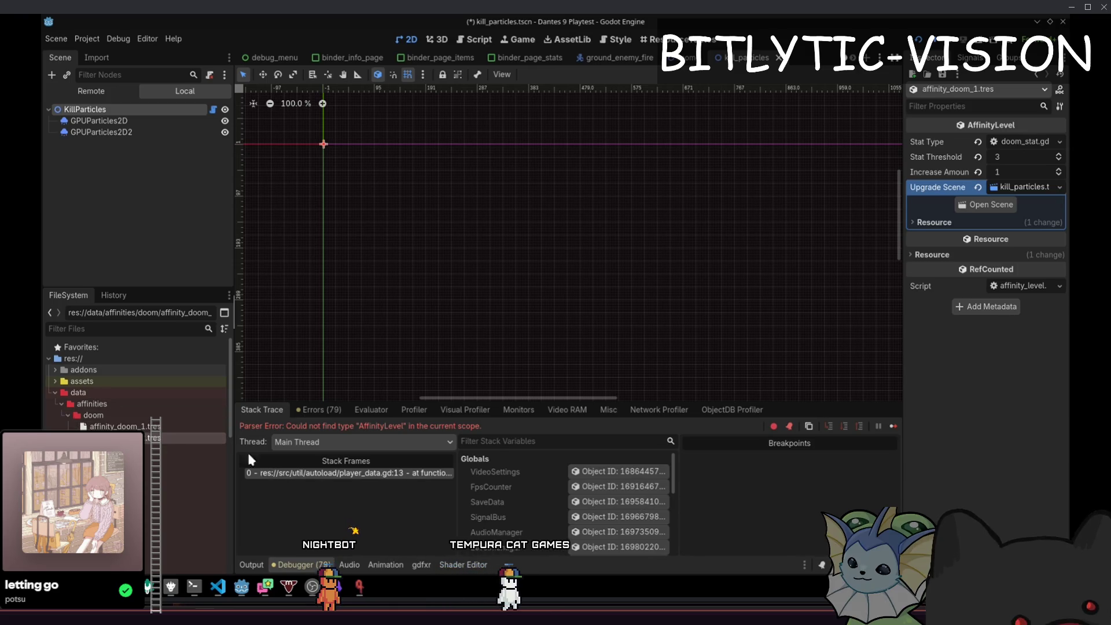
pyautogui.hotkey('ctrl', 'd')
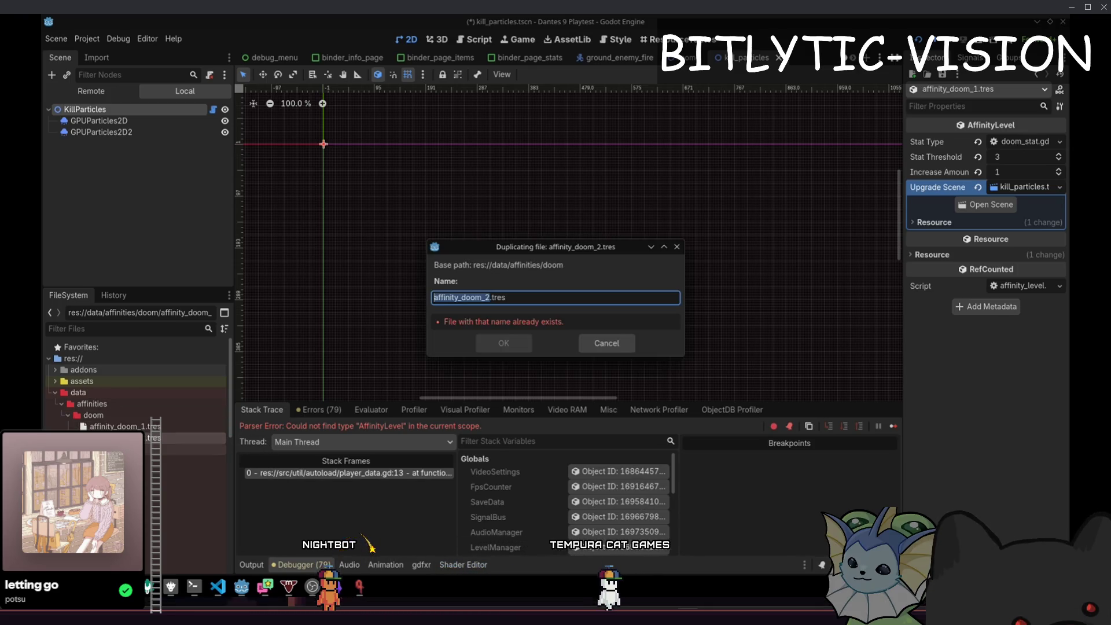
pyautogui.press('Return')
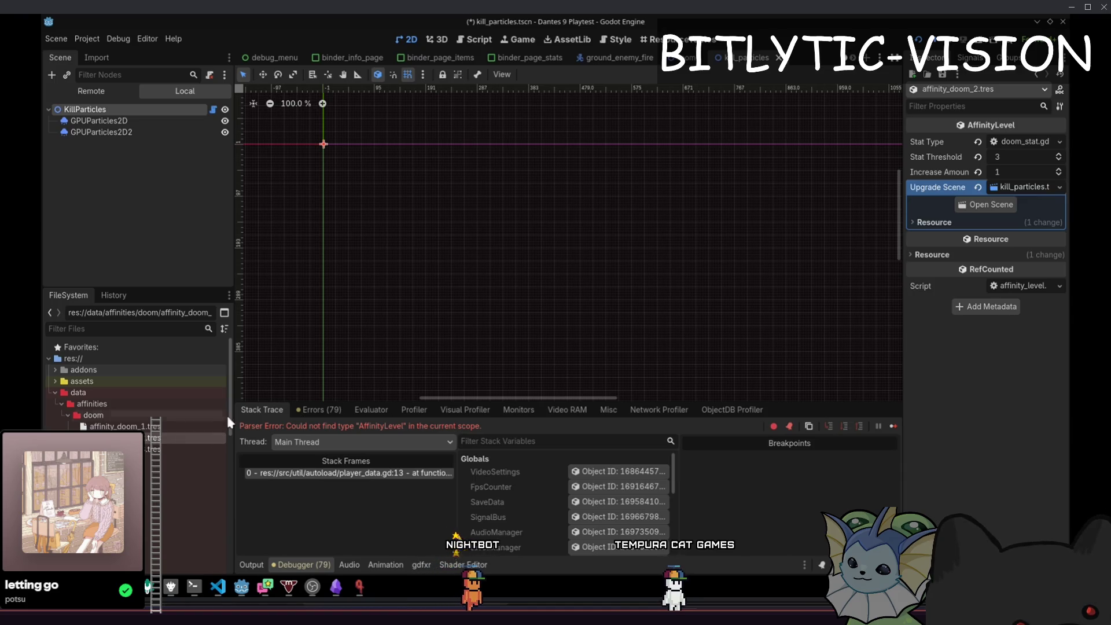
# Step: Set affinity_doom_2's Stat Threshold to 6 and save
pyautogui.click(1013, 158)
pyautogui.write('6')
pyautogui.click(978, 187)
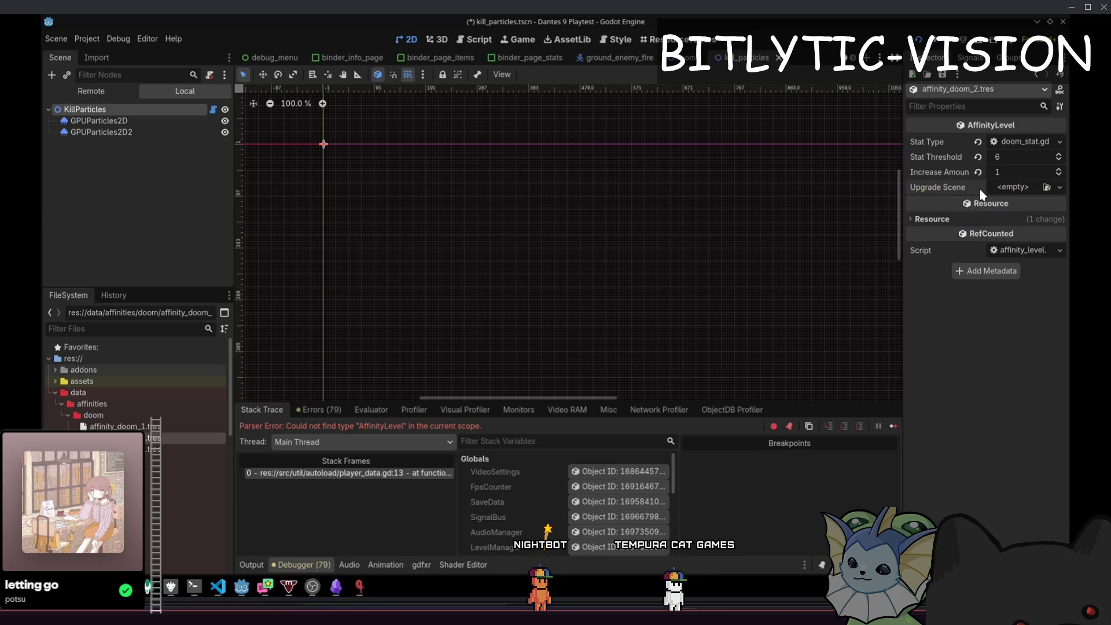
pyautogui.hotkey('ctrl', 's')
# Step: Give affinity_doom_3 Stat Threshold 9 and Increase Amount 1, then save
pyautogui.click(151, 446)
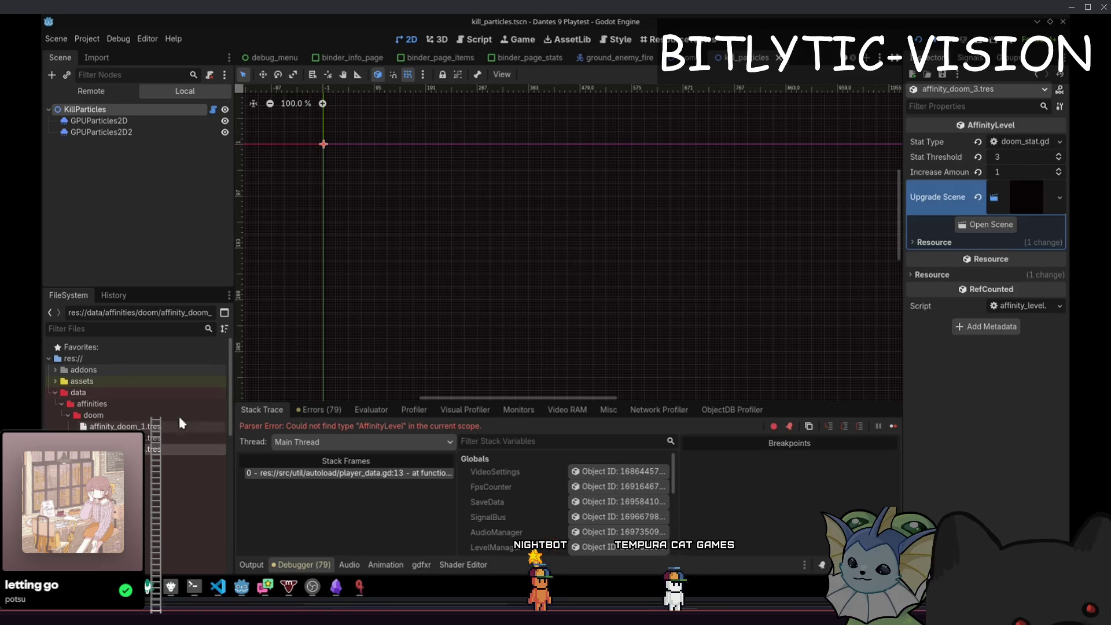
pyautogui.click(978, 195)
pyautogui.click(996, 172)
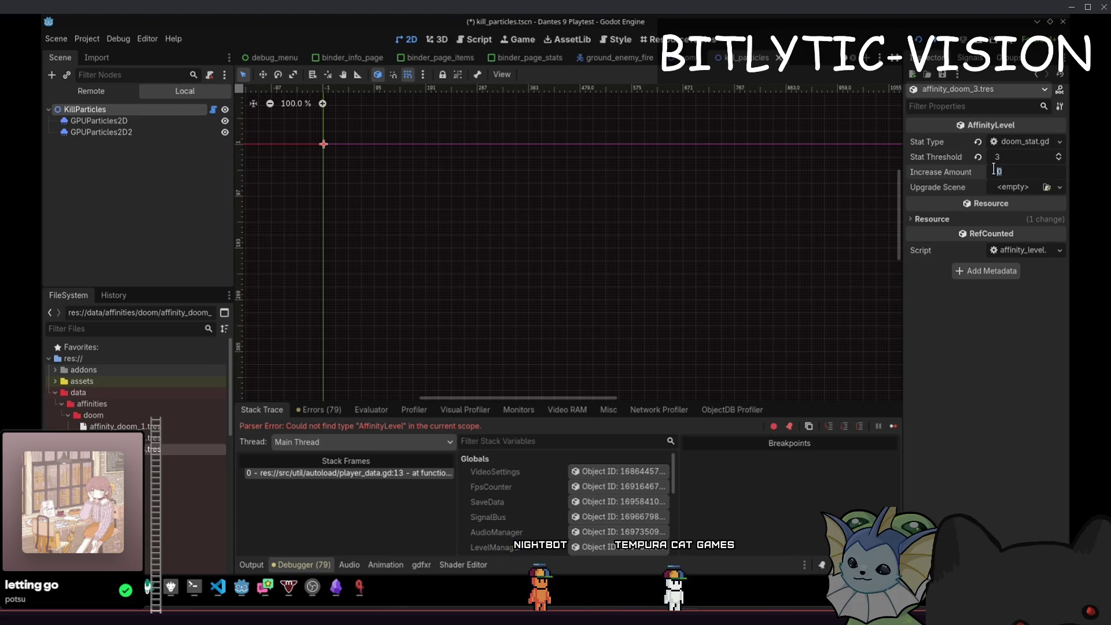
pyautogui.write('1')
pyautogui.click(1012, 151)
pyautogui.write('9')
pyautogui.hotkey('ctrl', 's')
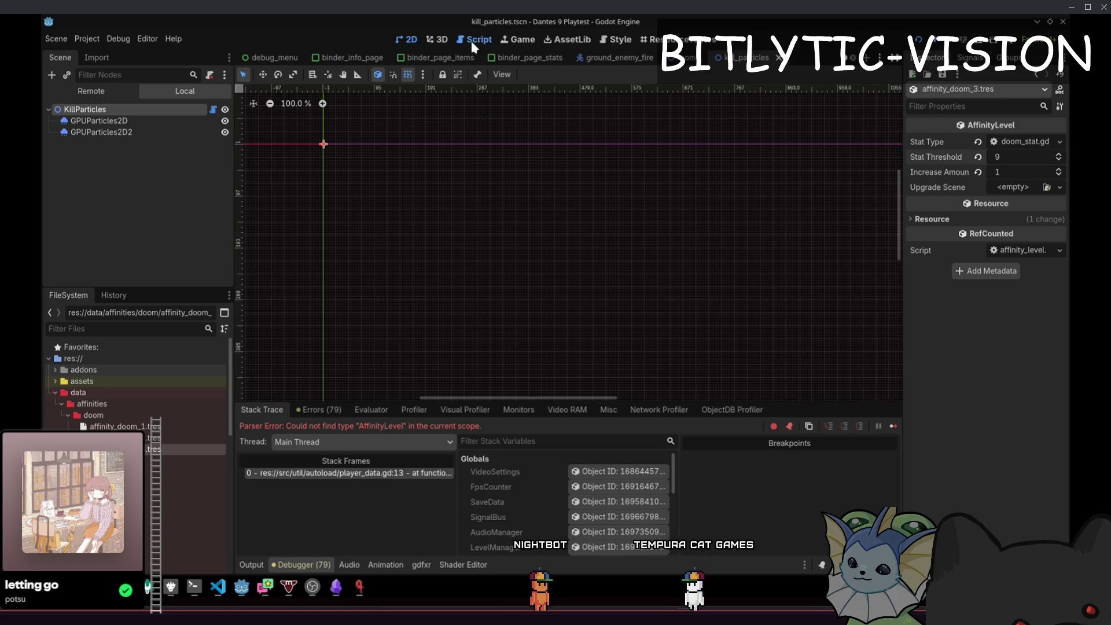
# Step: Return to the script editor and place the caret in the script
pyautogui.click(475, 39)
pyautogui.click(558, 193)
pyautogui.hotkey('shift', 'alt', 'o')
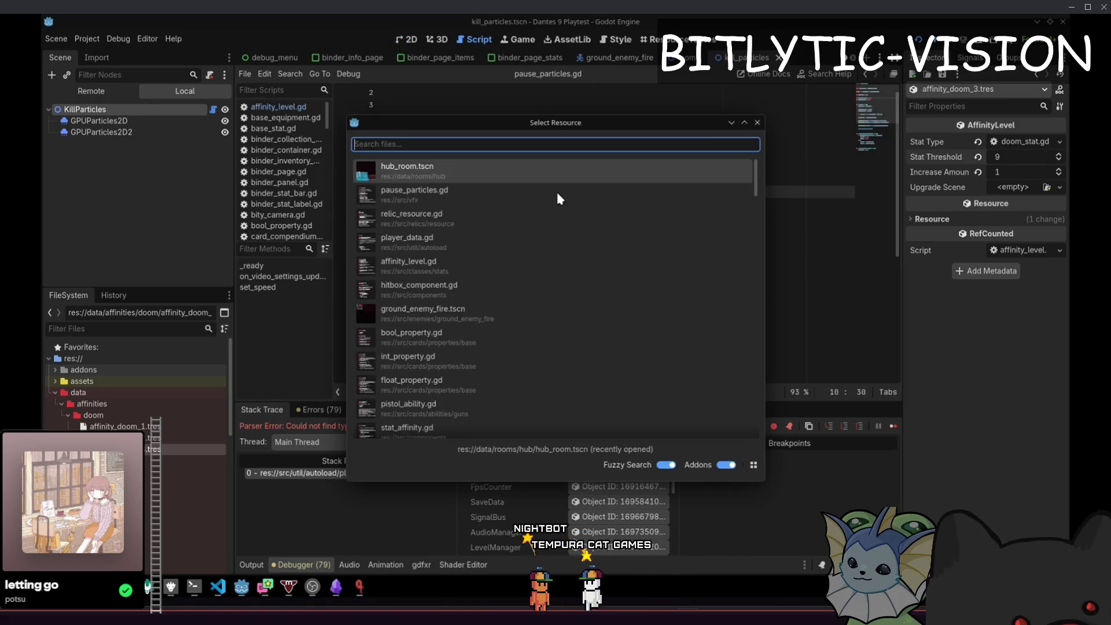
# Step: Open player_data.gd from the Quick Open results
pyautogui.press('Return')
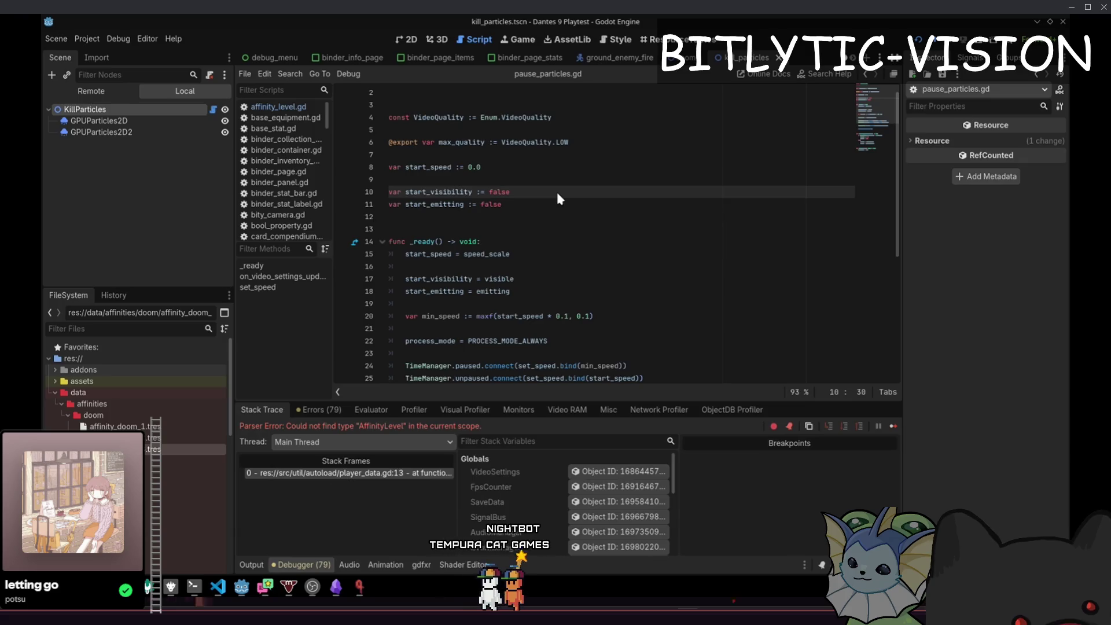
pyautogui.hotkey('shift', 'alt', 'o')
pyautogui.press('Down')
pyautogui.press('Down')
pyautogui.press('Down')
pyautogui.press('Return')
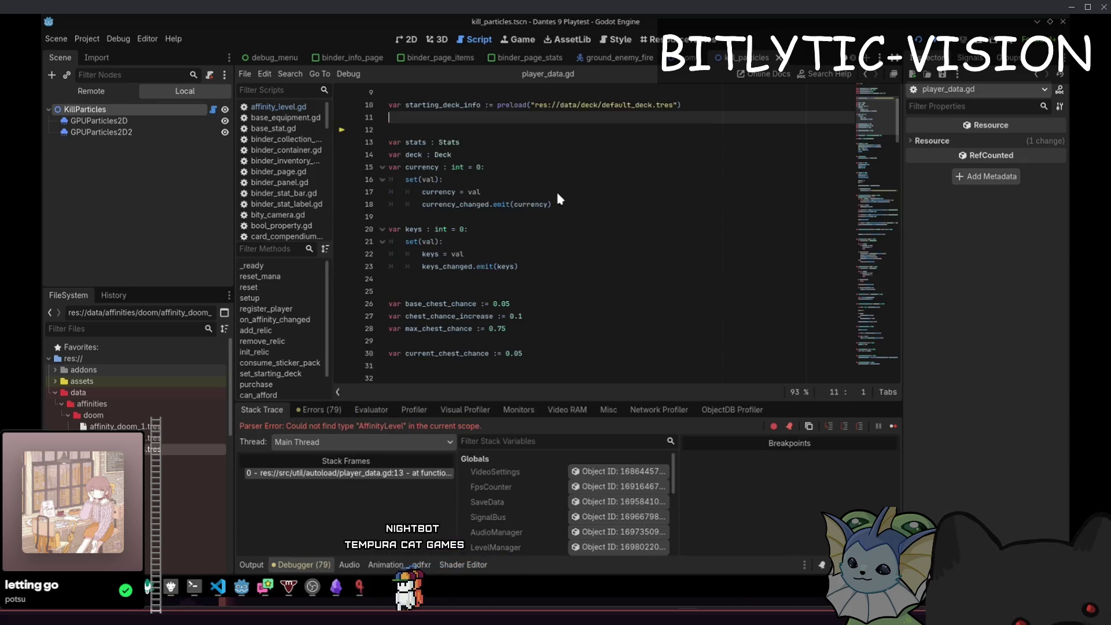
# Step: Insert two blank lines below the starting_deck_info line
pyautogui.press('pageup')
pyautogui.press('Down')
pyautogui.press('Down')
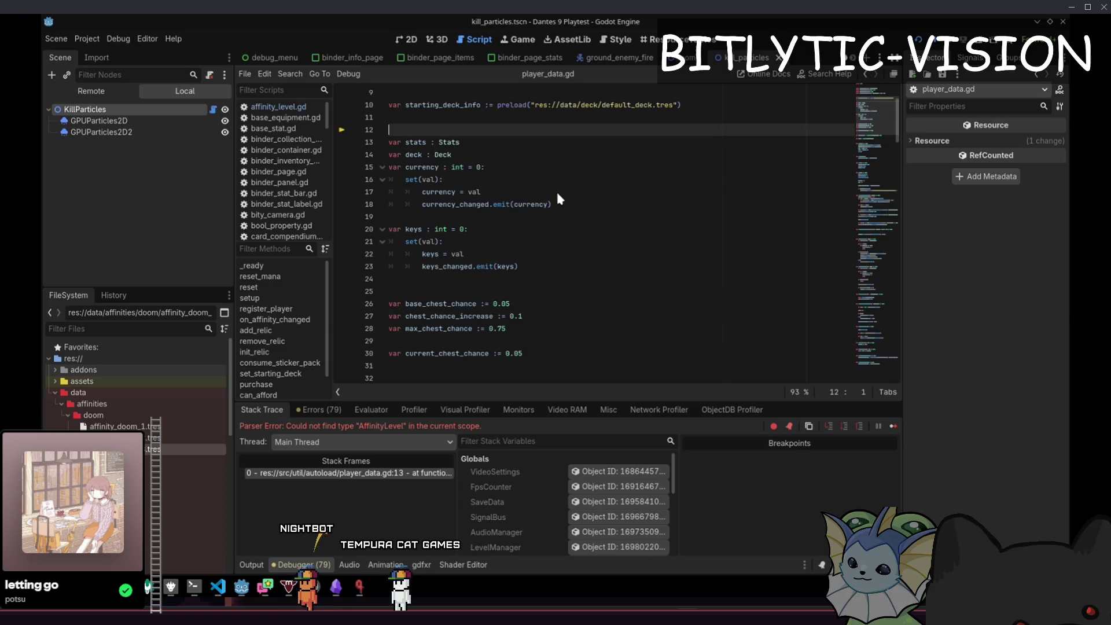
pyautogui.press('Return')
pyautogui.press('Return')
pyautogui.press('Up')
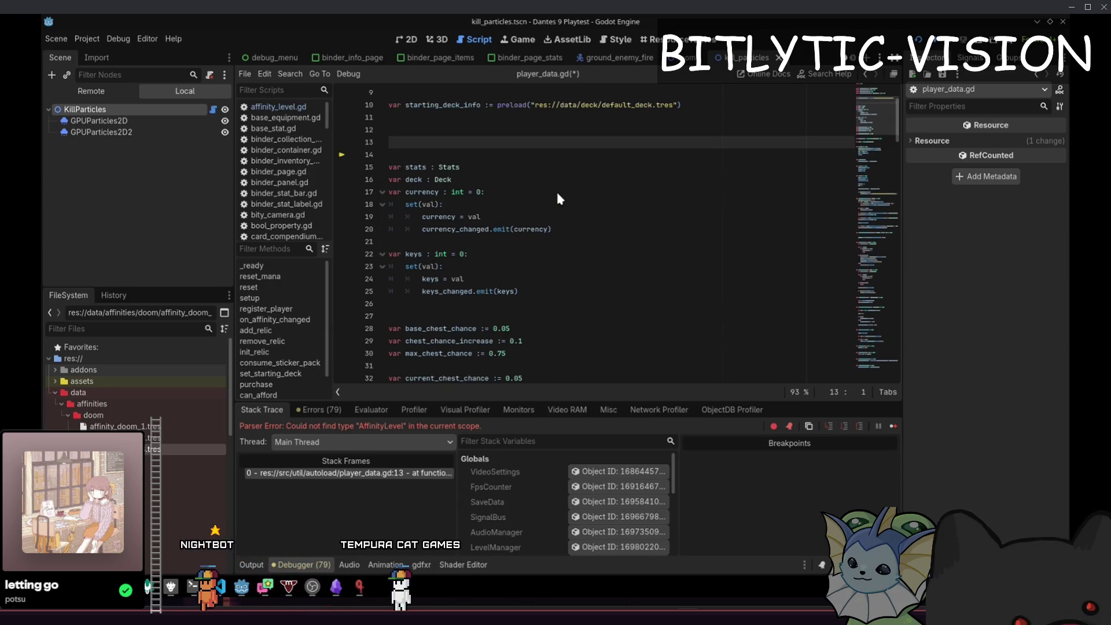
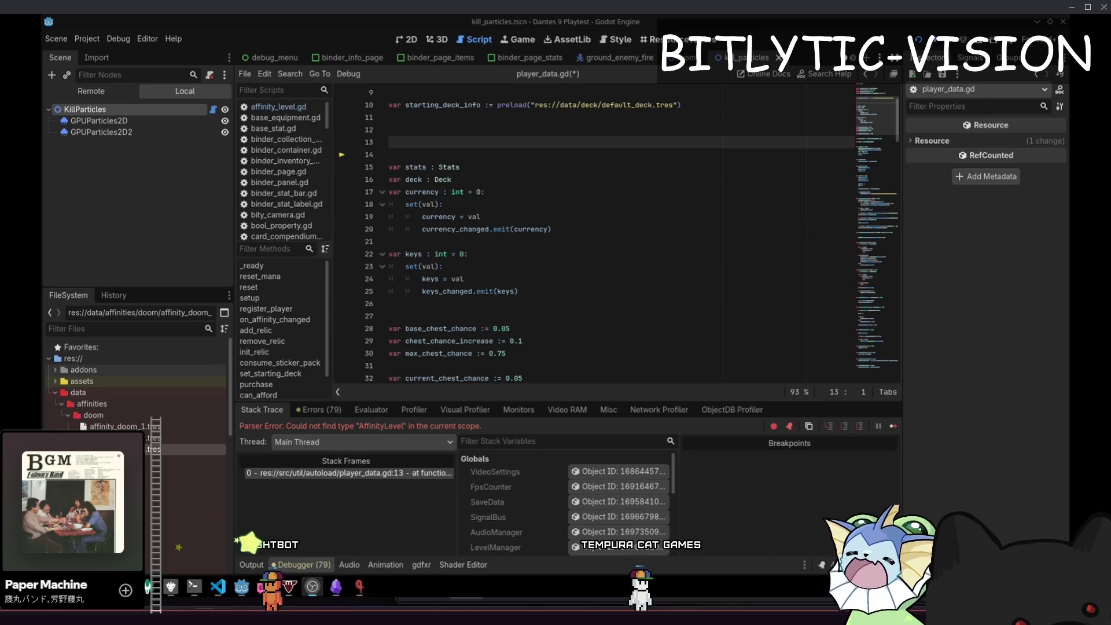
# Step: Place the caret on the empty line 26 of player_data.gd
pyautogui.click(587, 305)
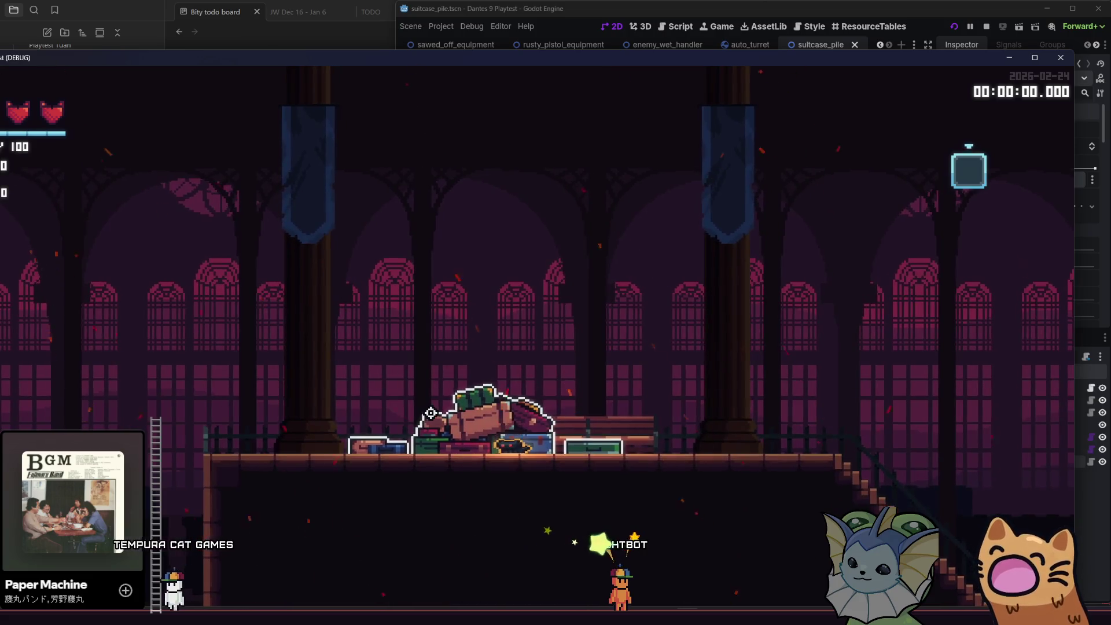
# Step: Interact with the suitcase pile twice in the running game, then close the playtest
pyautogui.click(431, 413)
pyautogui.click(485, 429)
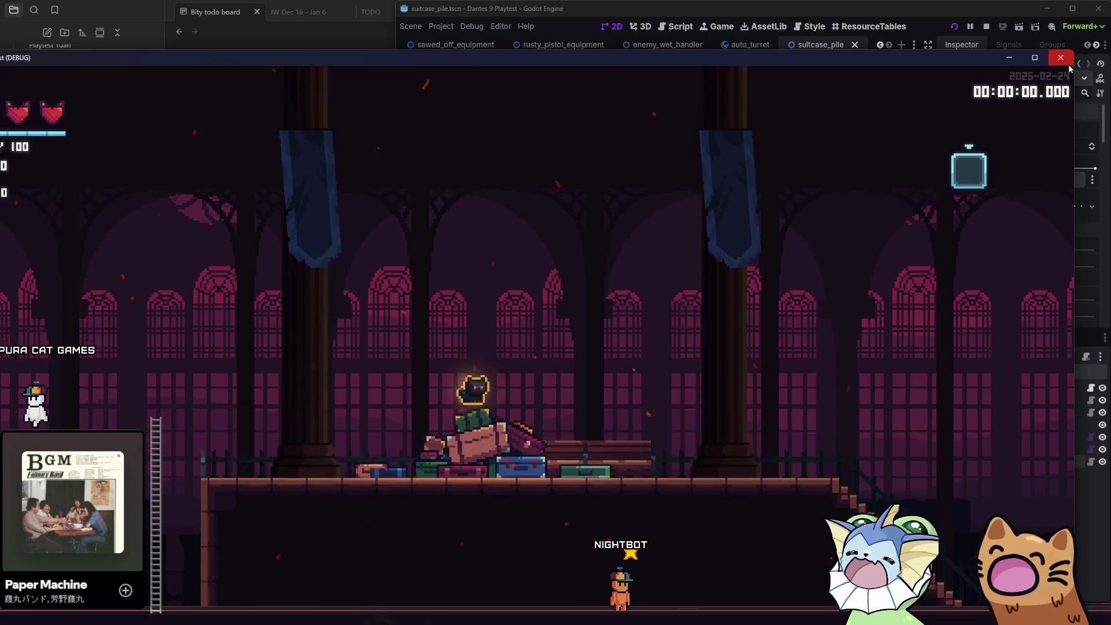
pyautogui.click(1060, 62)
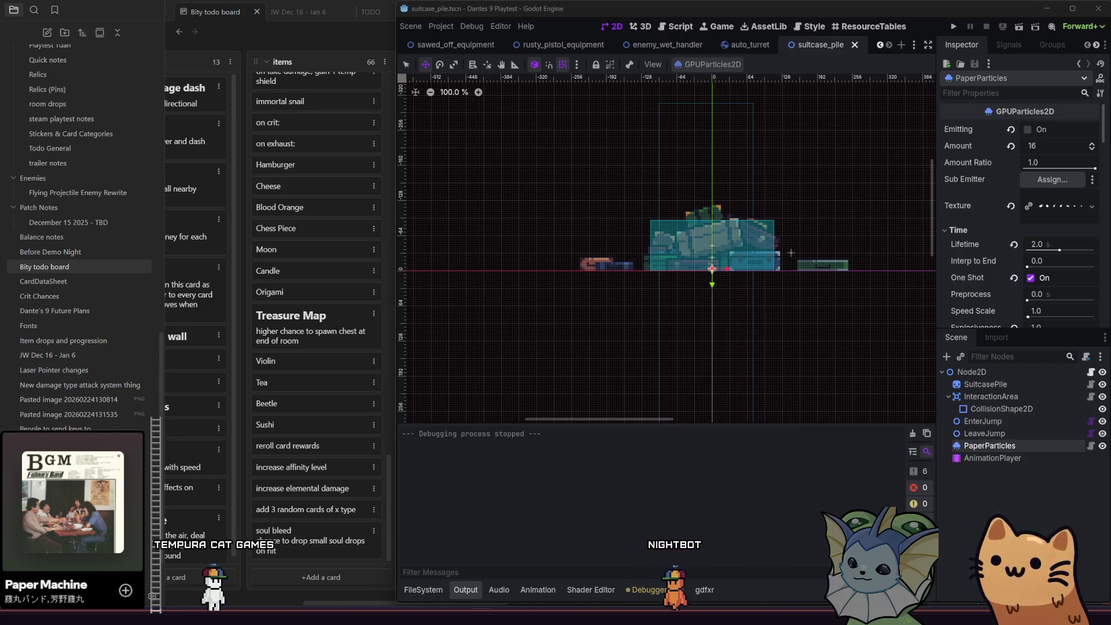
# Step: Drag the veadotube mini window in from the screen edge fully into view
pyautogui.moveTo(0, 276)
pyautogui.mouseDown()
pyautogui.moveTo(503, 302)
pyautogui.moveTo(679, 219)
pyautogui.moveTo(739, 298)
pyautogui.moveTo(671, 311)
pyautogui.moveTo(617, 183)
pyautogui.moveTo(485, 139)
pyautogui.moveTo(403, 199)
pyautogui.moveTo(353, 187)
pyautogui.moveTo(378, 132)
pyautogui.moveTo(470, 140)
pyautogui.moveTo(586, 202)
pyautogui.moveTo(628, 260)
pyautogui.moveTo(462, 260)
pyautogui.moveTo(597, 224)
pyautogui.moveTo(205, 179)
pyautogui.moveTo(76, 217)
pyautogui.moveTo(16, 256)
pyautogui.moveTo(2, 302)
pyautogui.mouseUp()
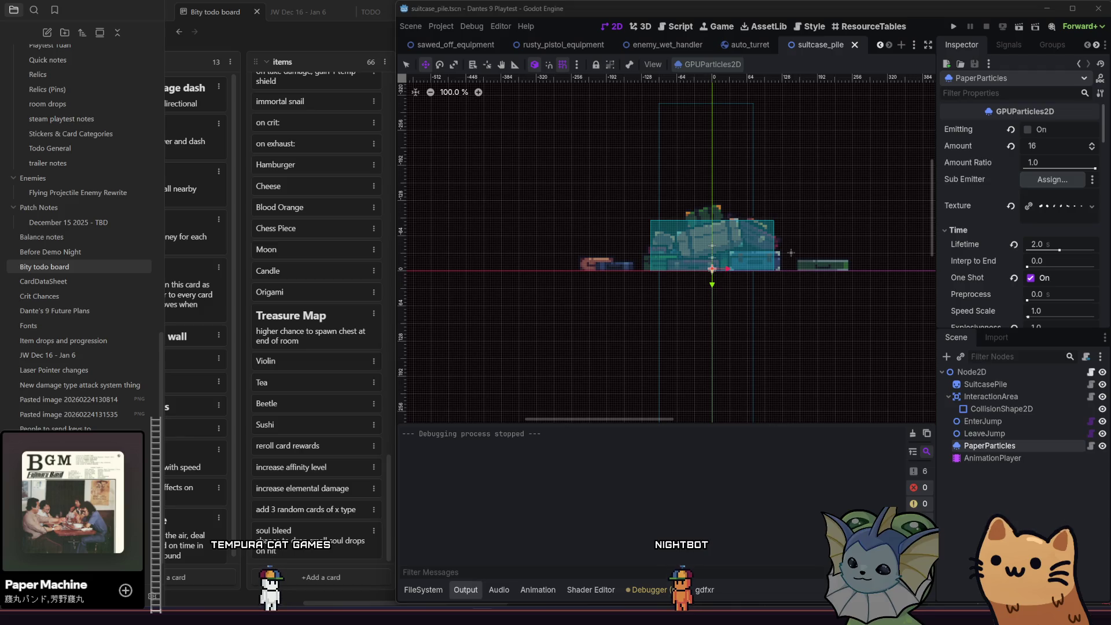
pyautogui.moveTo(58, 541)
pyautogui.mouseDown()
pyautogui.moveTo(192, 472)
pyautogui.moveTo(321, 294)
pyautogui.moveTo(603, 206)
pyautogui.moveTo(498, 234)
pyautogui.mouseUp()
pyautogui.moveTo(539, 311)
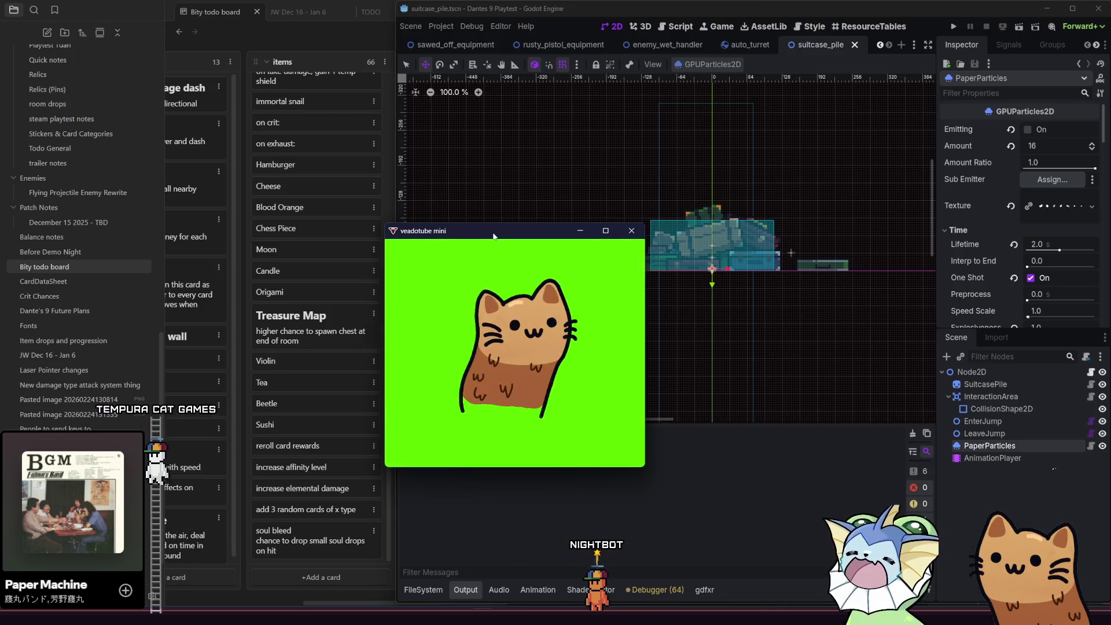
# Step: Dismiss the veadotube mini window so it no longer covers the 2D viewport
pyautogui.click(580, 230)
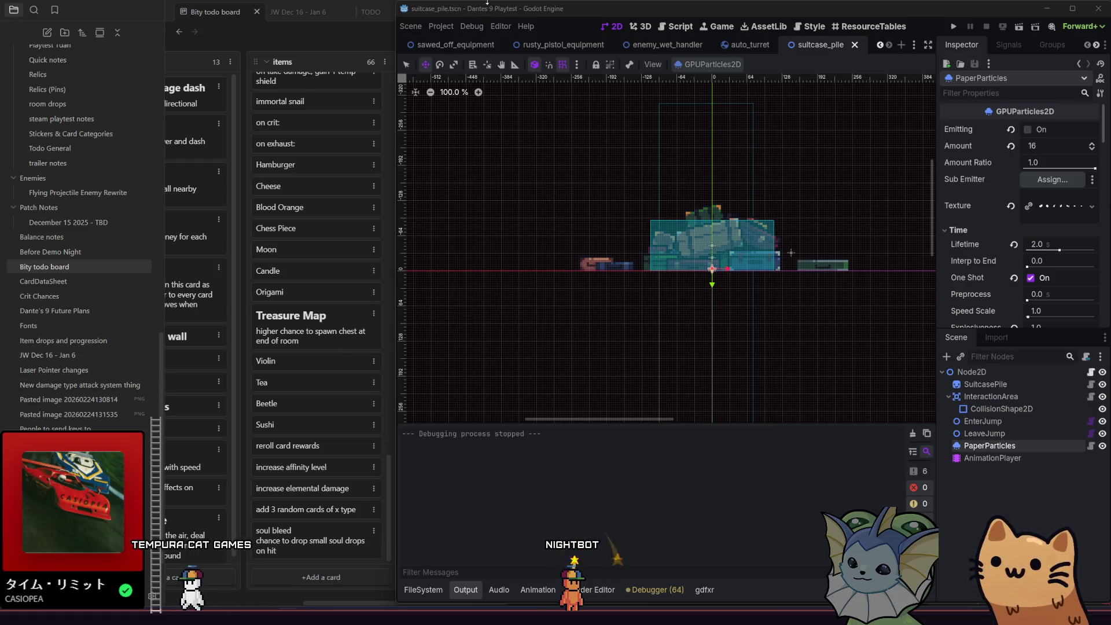
# Step: Duplicate the PaperParticles node and delete the original
pyautogui.scroll(2, 486, 260)
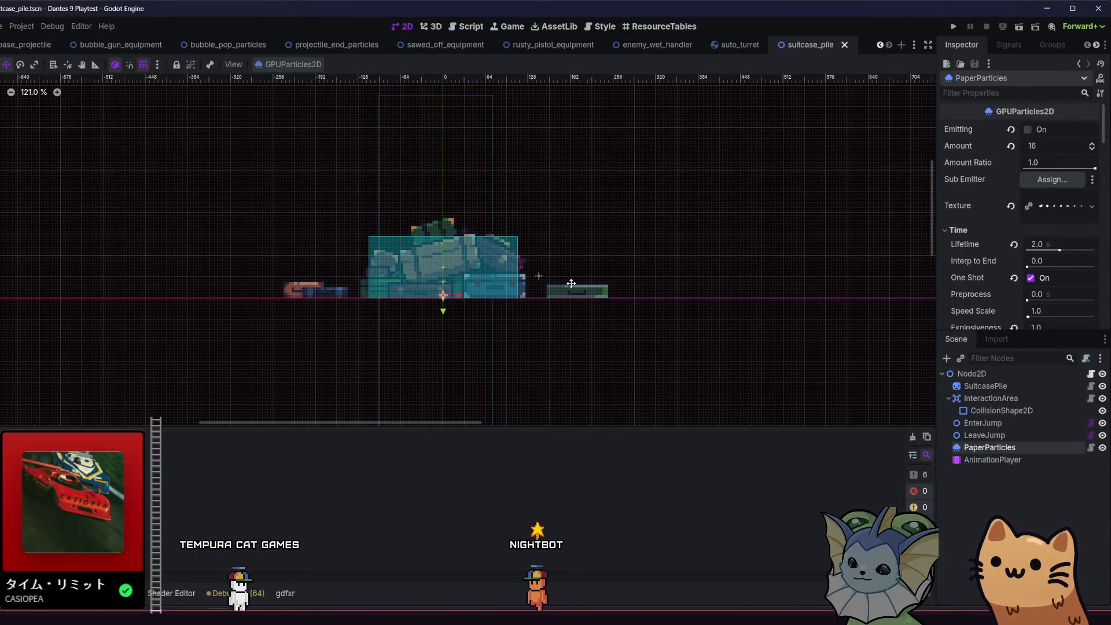
pyautogui.click(1019, 436)
pyautogui.click(1019, 449)
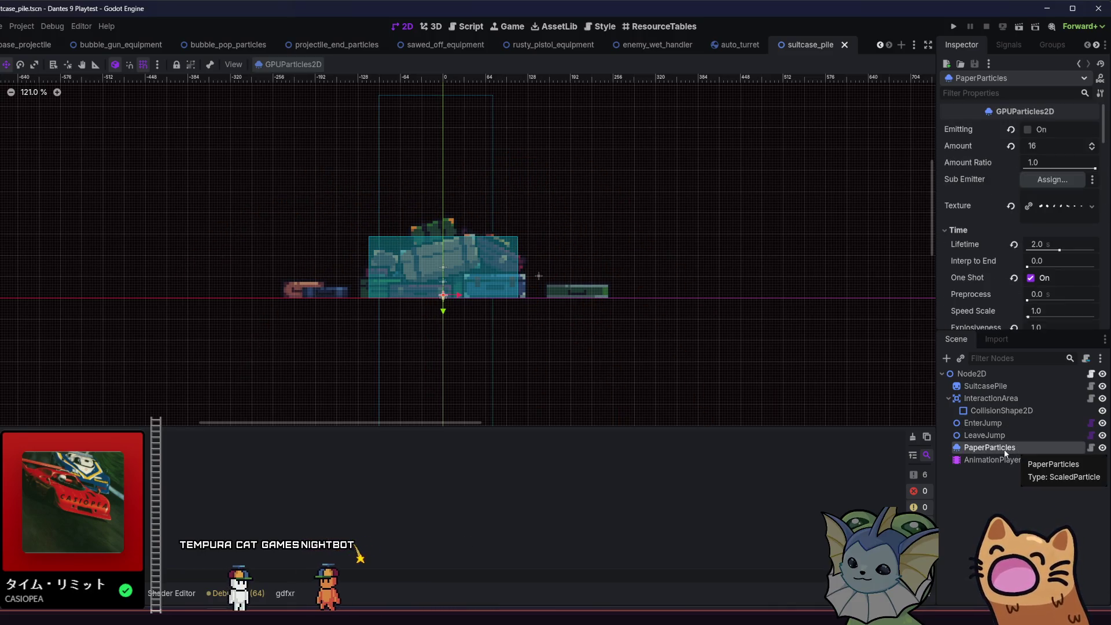
pyautogui.rightClick(1005, 453)
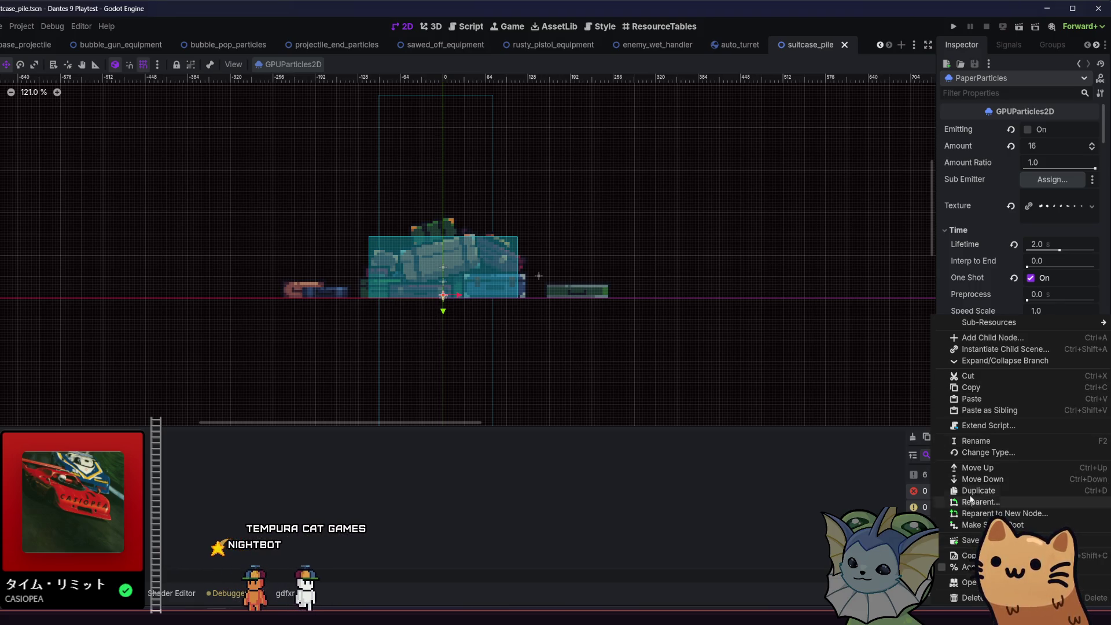
pyautogui.click(972, 491)
pyautogui.press('Delete')
pyautogui.click(336, 325)
# Step: Rename the PaperParticles2 copy to PaperParticles
pyautogui.click(1022, 454)
pyautogui.click(1022, 454)
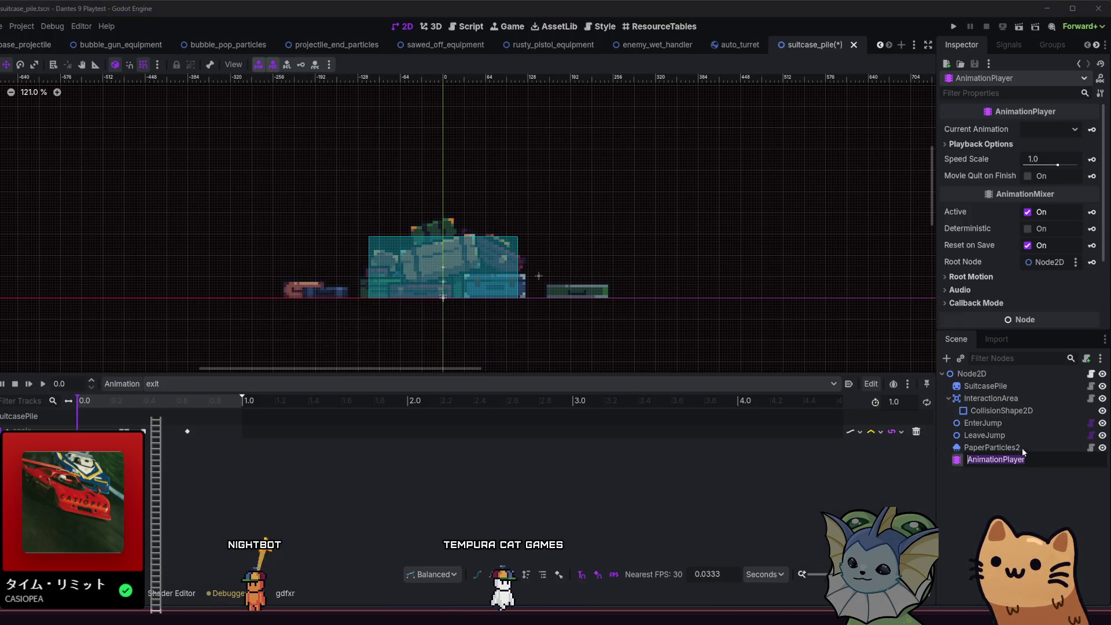
pyautogui.click(1023, 447)
pyautogui.click(1023, 447)
pyautogui.click(1026, 447)
pyautogui.press('BackSpace')
pyautogui.press('Return')
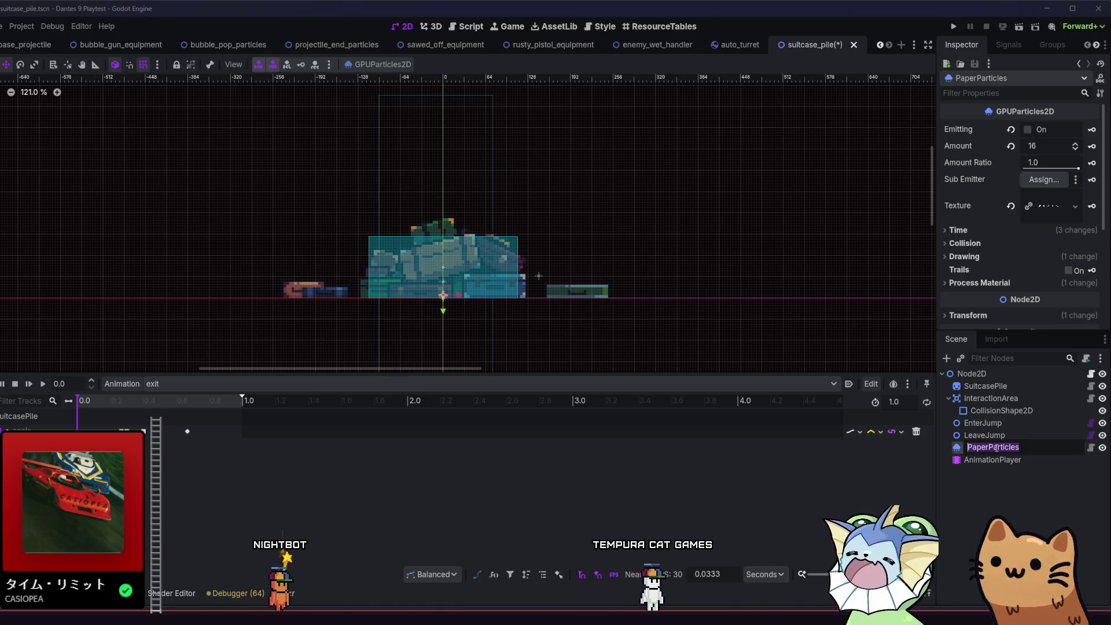
# Step: Assign PaperParticles to the root Node2D's Paper Particles property and save the scene
pyautogui.hotkey('ctrl', 's')
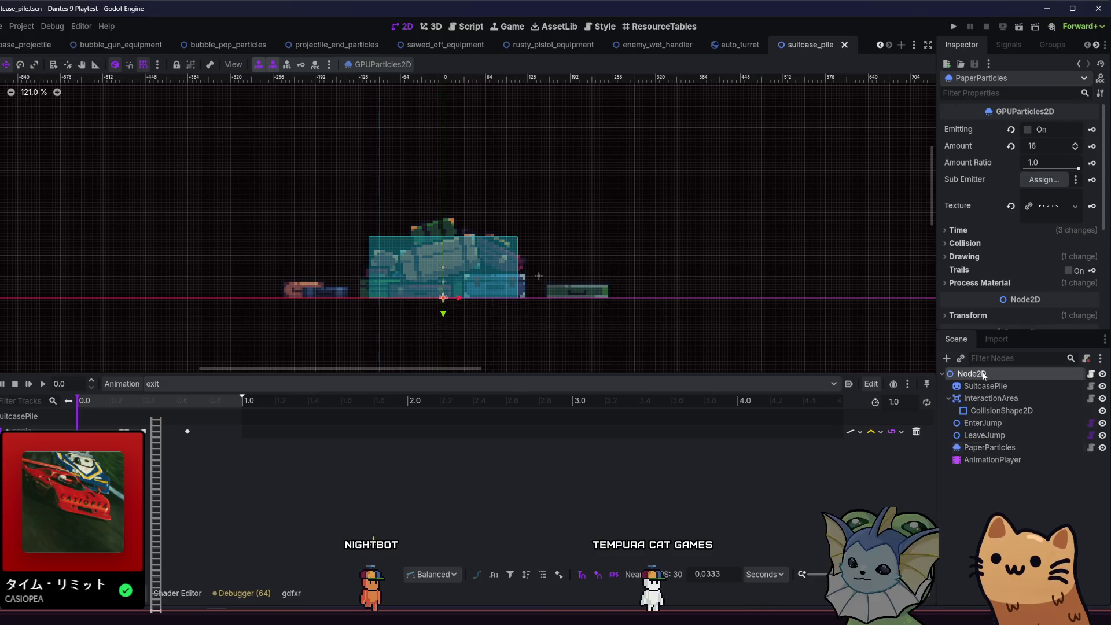
pyautogui.click(978, 373)
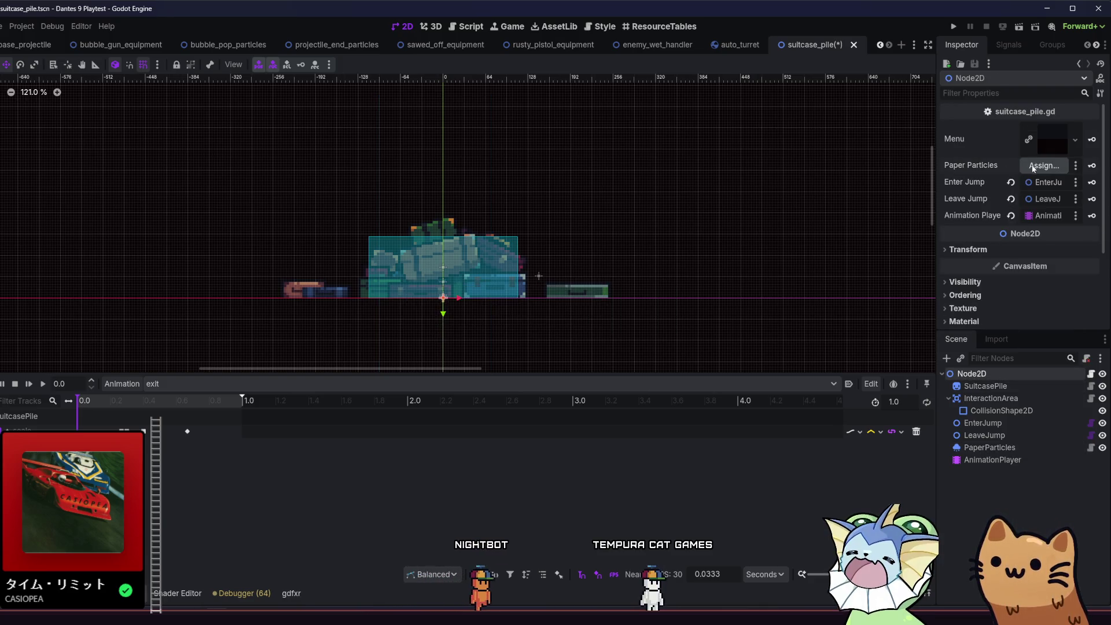
pyautogui.click(1044, 165)
pyautogui.doubleClick(349, 188)
pyautogui.hotkey('ctrl', 's')
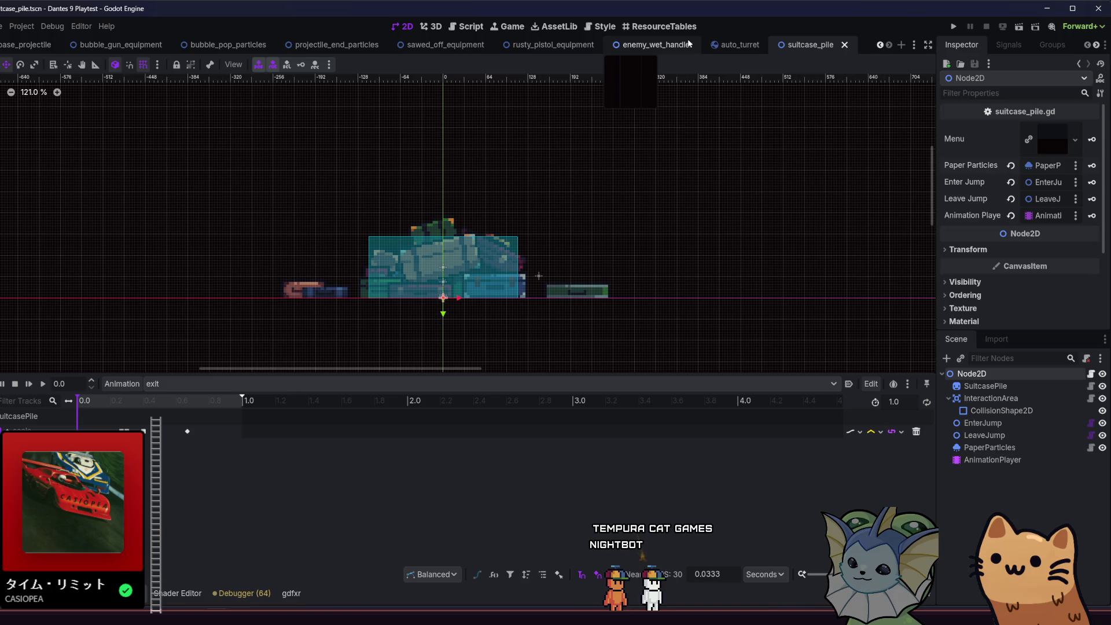
pyautogui.hotkey('shift', 'alt', 'o')
# Step: Quick-open hub_level.tscn and hub_room.tscn, save, and run the project
pyautogui.write('hub')
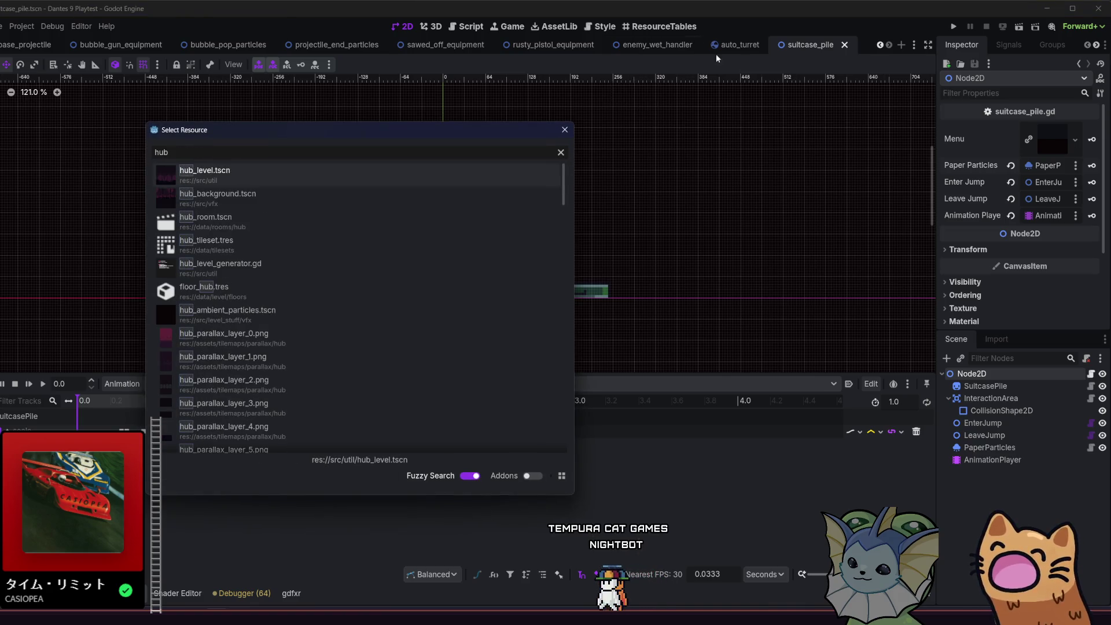
pyautogui.click(286, 176)
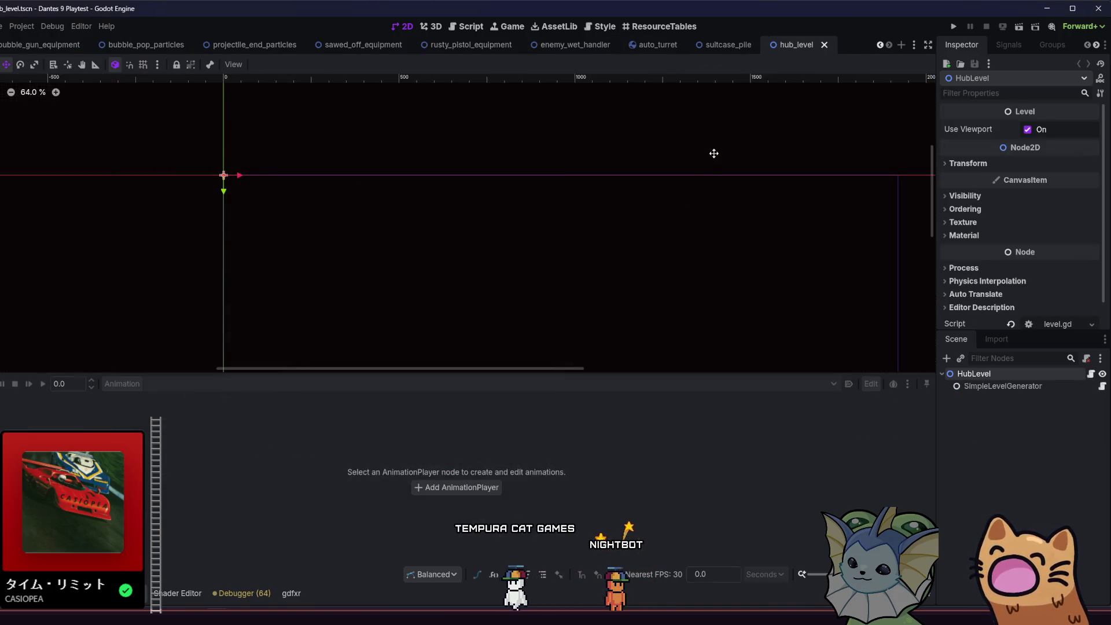
pyautogui.hotkey('shift', 'alt', 'o')
pyautogui.write('hub_room')
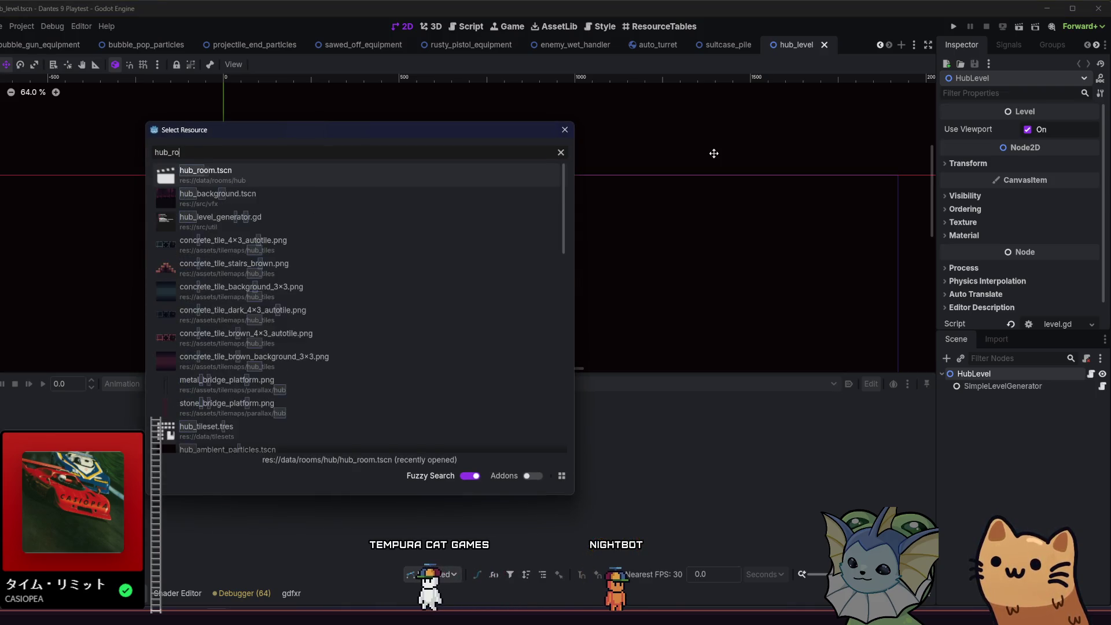
pyautogui.press('Return')
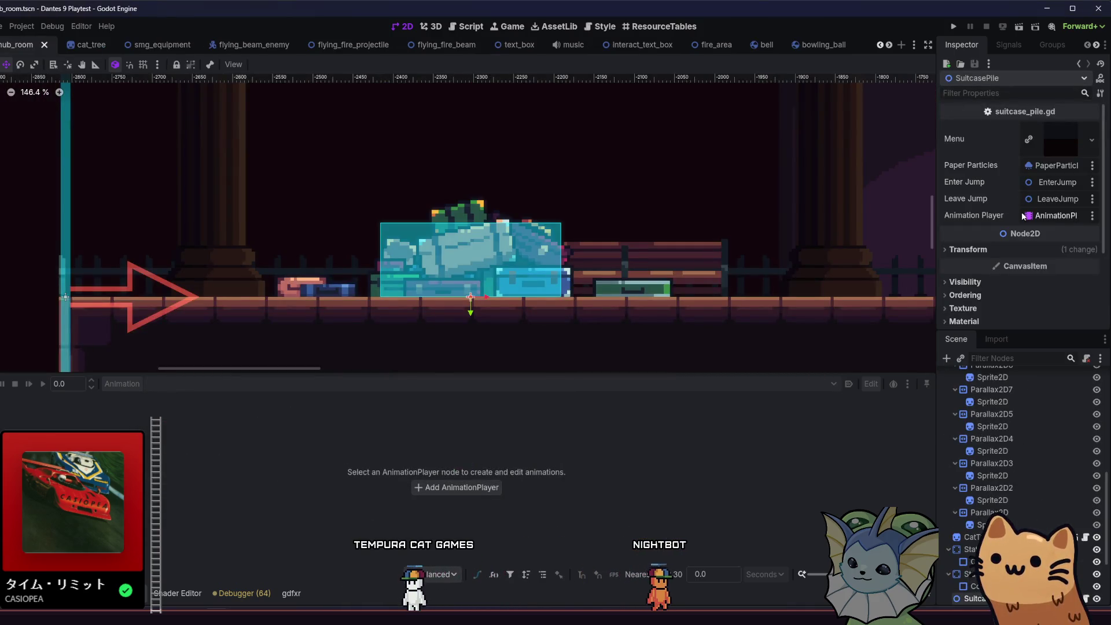
pyautogui.hotkey('ctrl', 's')
pyautogui.scroll(-2, 997, 450)
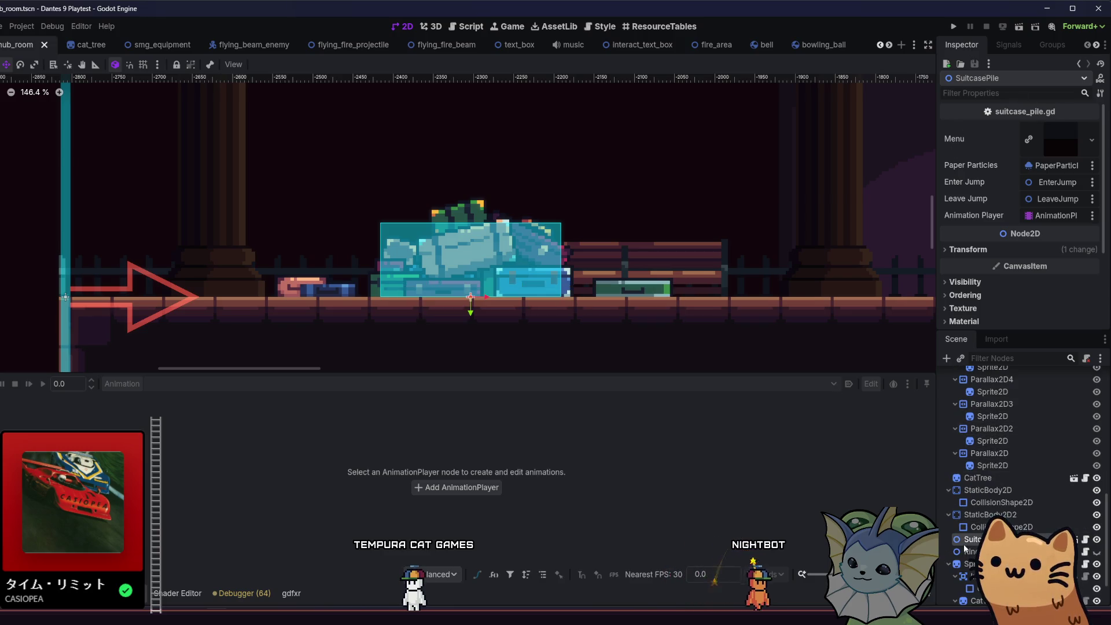
pyautogui.click(955, 27)
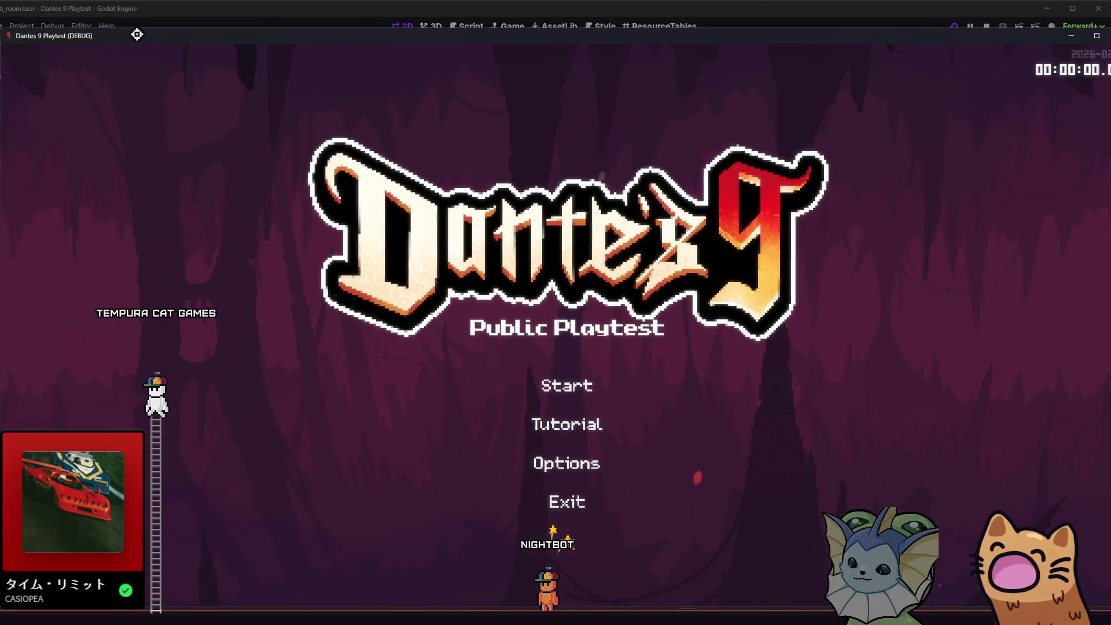
# Step: Start a new game, jump the cat onto and back into the luggage pile, then close the game
pyautogui.click(479, 353)
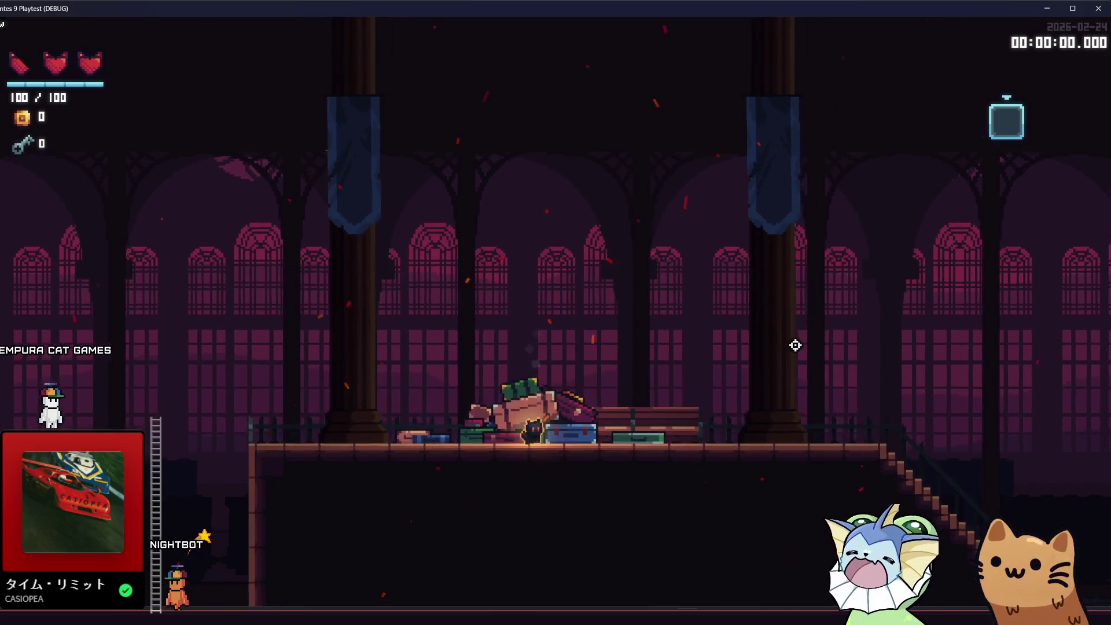
pyautogui.press('e')
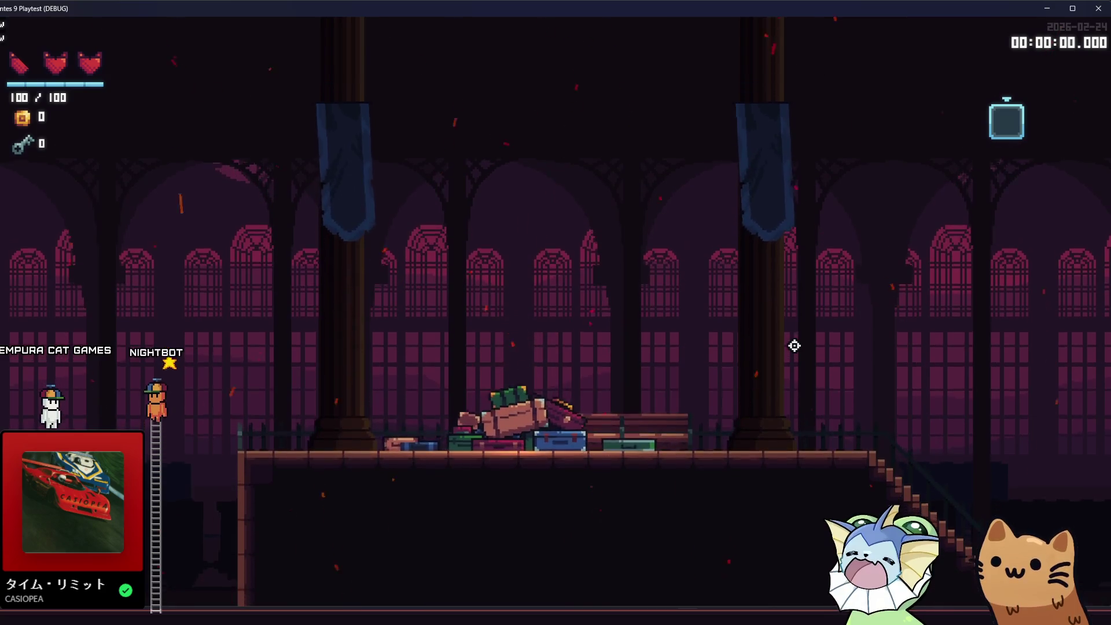
pyautogui.press('space')
pyautogui.press('space')
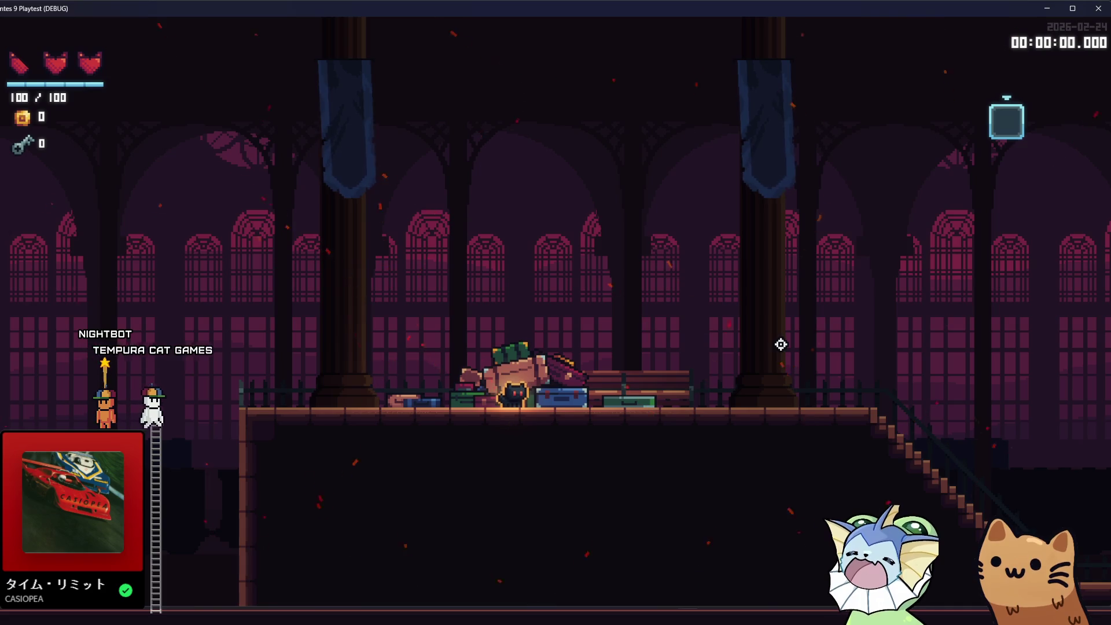
pyautogui.press('space')
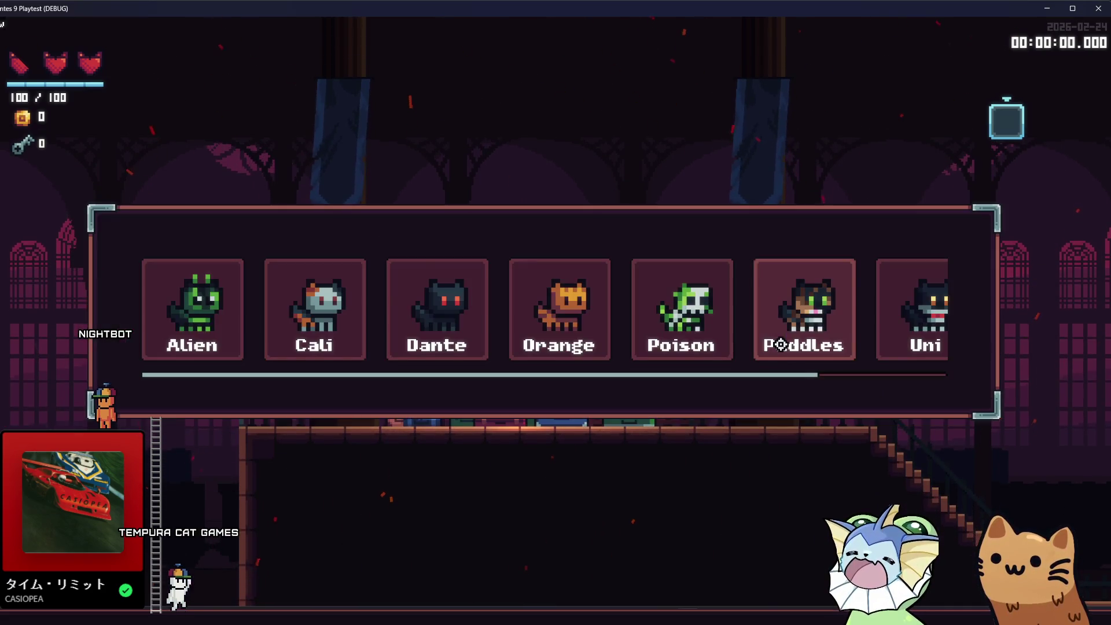
pyautogui.press('space')
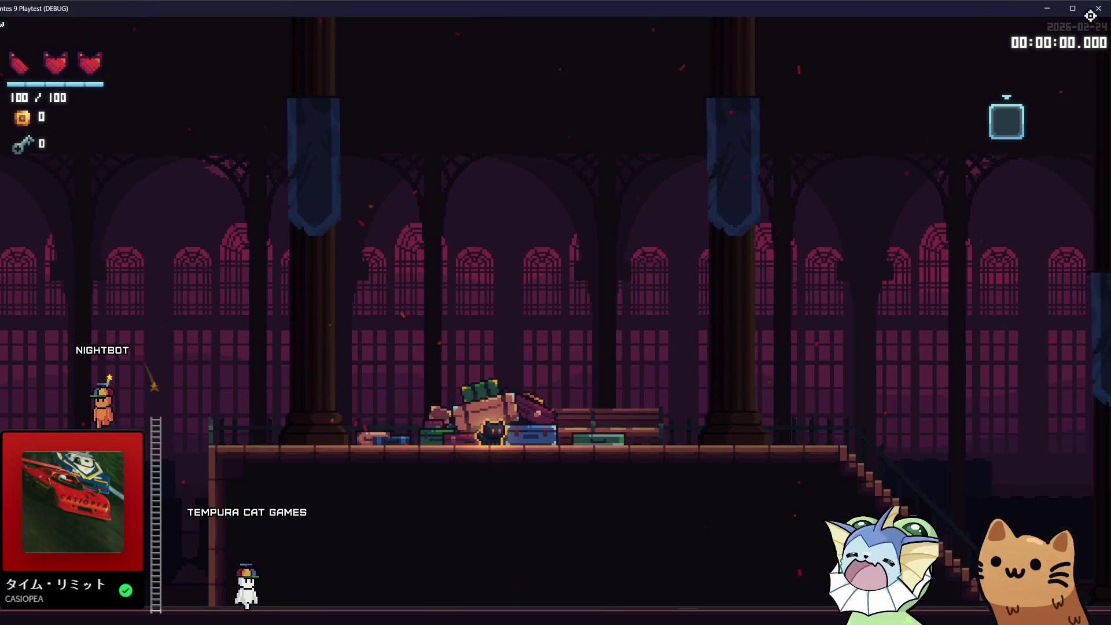
pyautogui.click(1091, 14)
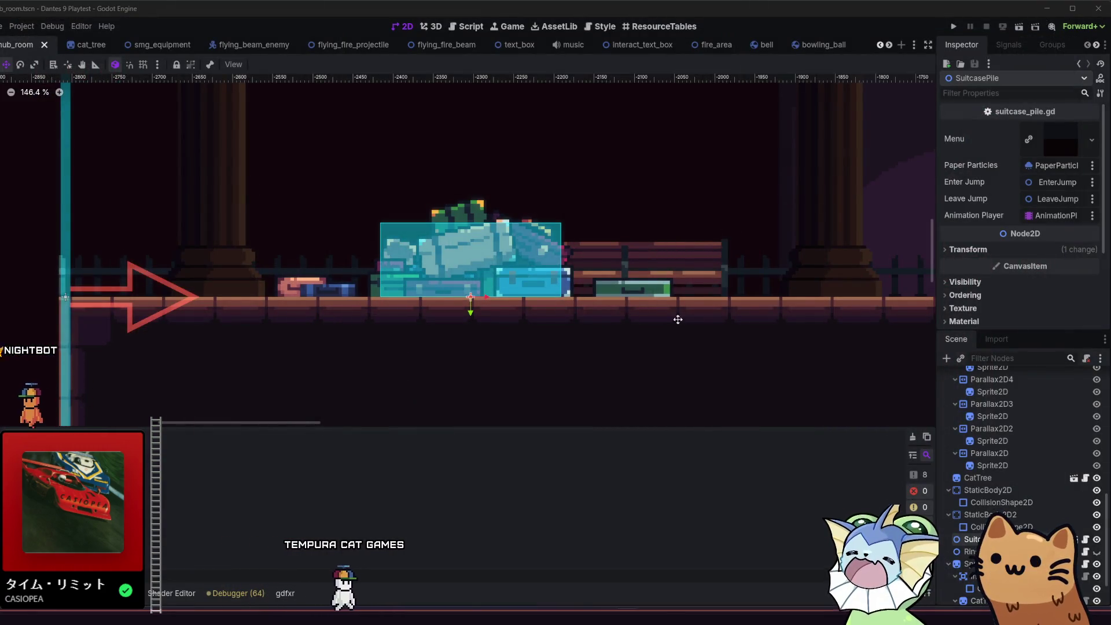
# Step: Switch to the suitcase_pile scene and open its script
pyautogui.scroll(-2, 1002, 509)
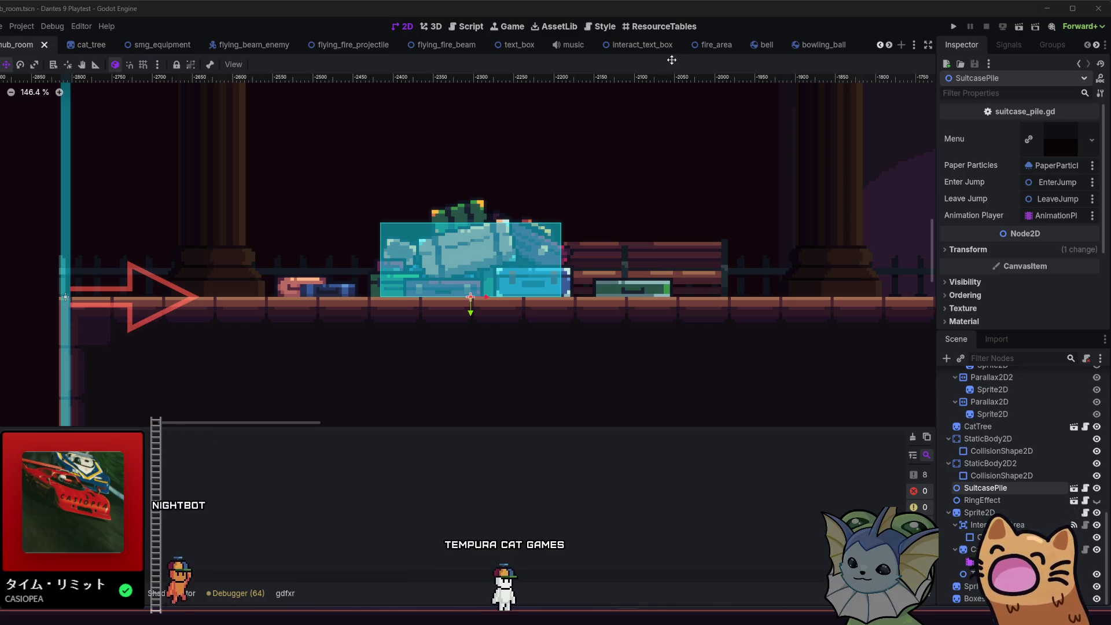
pyautogui.scroll(-9, 785, 52)
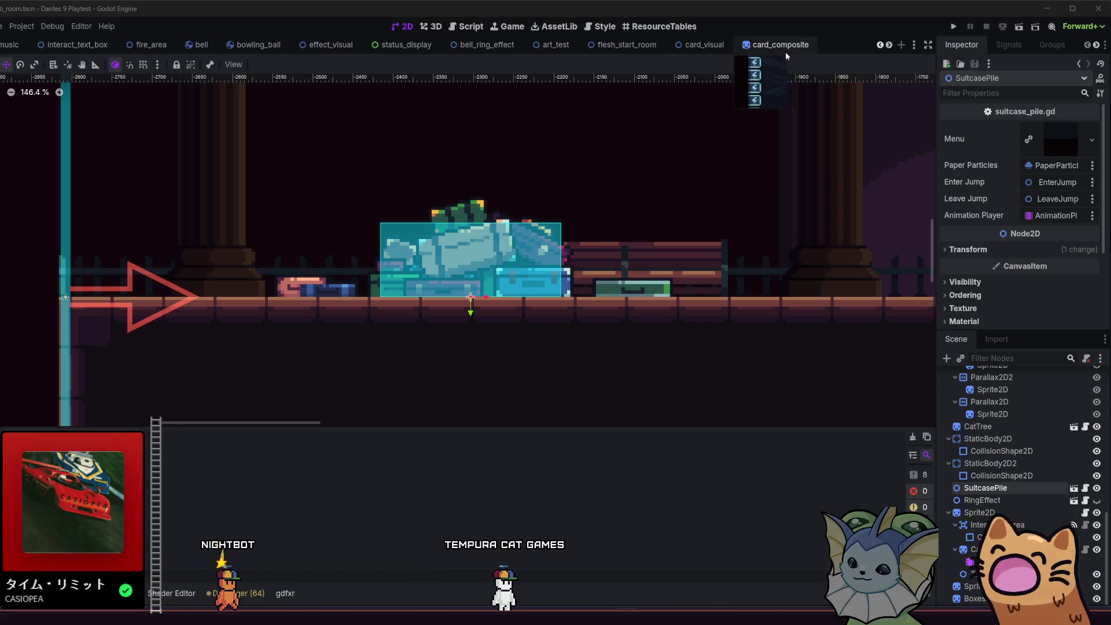
pyautogui.scroll(-9, 787, 46)
pyautogui.scroll(-10, 792, 49)
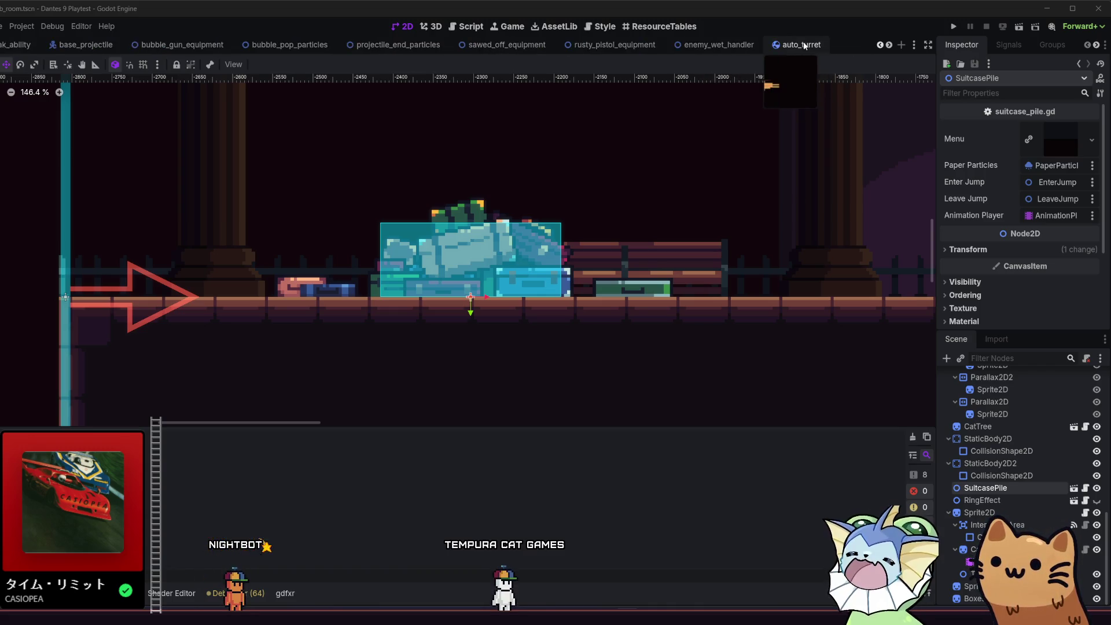
pyautogui.scroll(-2, 805, 46)
pyautogui.click(804, 46)
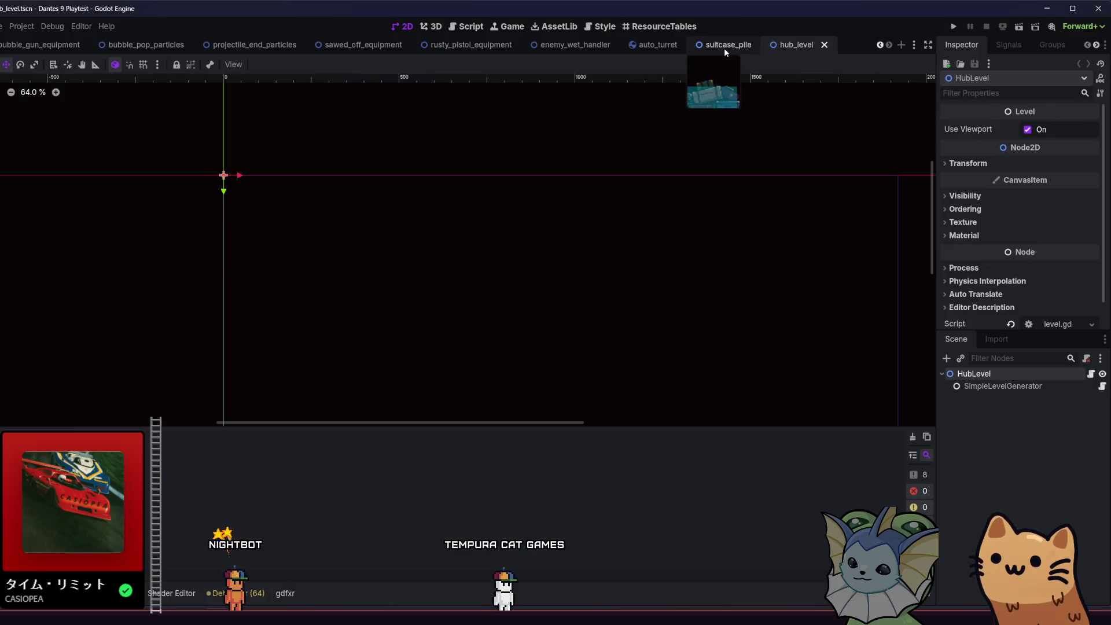
pyautogui.click(724, 48)
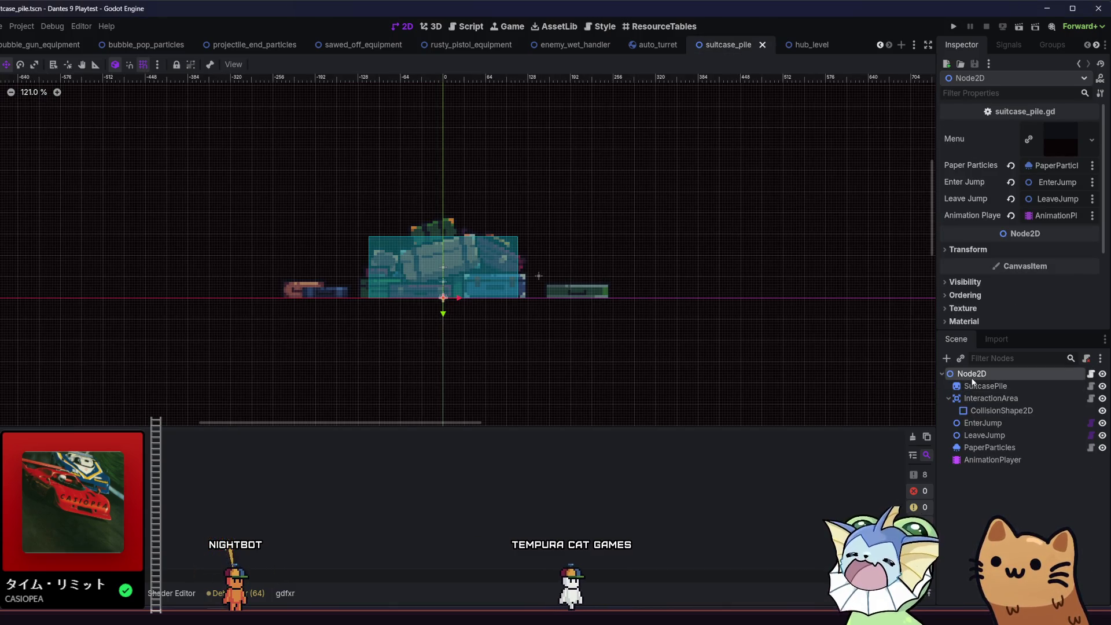
pyautogui.click(1091, 374)
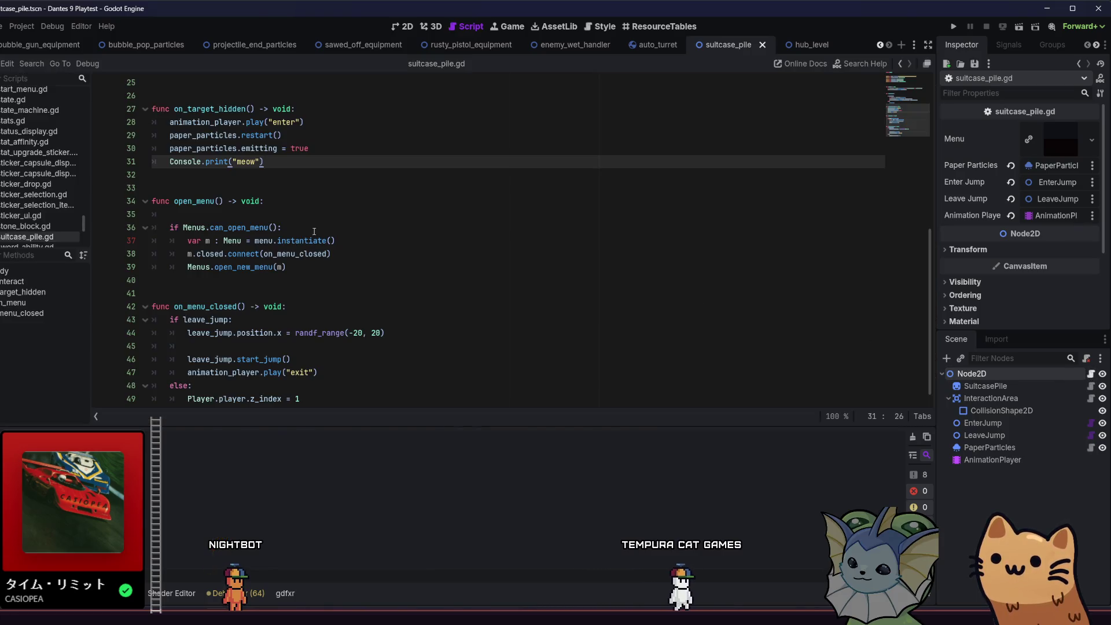
# Step: Complete line 29 as paper_particles.restart() using autocomplete
pyautogui.click(318, 149)
pyautogui.click(318, 136)
pyautogui.click(317, 150)
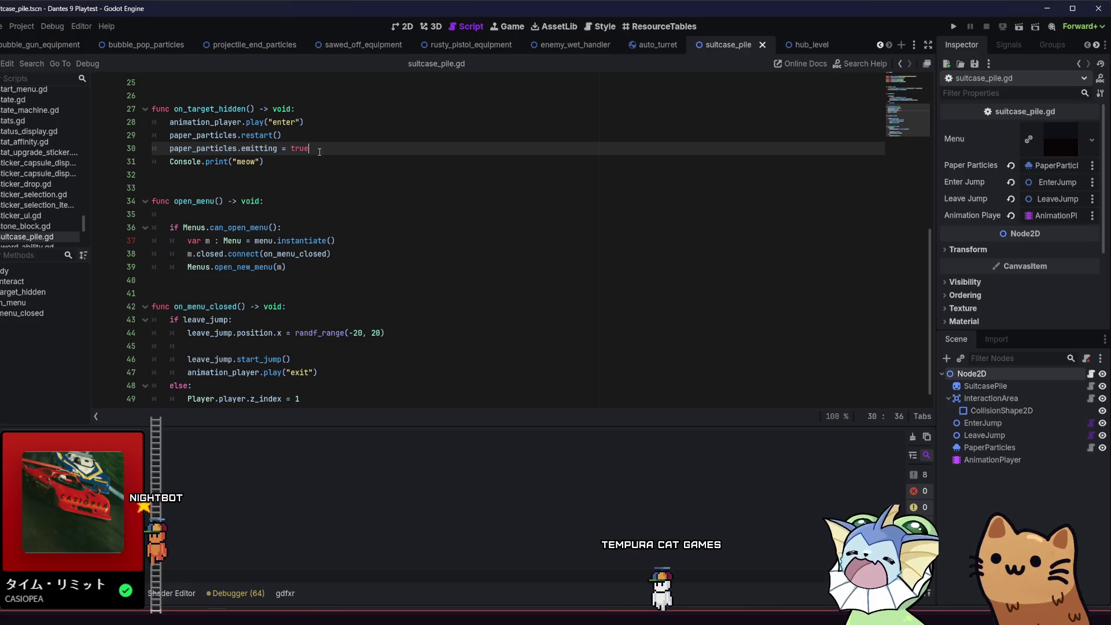
pyautogui.click(264, 136)
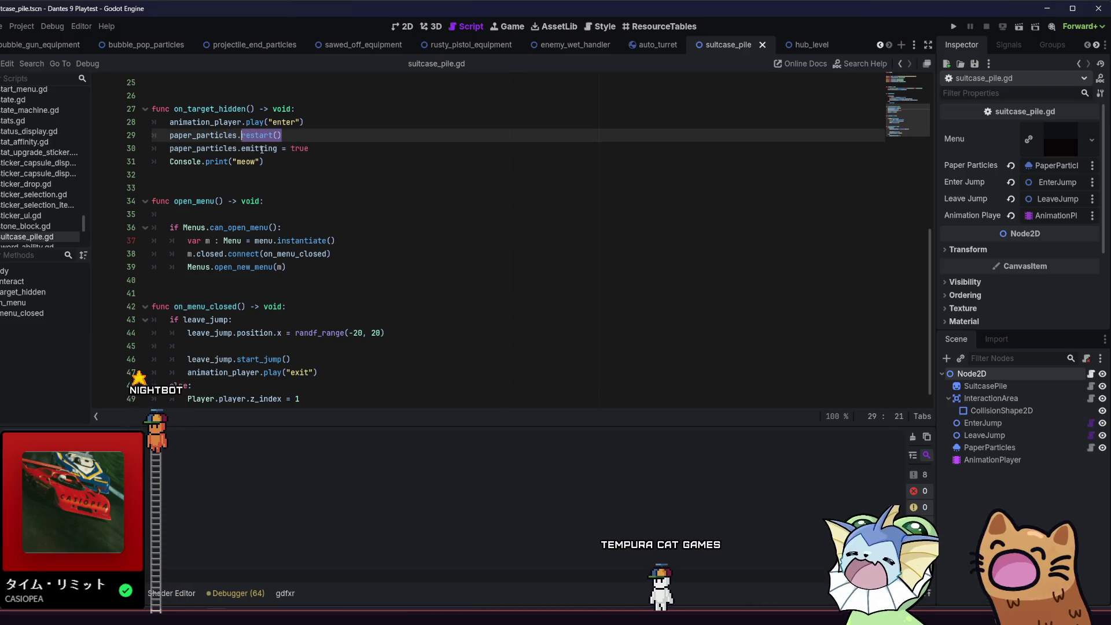
pyautogui.write('.')
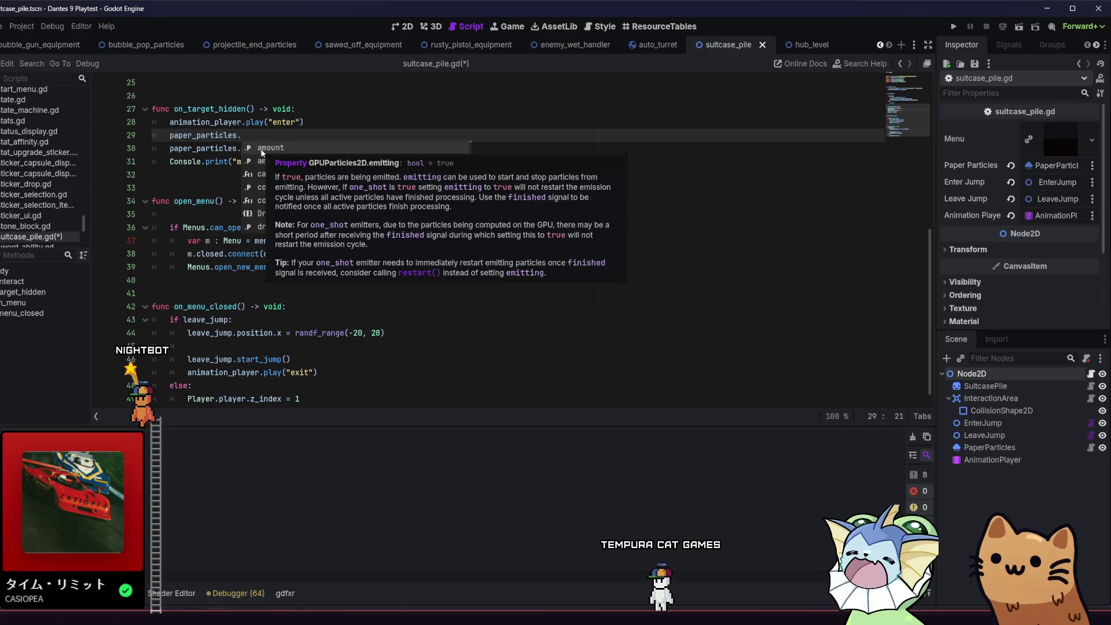
pyautogui.write('cl')
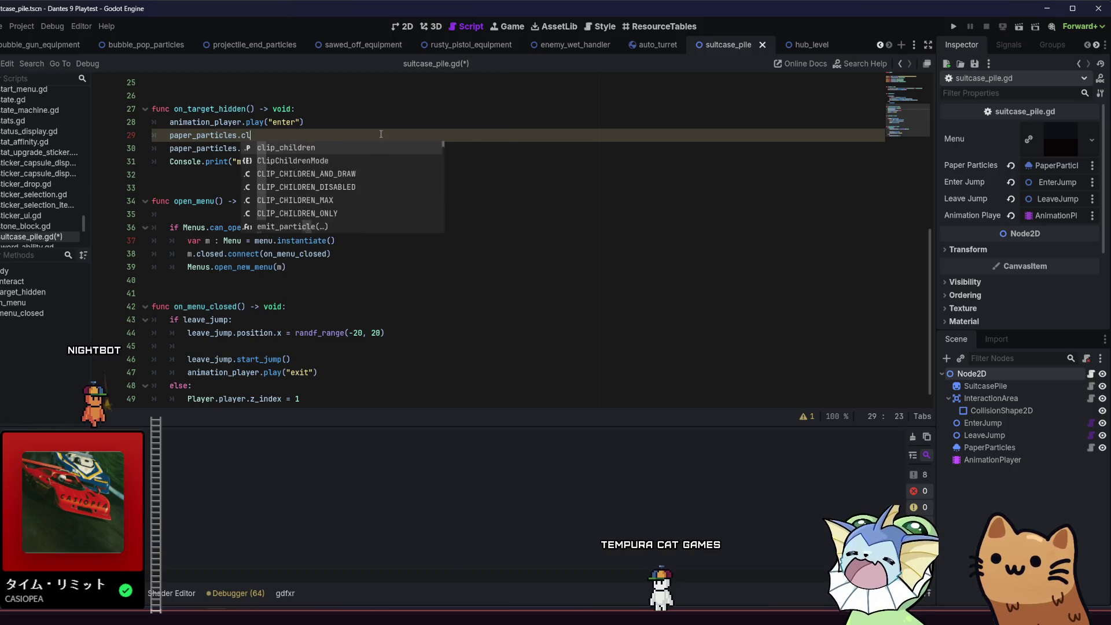
pyautogui.press('BackSpace')
pyautogui.write('rest')
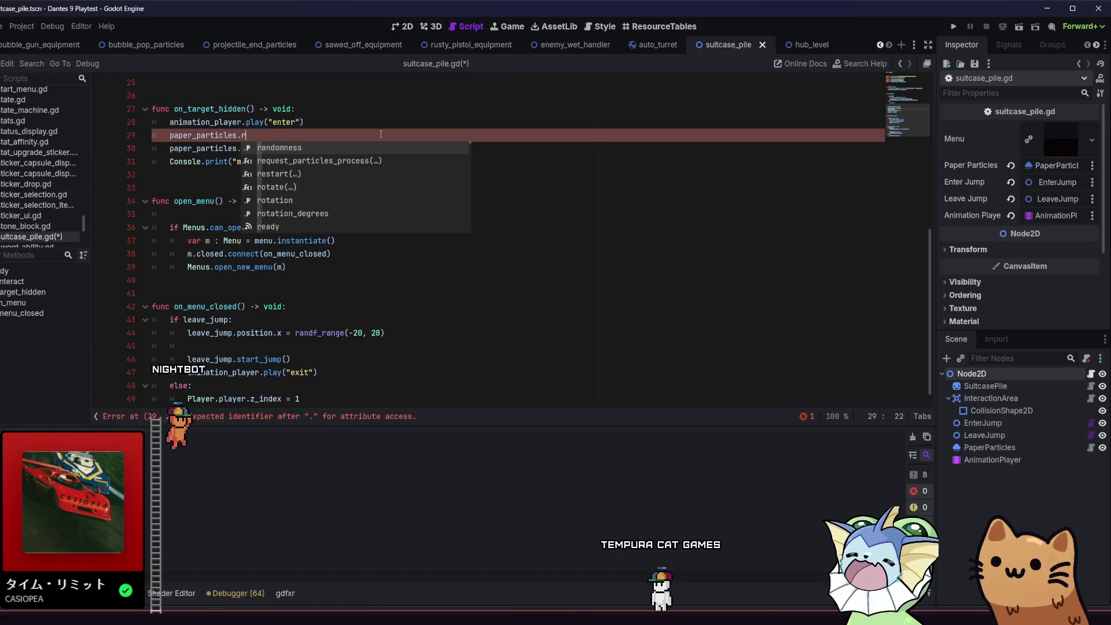
pyautogui.press('Return')
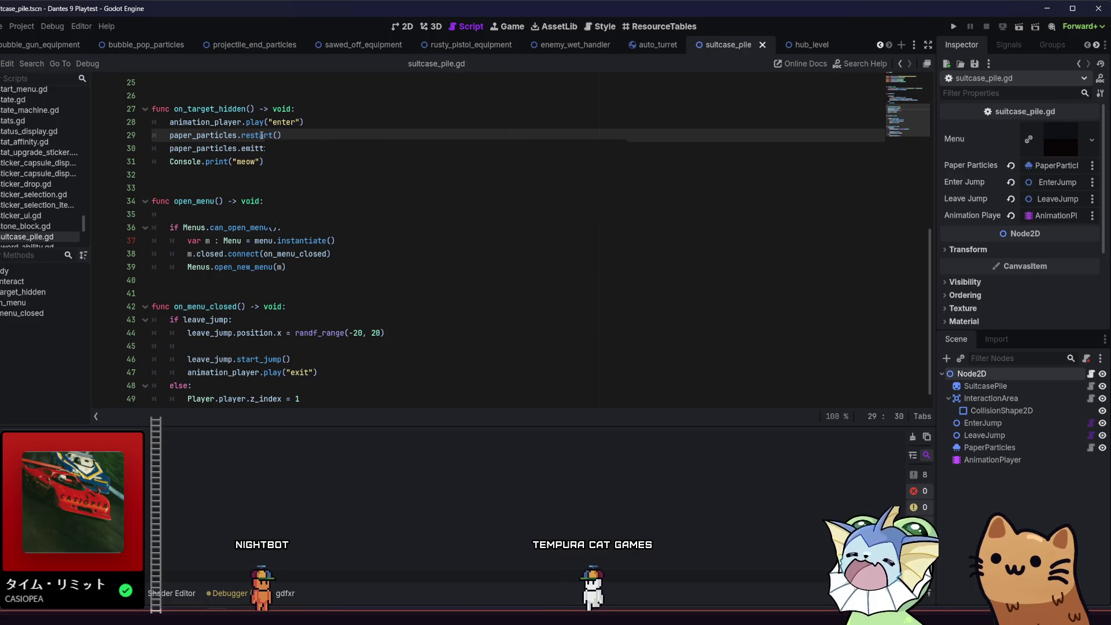
pyautogui.moveTo(262, 135)
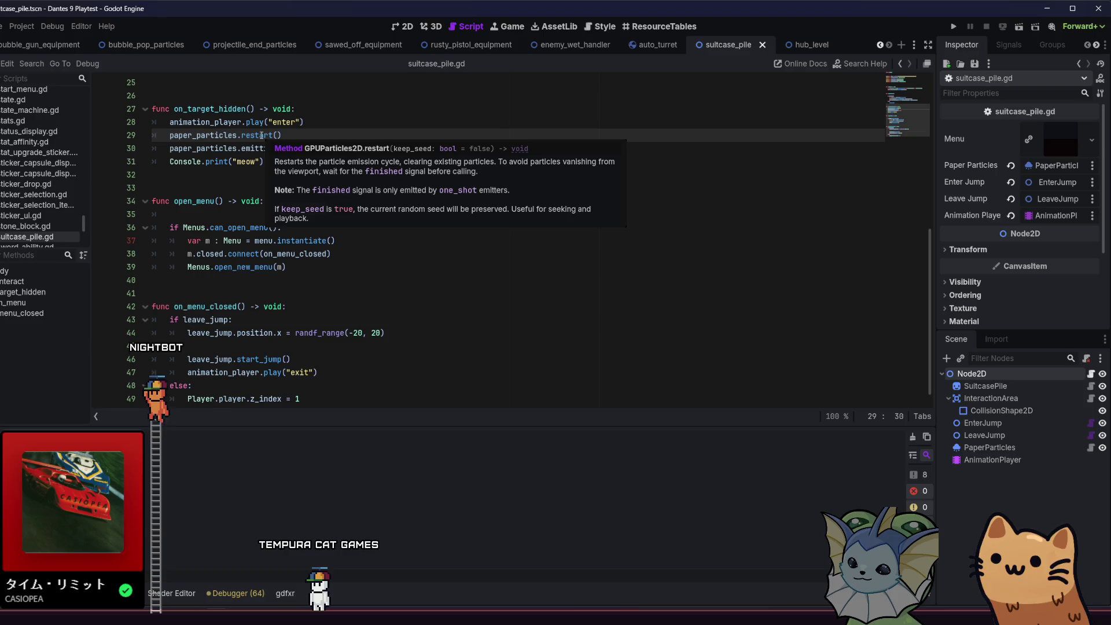
pyautogui.click(402, 26)
# Step: Select PaperParticles, save, and preview its paper burst by toggling Emitting
pyautogui.scroll(3, 403, 264)
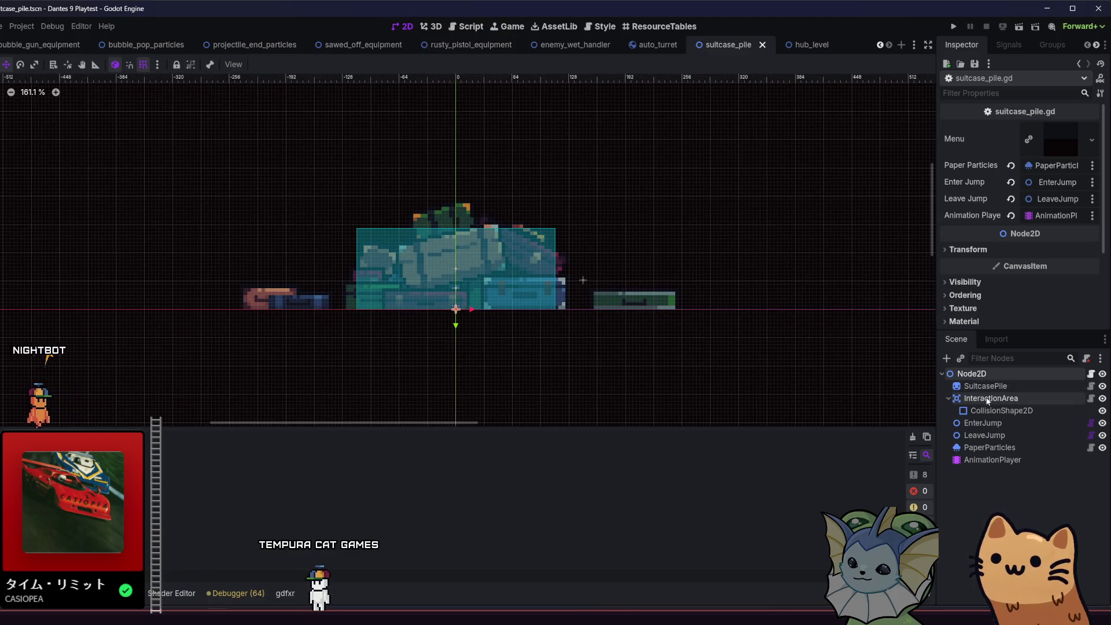
pyautogui.click(982, 447)
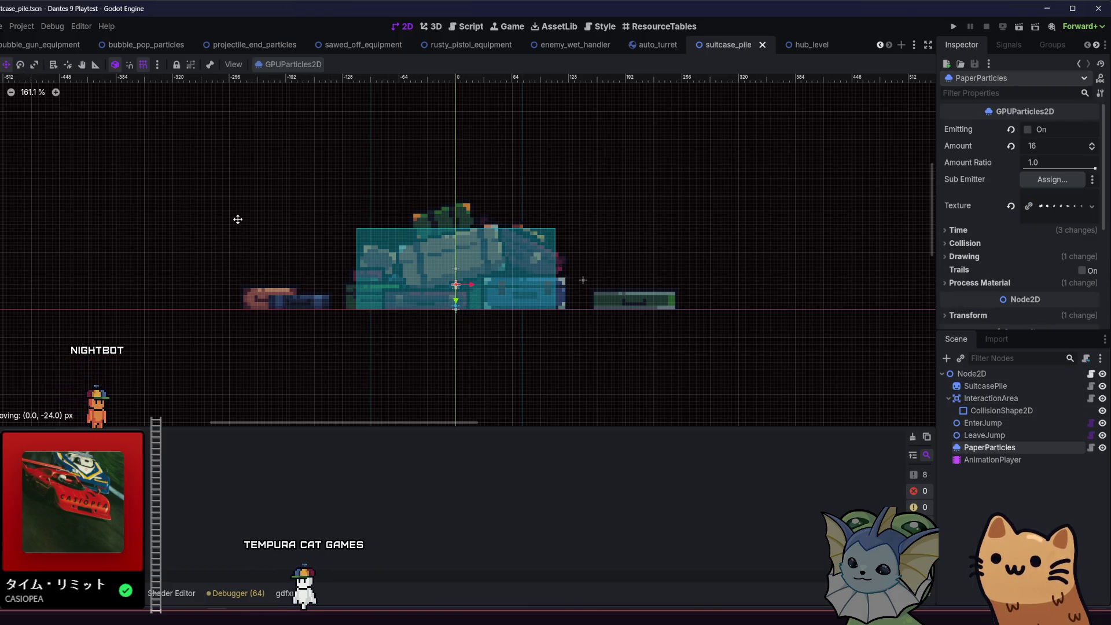
pyautogui.hotkey('ctrl', 's')
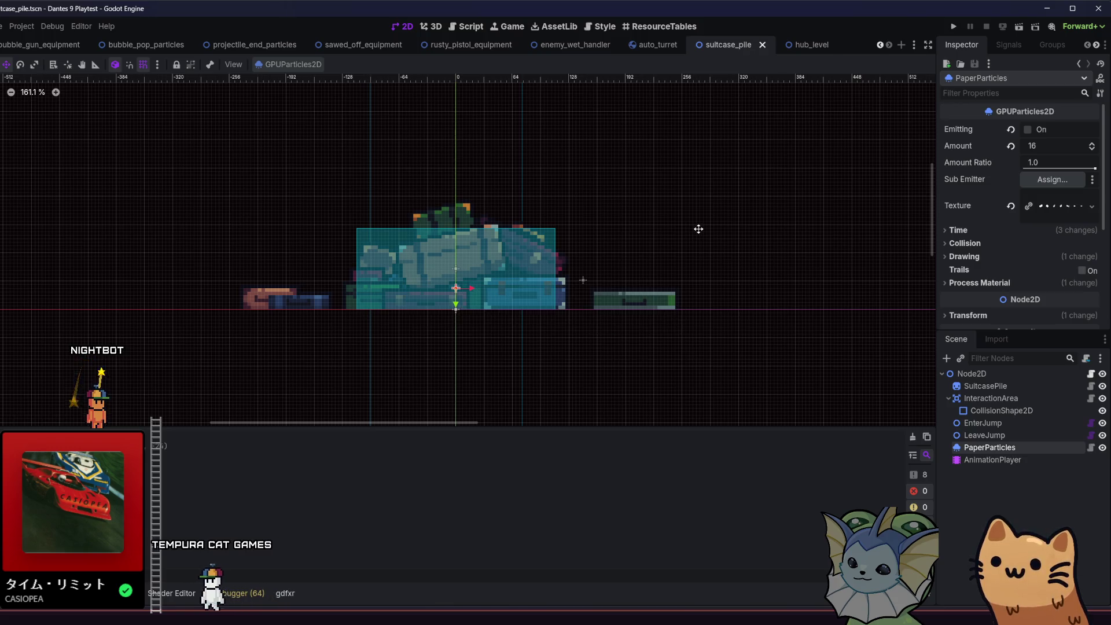
pyautogui.hotkey('ctrl', 'r')
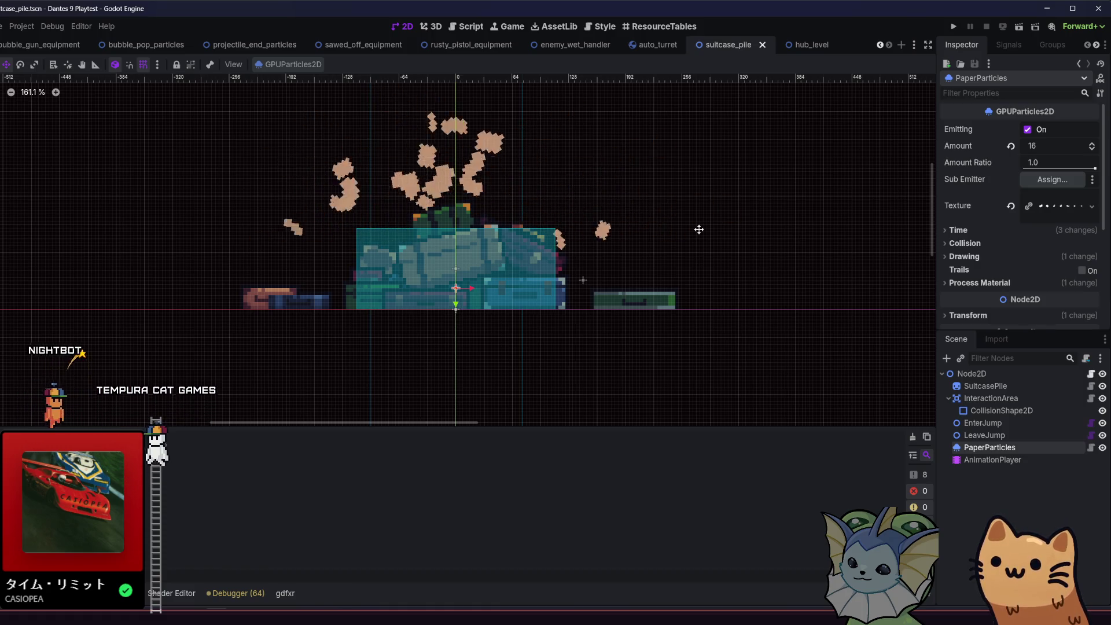
pyautogui.hotkey('ctrl', 's')
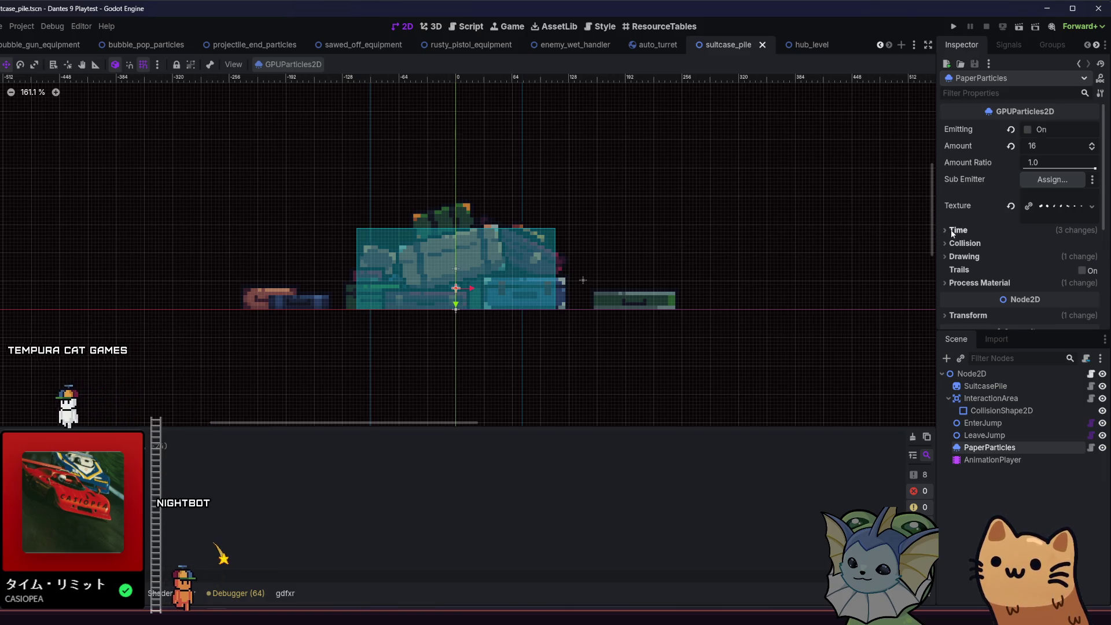
# Step: Inspect the particles' Time, Collision and Drawing settings sections
pyautogui.click(968, 231)
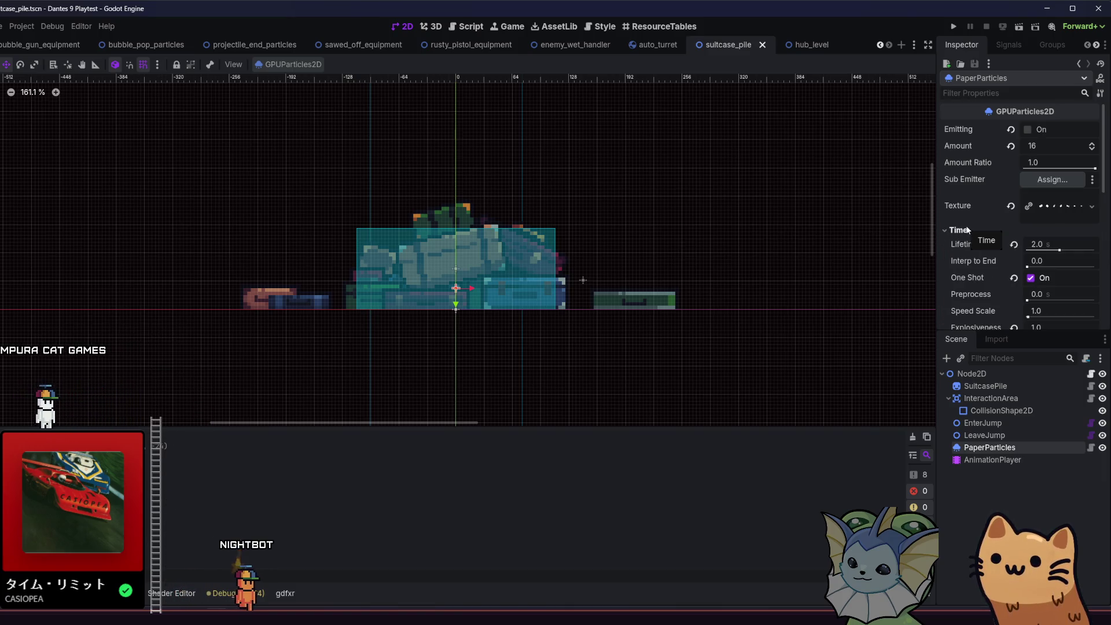
pyautogui.click(967, 231)
pyautogui.click(966, 243)
pyautogui.click(966, 243)
pyautogui.click(966, 257)
pyautogui.scroll(-3, 964, 257)
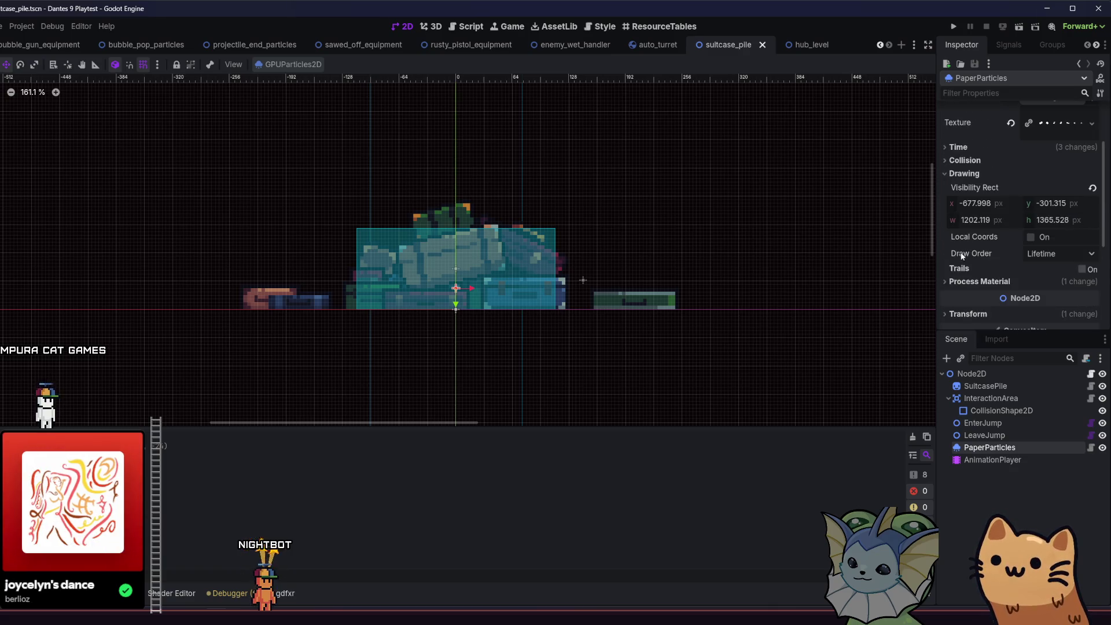
# Step: Expand the Drawing section, save the scene, run the playtest and maximize its window
pyautogui.click(965, 177)
pyautogui.click(965, 178)
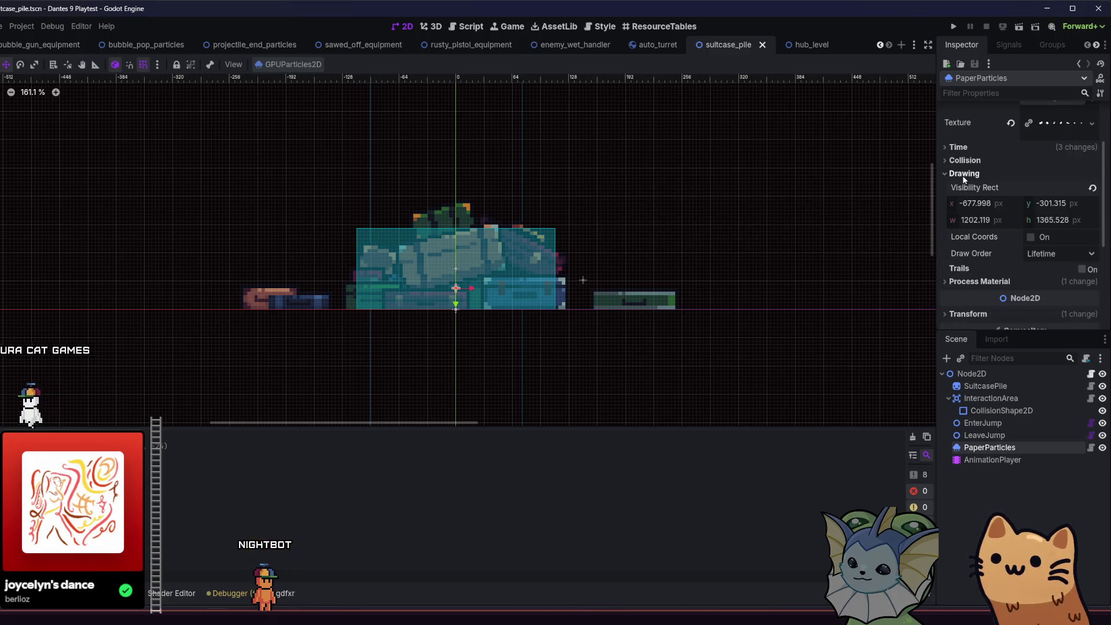
pyautogui.hotkey('ctrl', 's')
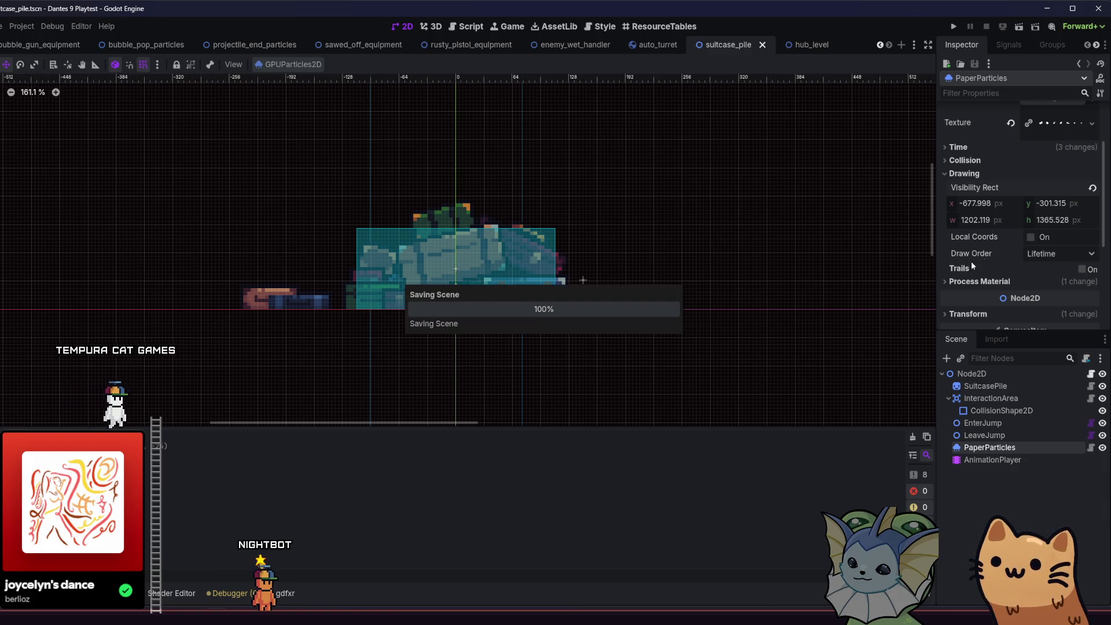
pyautogui.click(954, 27)
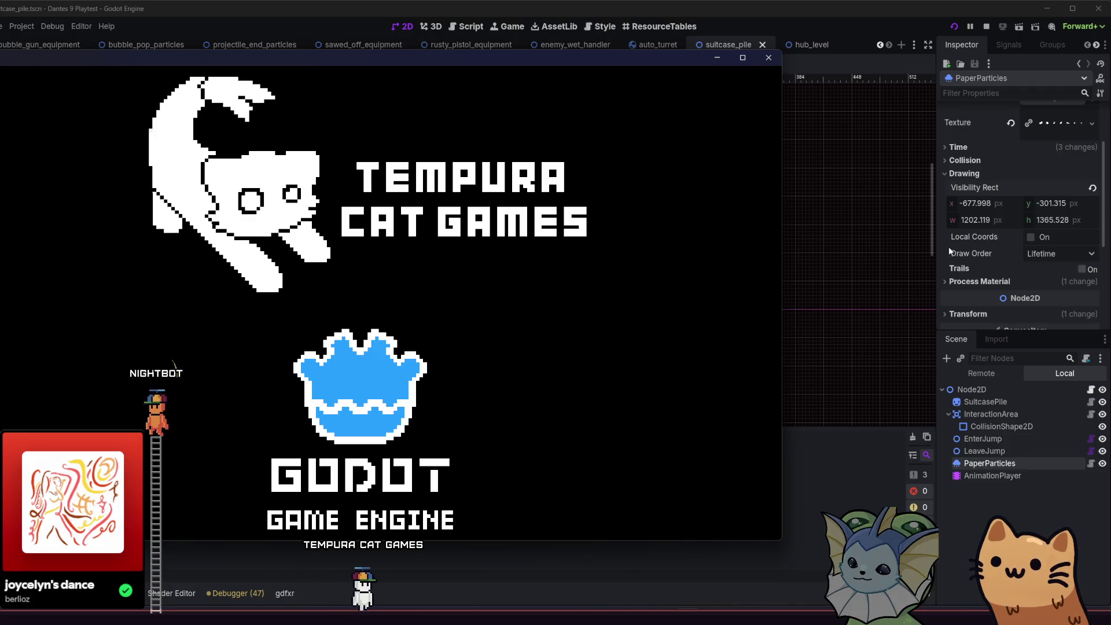
pyautogui.moveTo(949, 247)
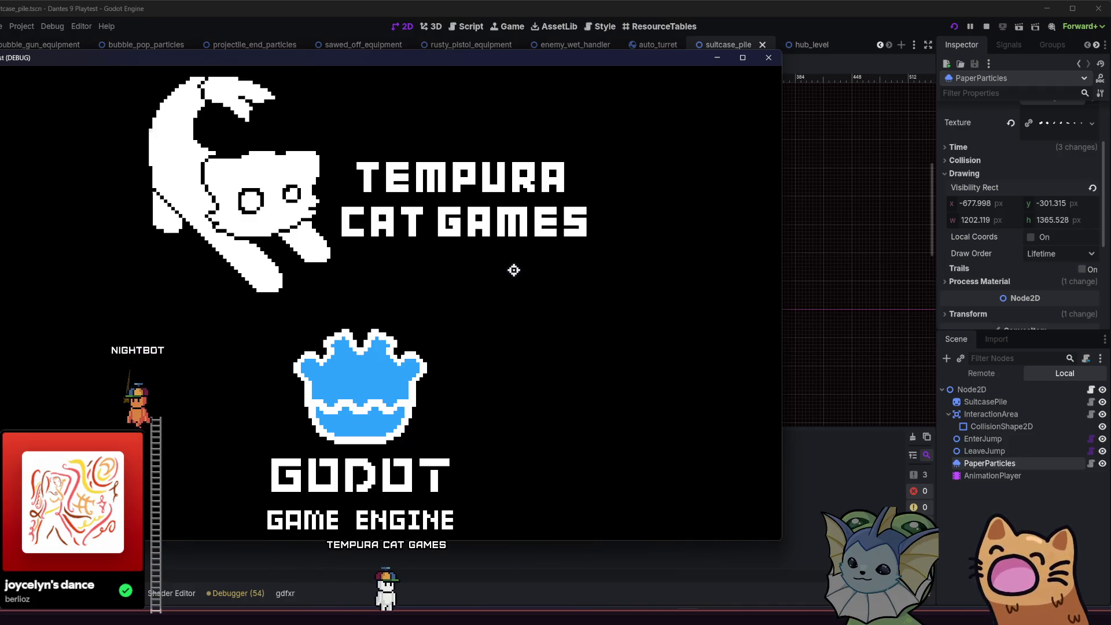
pyautogui.press('super+Up')
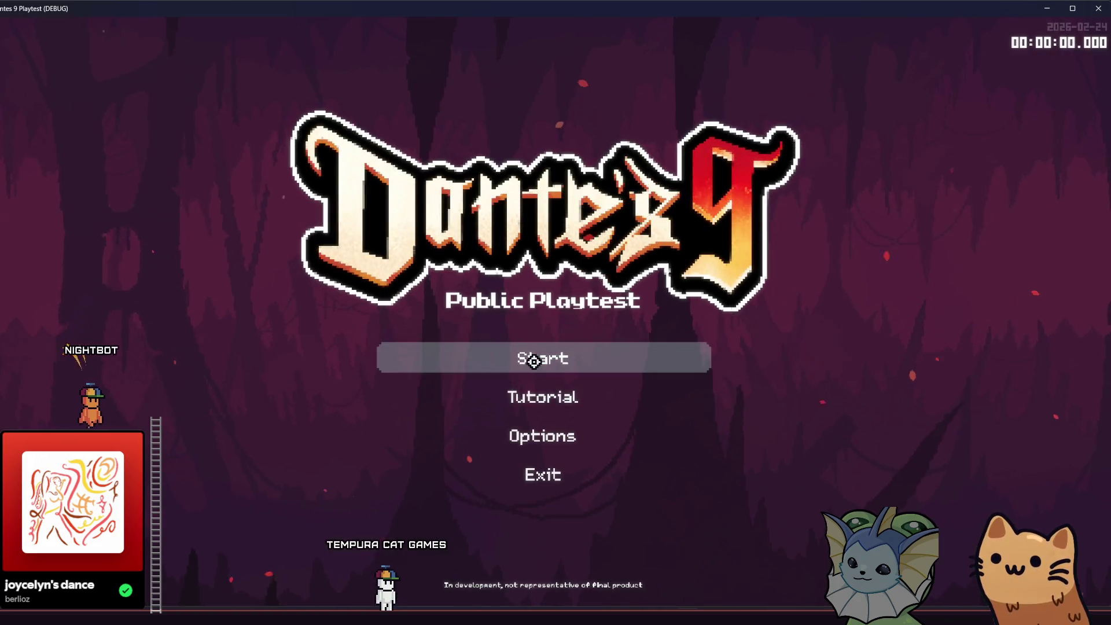
# Step: Start the game, walk the cat left onto the book pile, and dismiss the skin selection panel
pyautogui.click(532, 361)
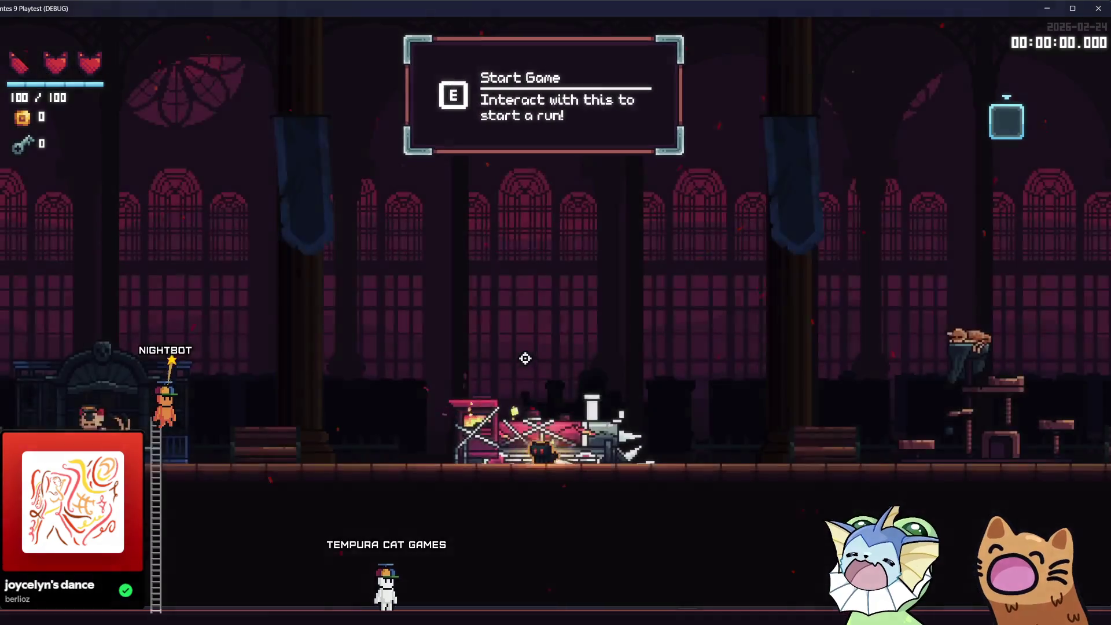
pyautogui.press('a')
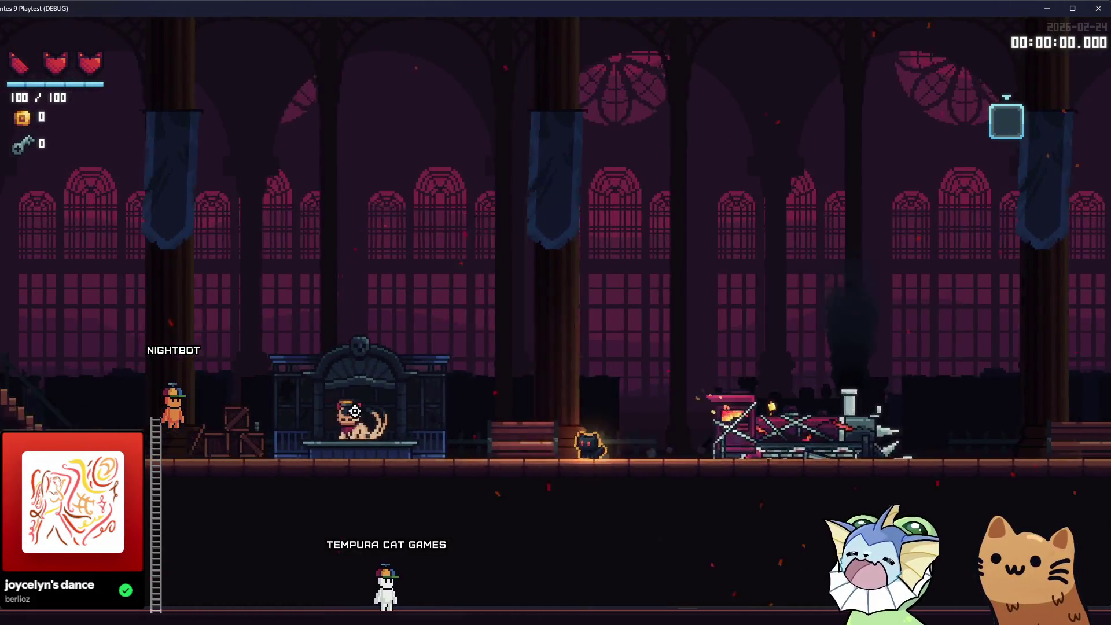
pyautogui.press('a')
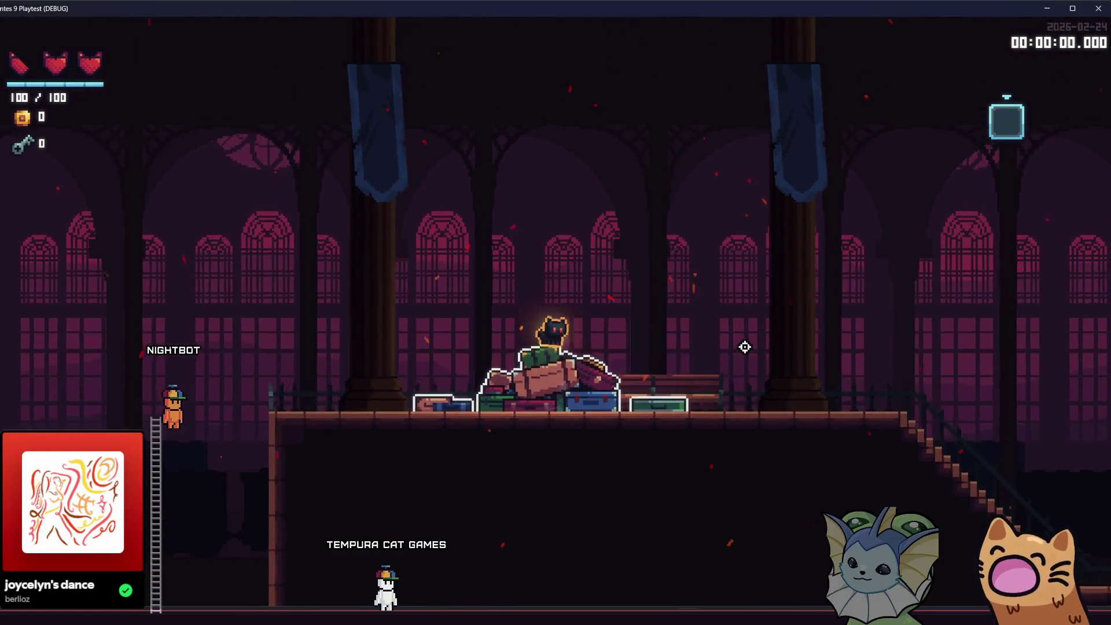
pyautogui.press('e')
pyautogui.press('Escape')
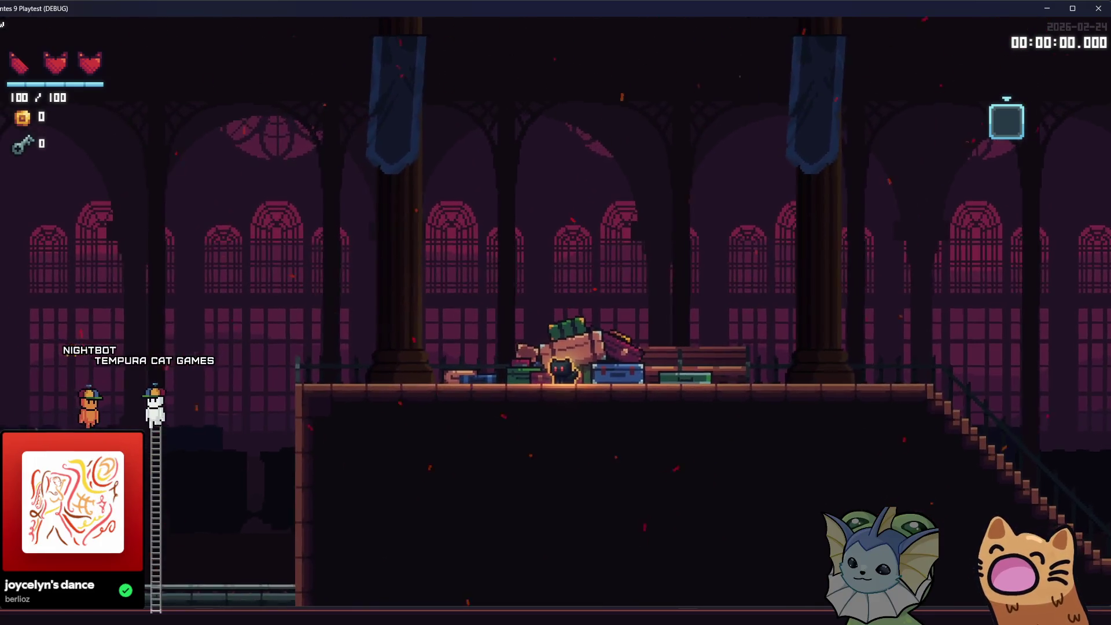
# Step: Restart the game and interact with the suitcase pile to test its particles
pyautogui.press('F8')
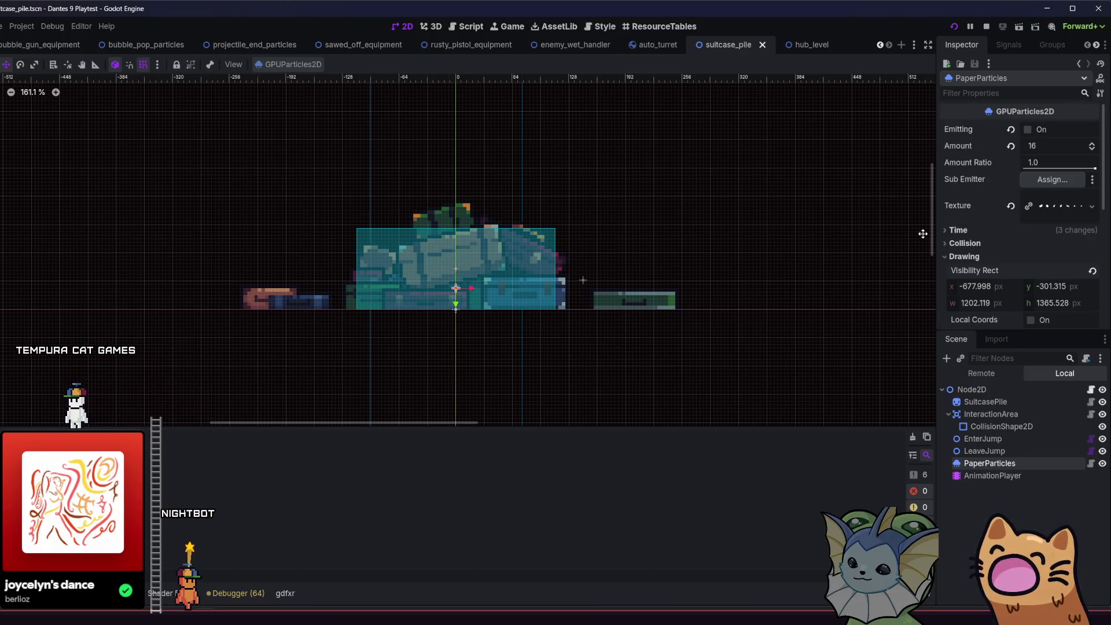
pyautogui.press('F5')
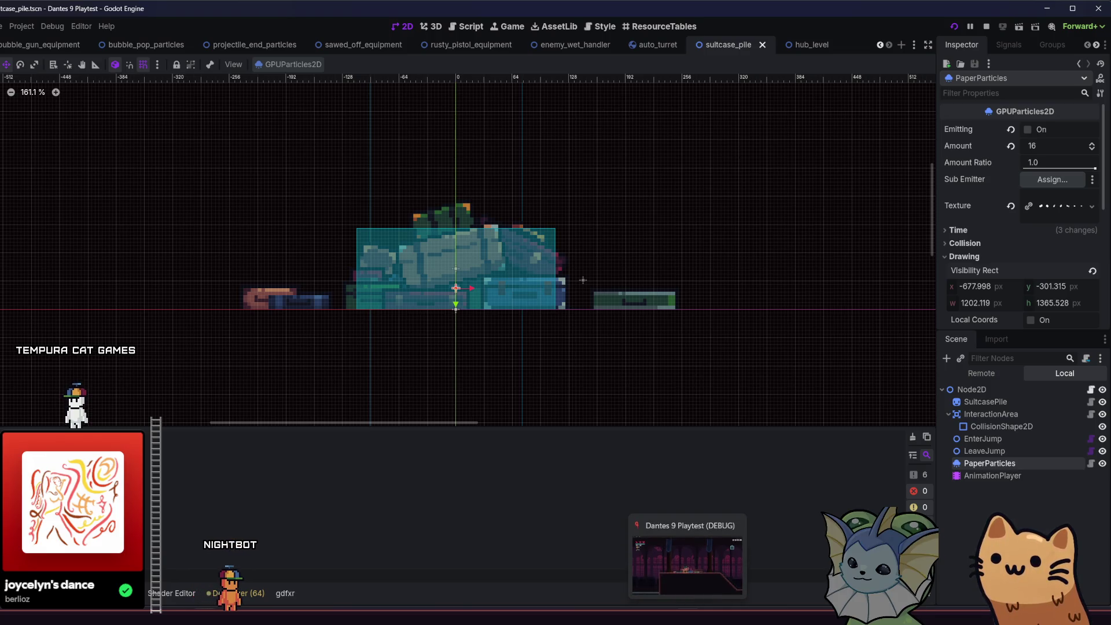
pyautogui.press('e')
pyautogui.press('Escape')
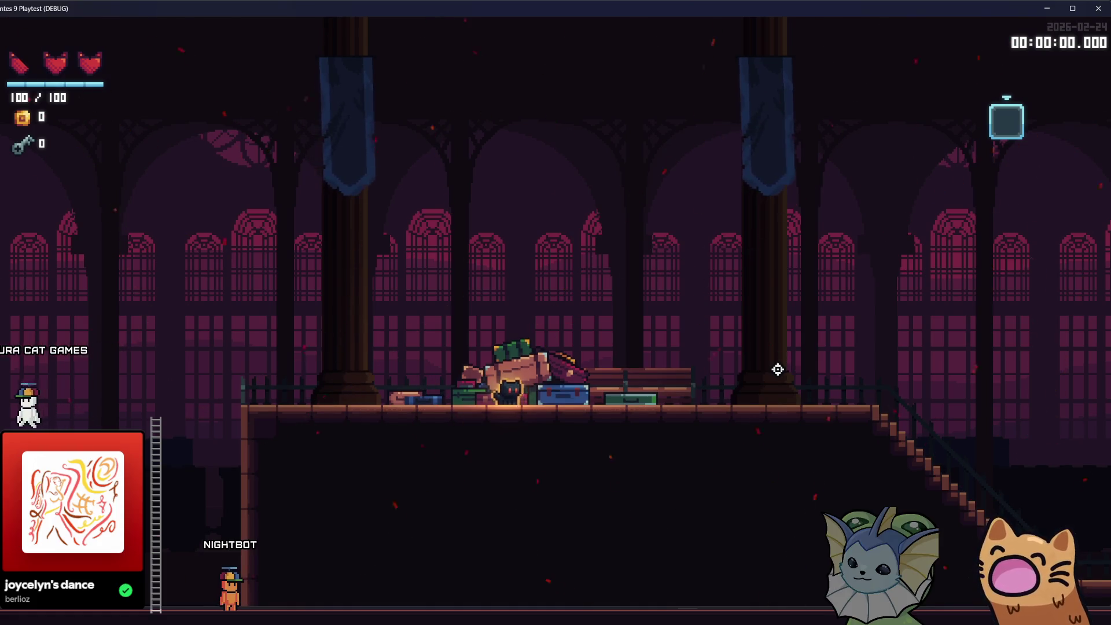
# Step: Toggle the debug menu with F1, then open the debug console
pyautogui.press('F1')
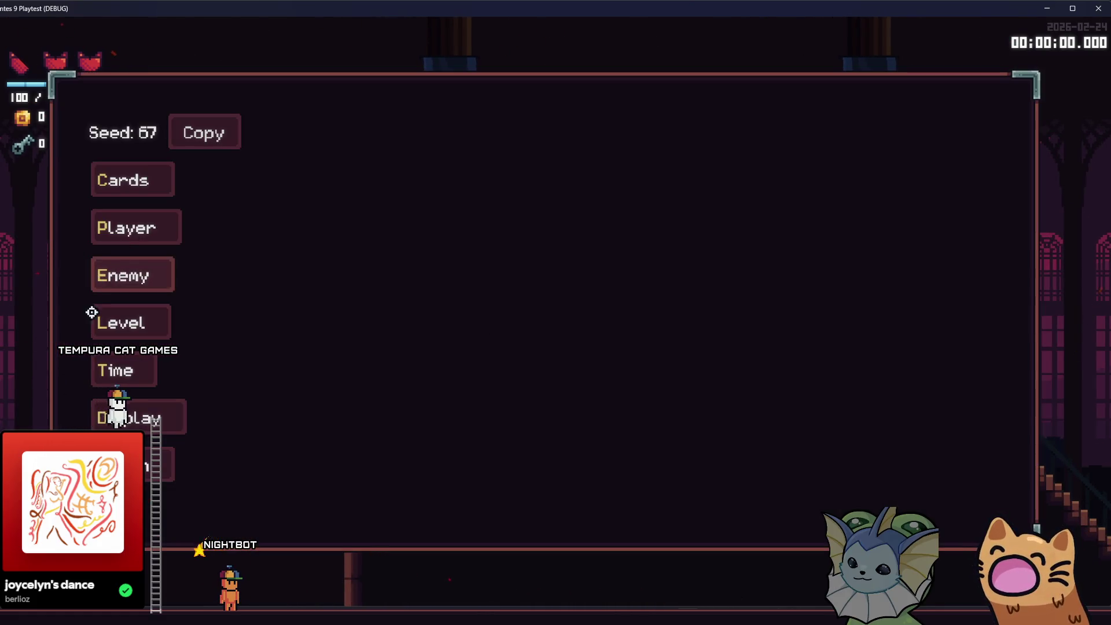
pyautogui.press('F1')
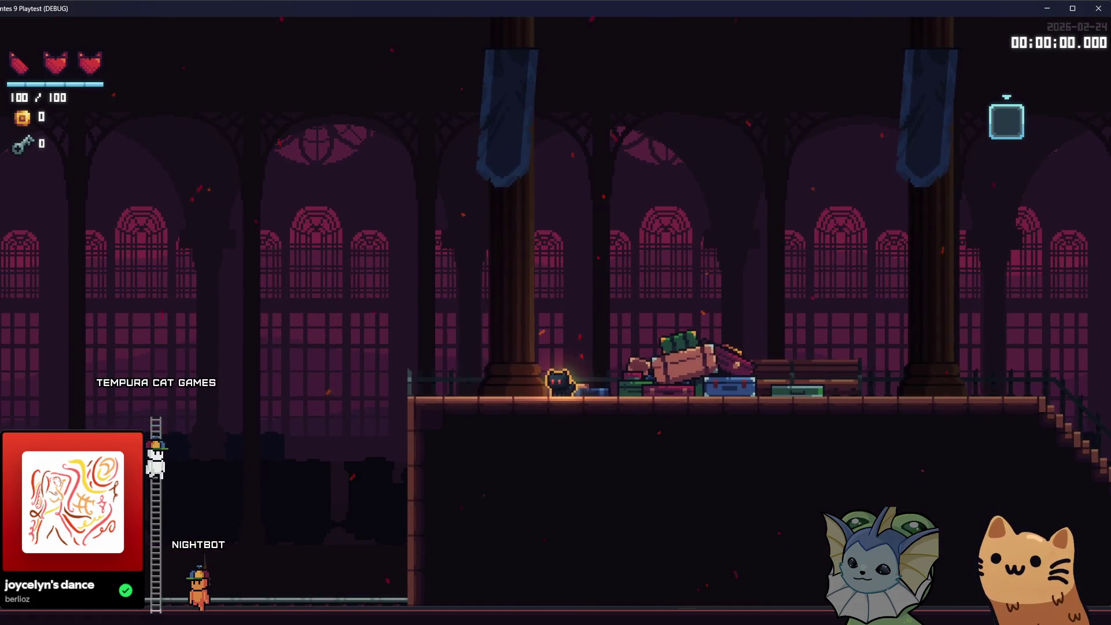
pyautogui.press('`')
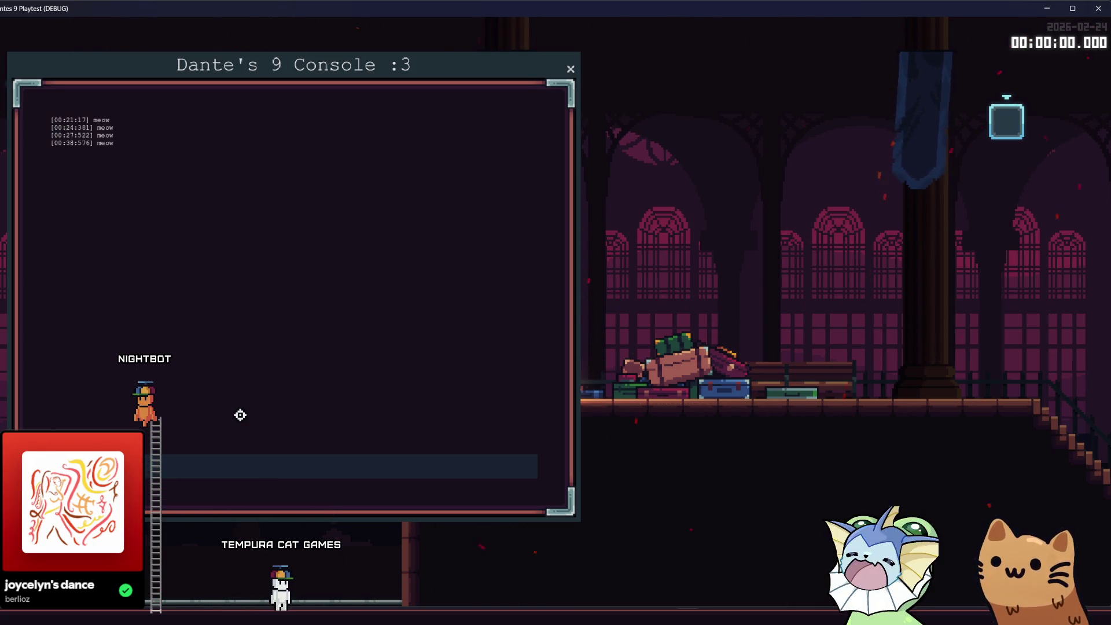
# Step: Browse the console's command suggestions and run the collision-display command
pyautogui.press('Tab')
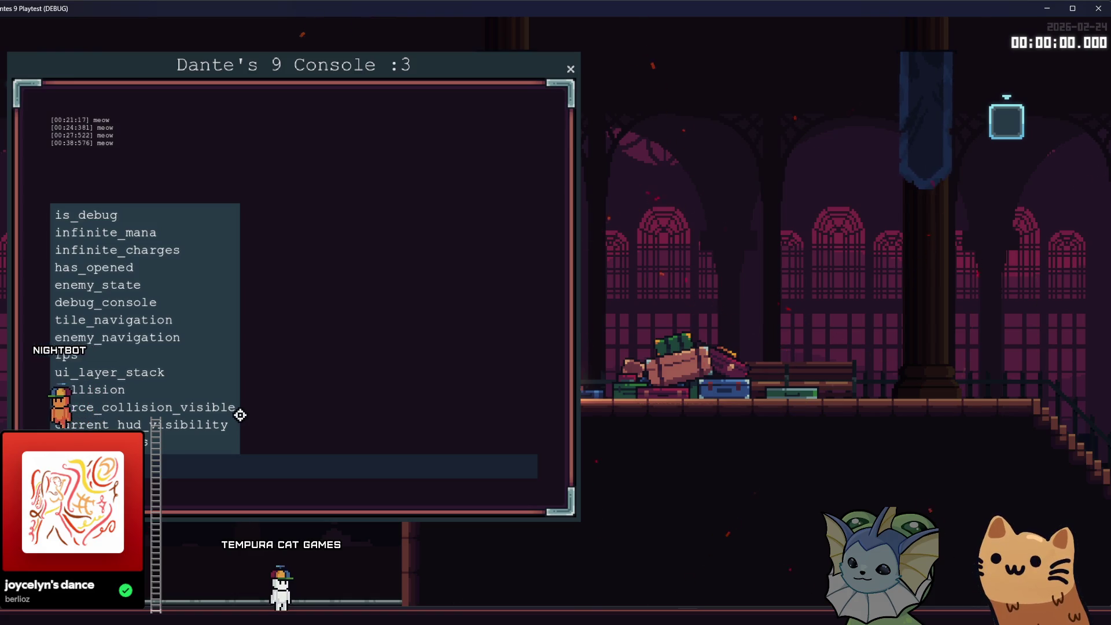
pyautogui.press('Escape')
pyautogui.press('Tab')
pyautogui.press('Escape')
pyautogui.press('Tab')
pyautogui.press('Escape')
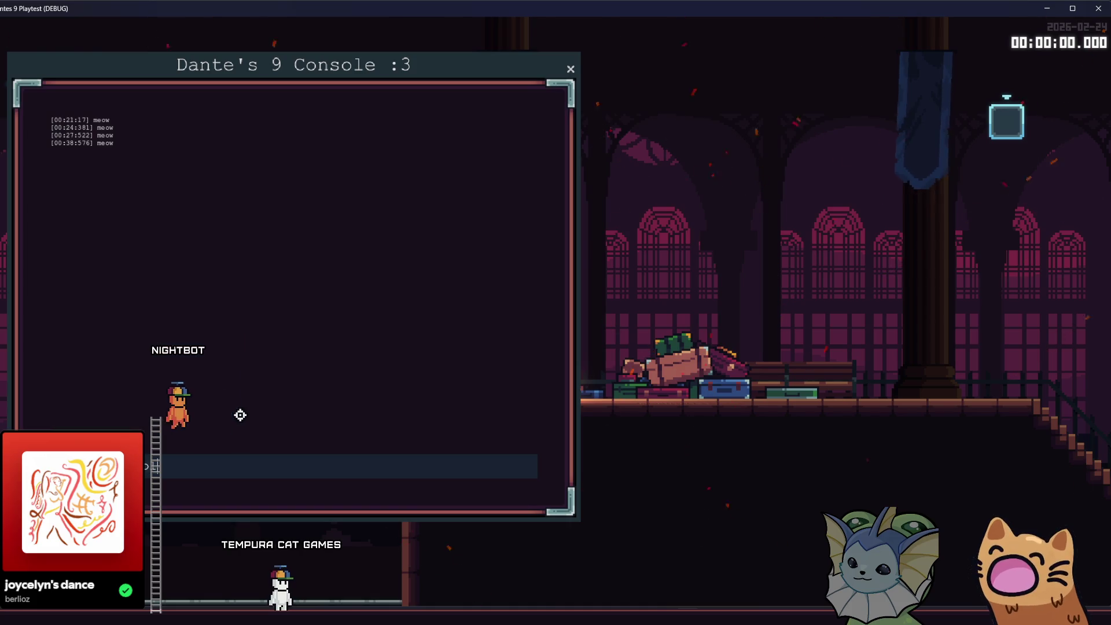
pyautogui.press('Return')
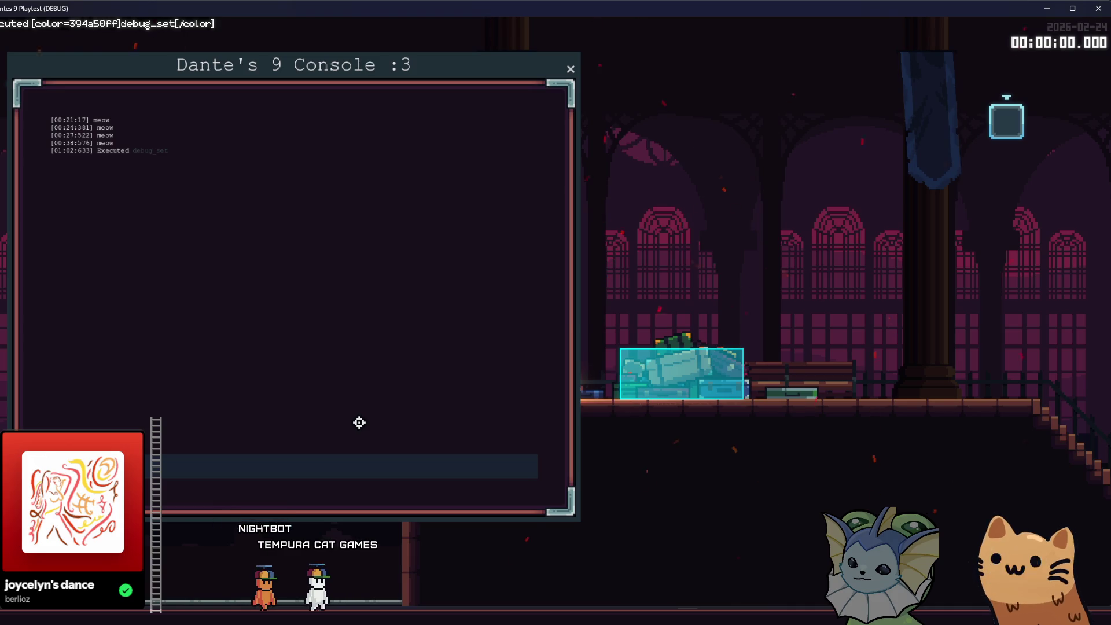
# Step: Run force_collision_visible true with autocomplete, then close the console
pyautogui.press('Tab')
pyautogui.press('Tab')
pyautogui.write('true')
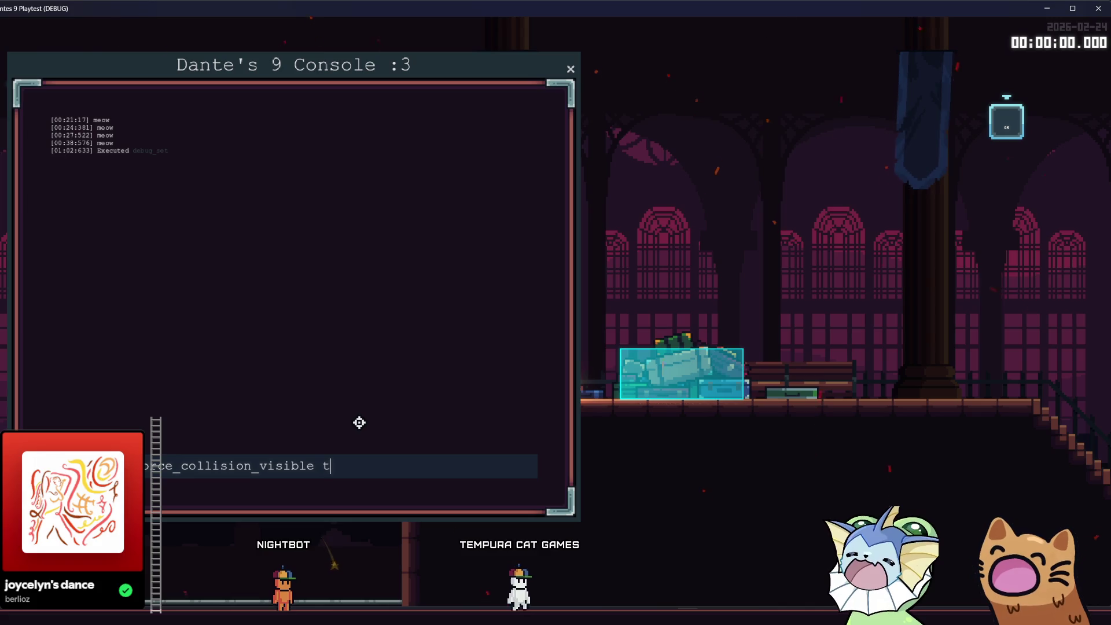
pyautogui.press('Return')
pyautogui.press('Escape')
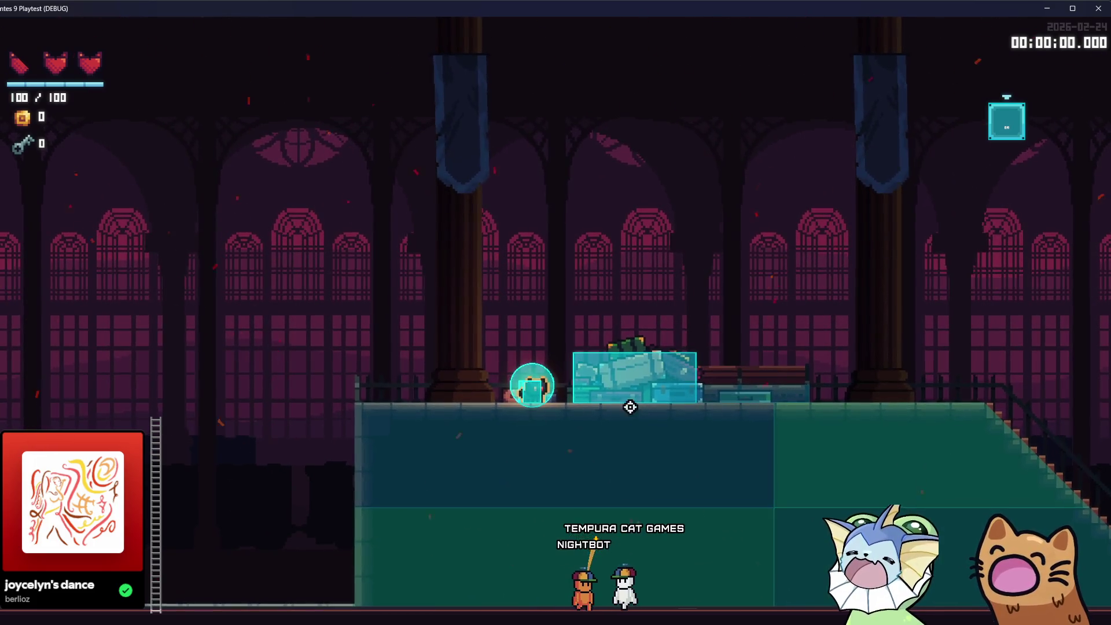
# Step: Walk the cat right, then back left and jump onto the suitcase pile
pyautogui.press('d')
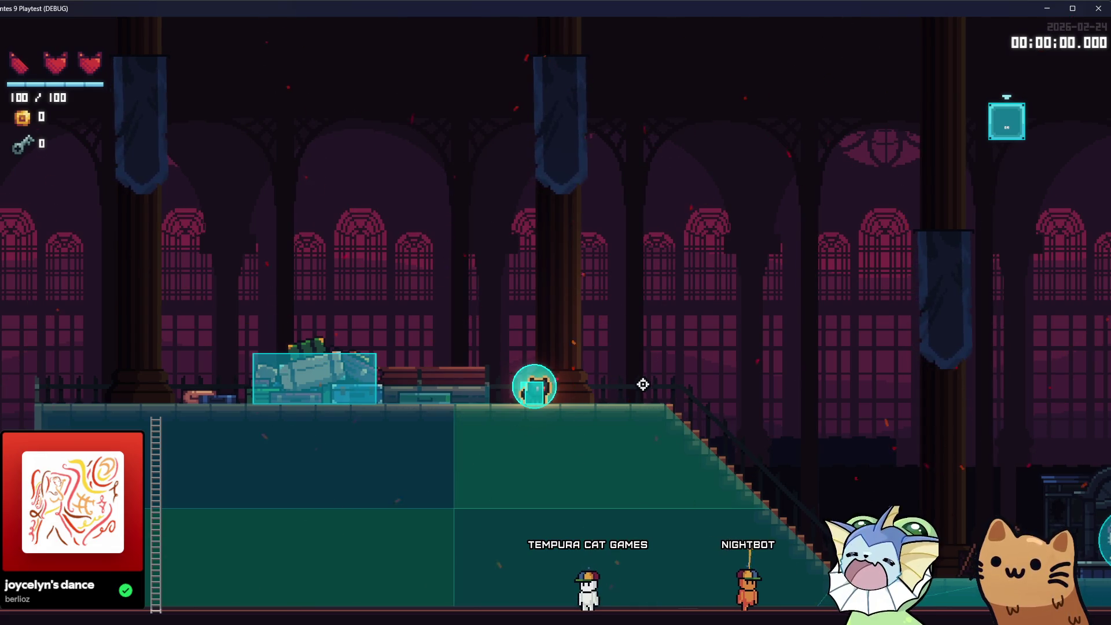
pyautogui.press('a')
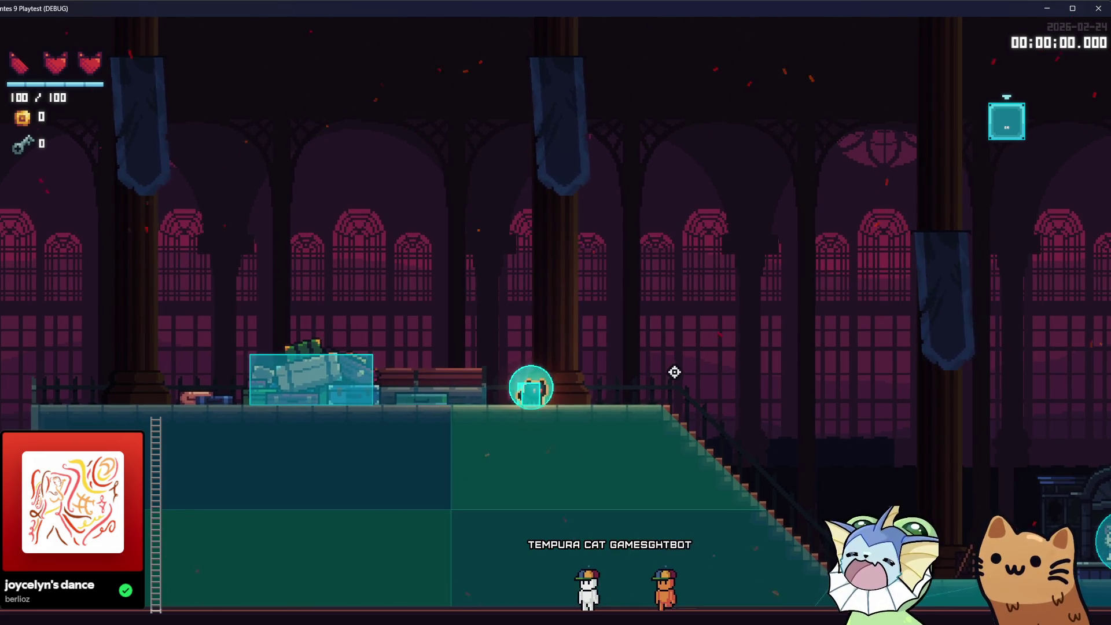
pyautogui.press('space')
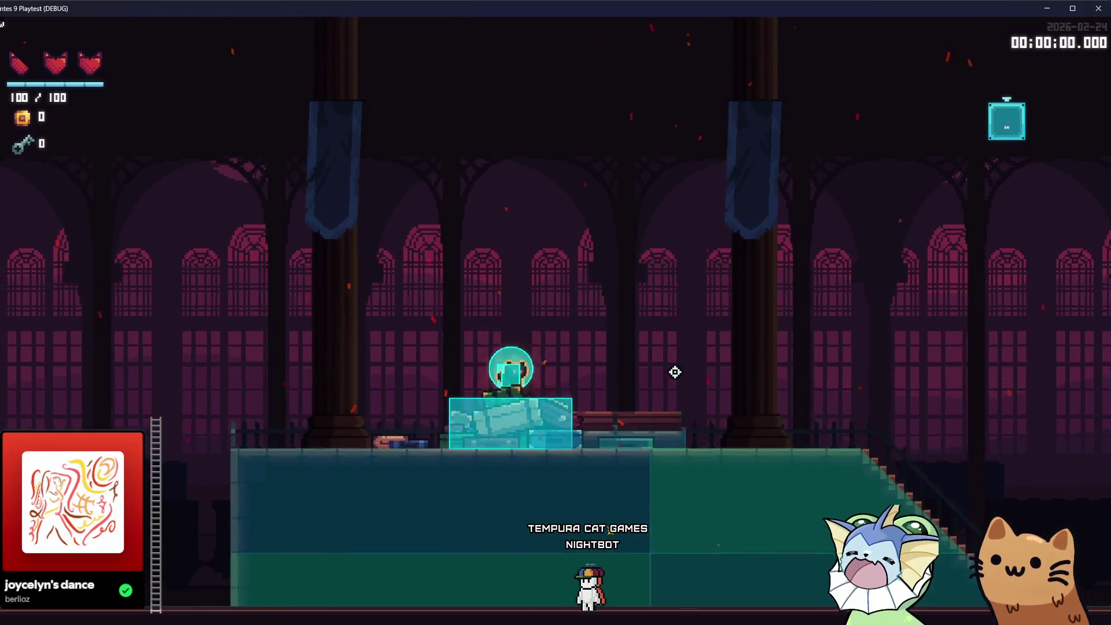
pyautogui.press('e')
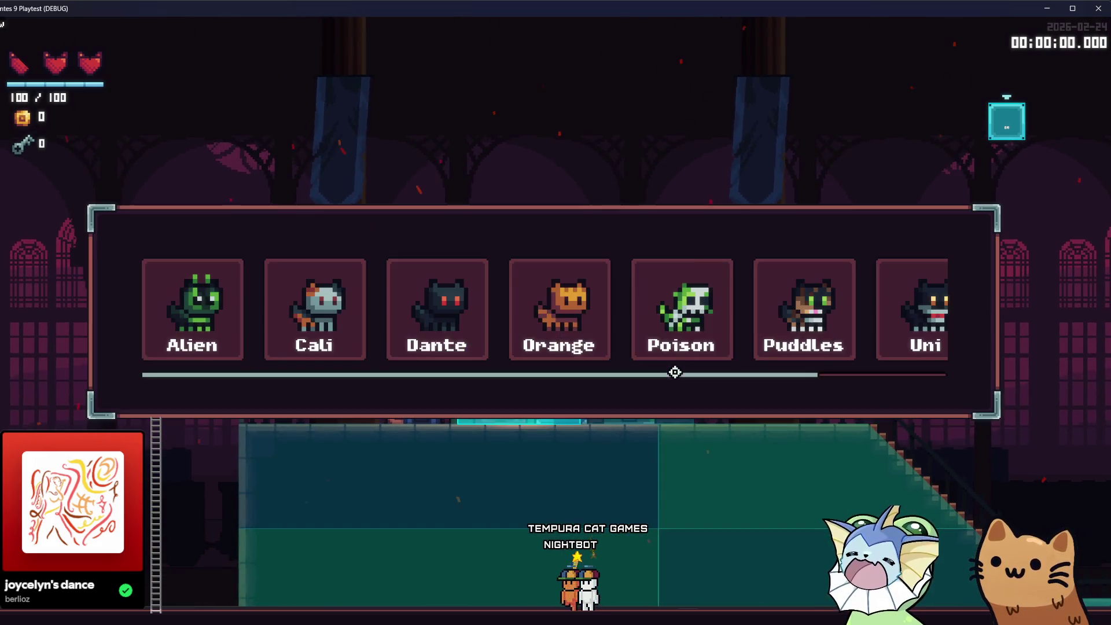
pyautogui.press('e')
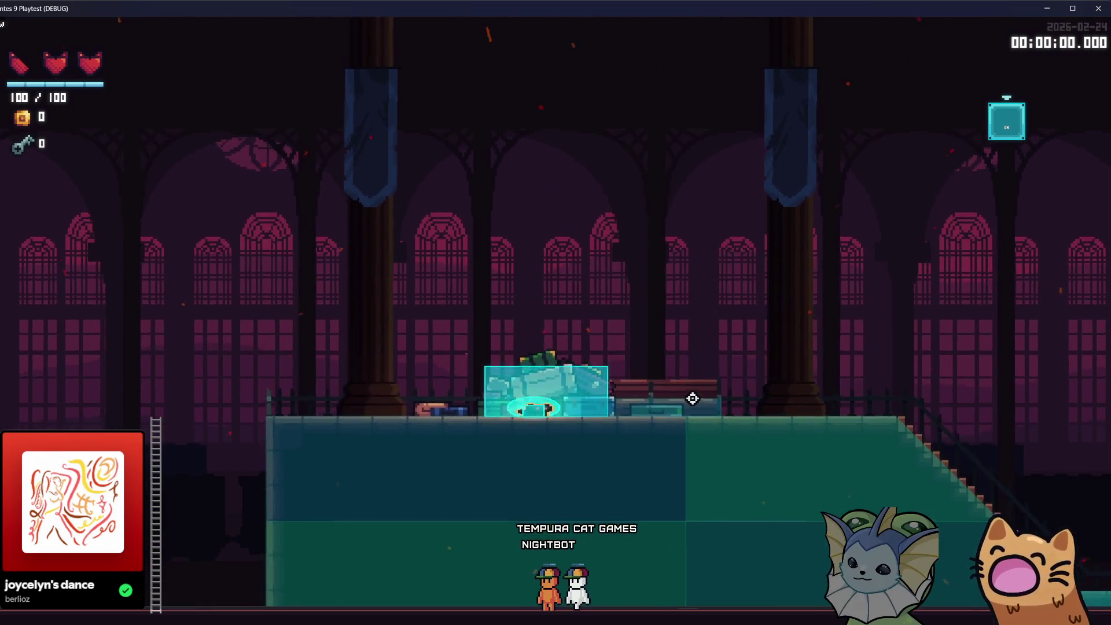
# Step: Respawn the player bubble onto the suitcase pile repeatedly to trigger the paper burst, then stop the game
pyautogui.press('e')
pyautogui.press('e')
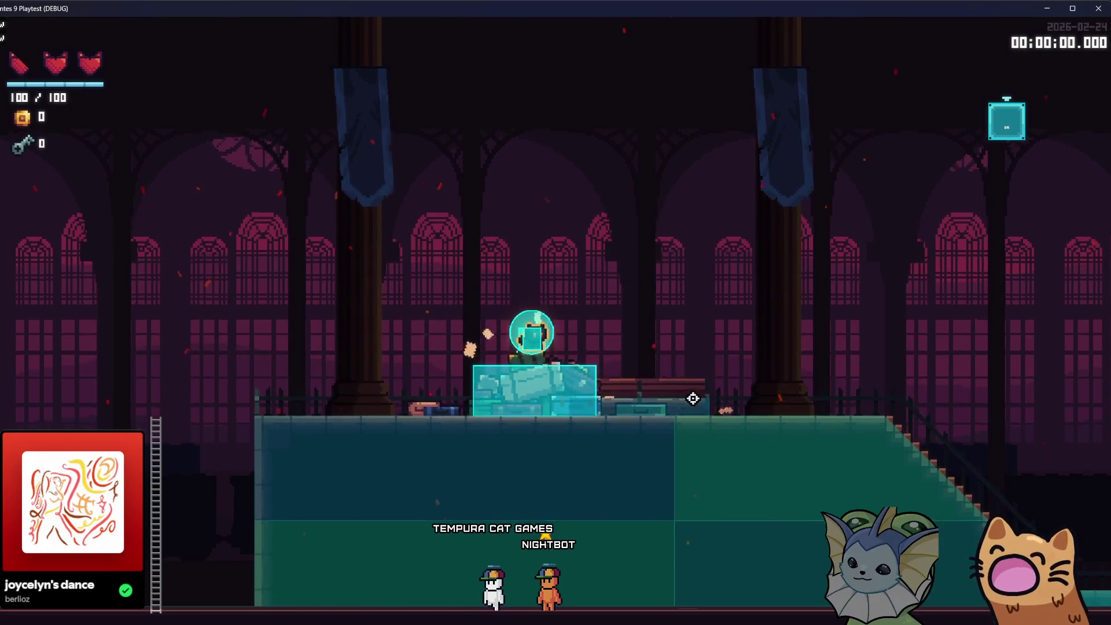
pyautogui.press('e')
pyautogui.press('e')
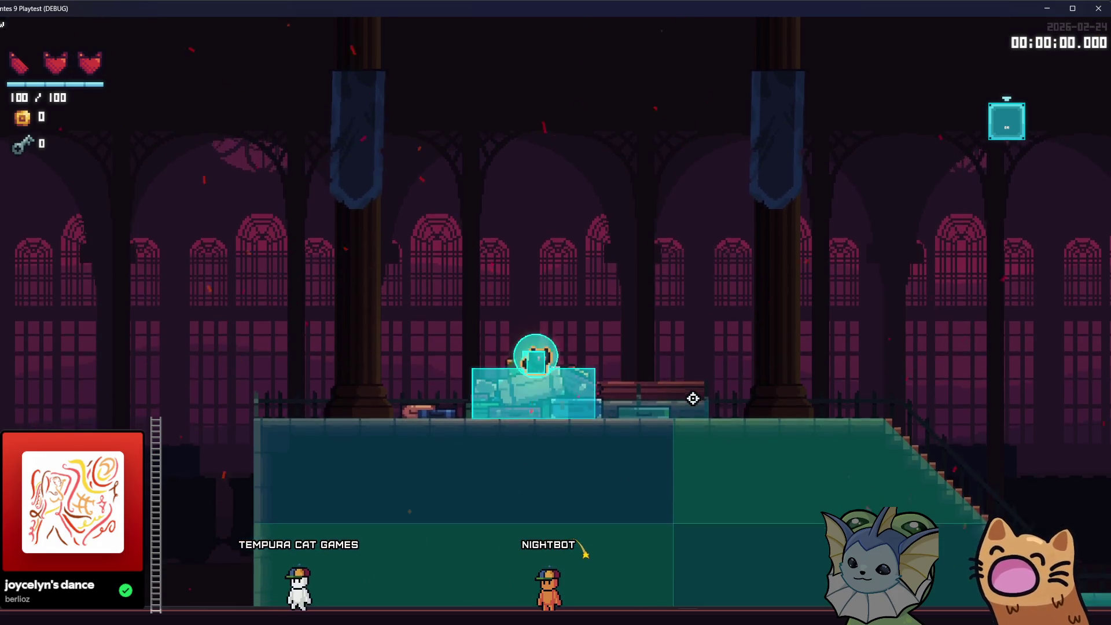
pyautogui.press('e')
pyautogui.press('e')
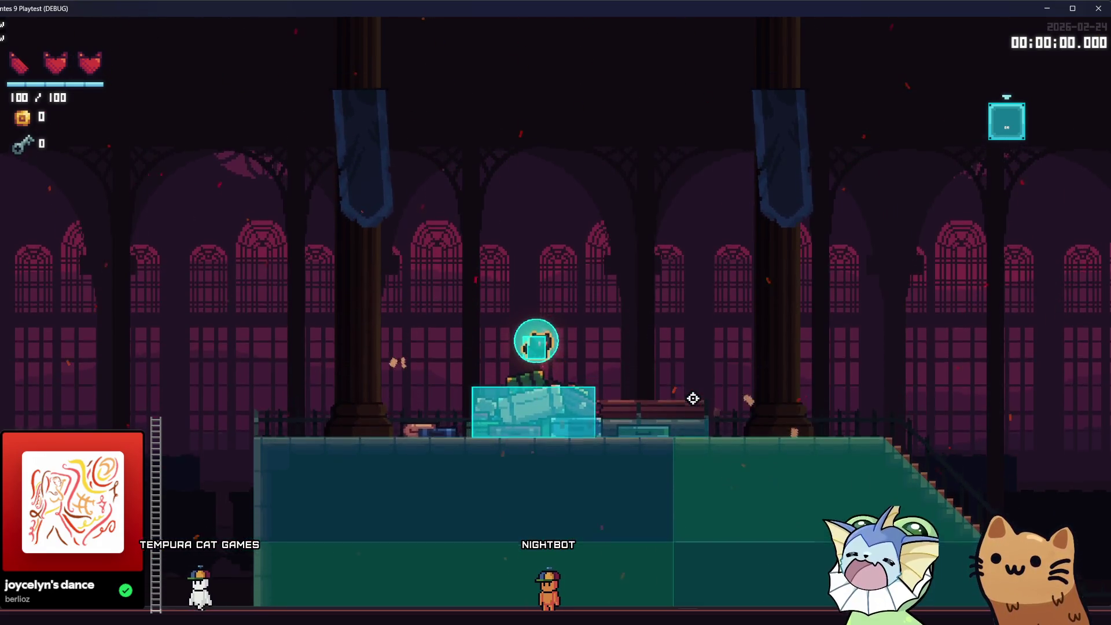
pyautogui.press('e')
pyautogui.press('e')
pyautogui.press('F8')
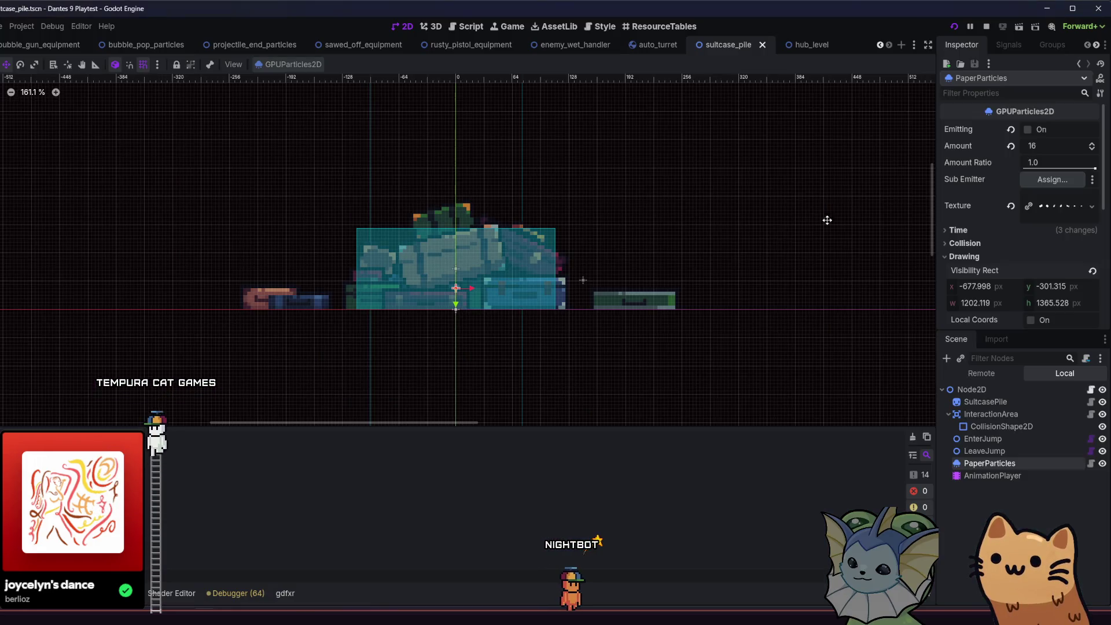
# Step: Expand PaperParticles' Time section, briefly playtest, then set Lifetime to 0.6 seconds
pyautogui.click(1005, 227)
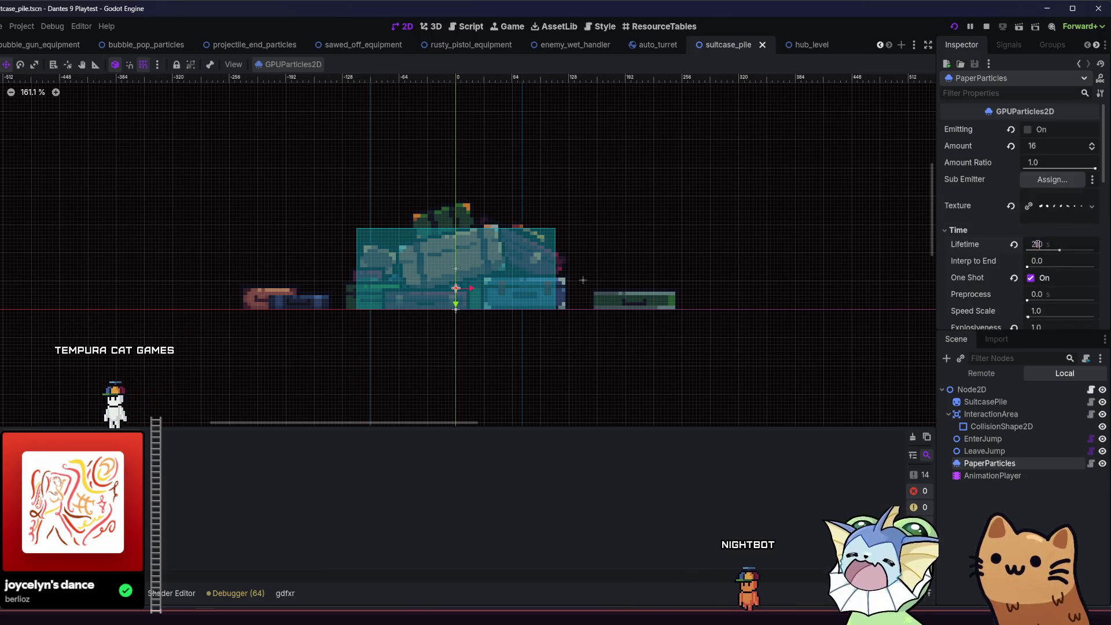
pyautogui.press('F5')
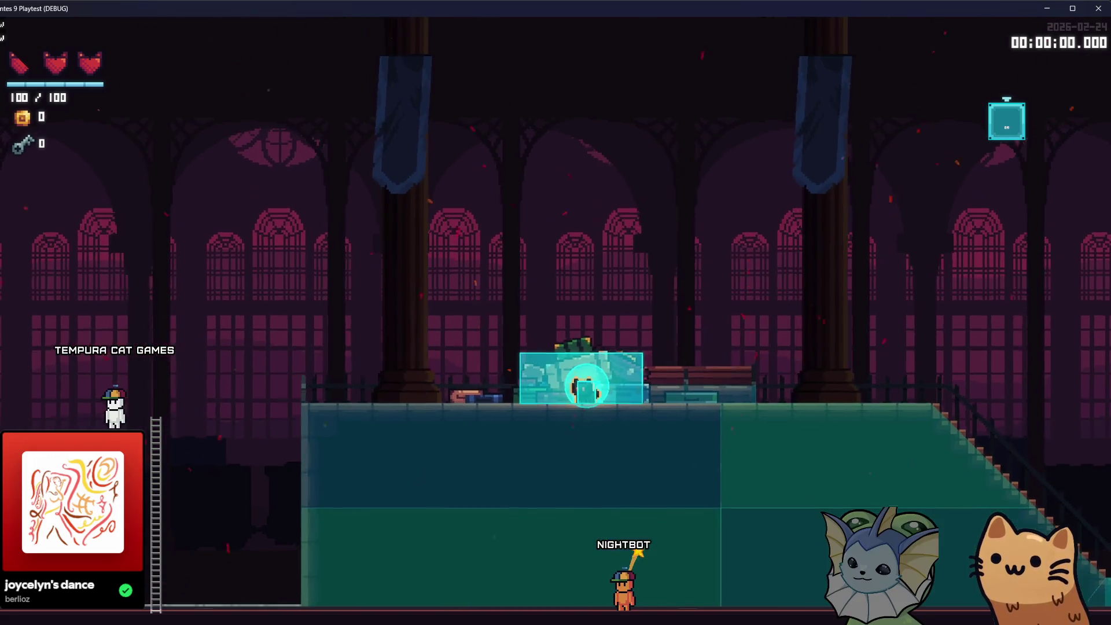
pyautogui.press('F8')
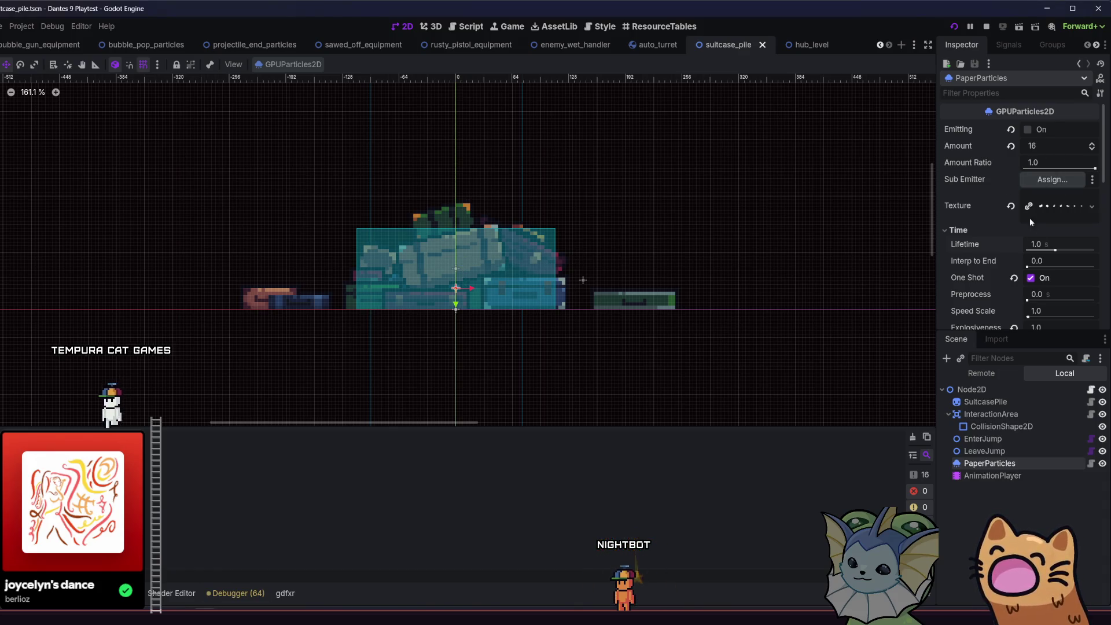
pyautogui.click(1040, 243)
pyautogui.write('0.6')
pyautogui.press('Return')
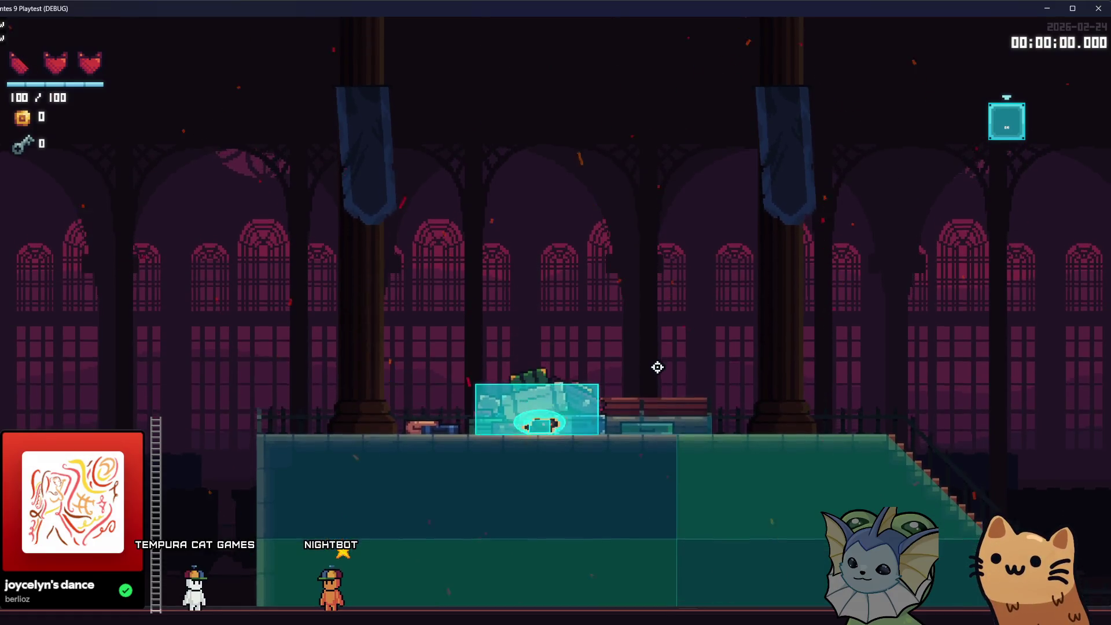
# Step: Playtest the shorter burst by respawning the player onto the suitcases several times
pyautogui.press('Return')
pyautogui.press('Return')
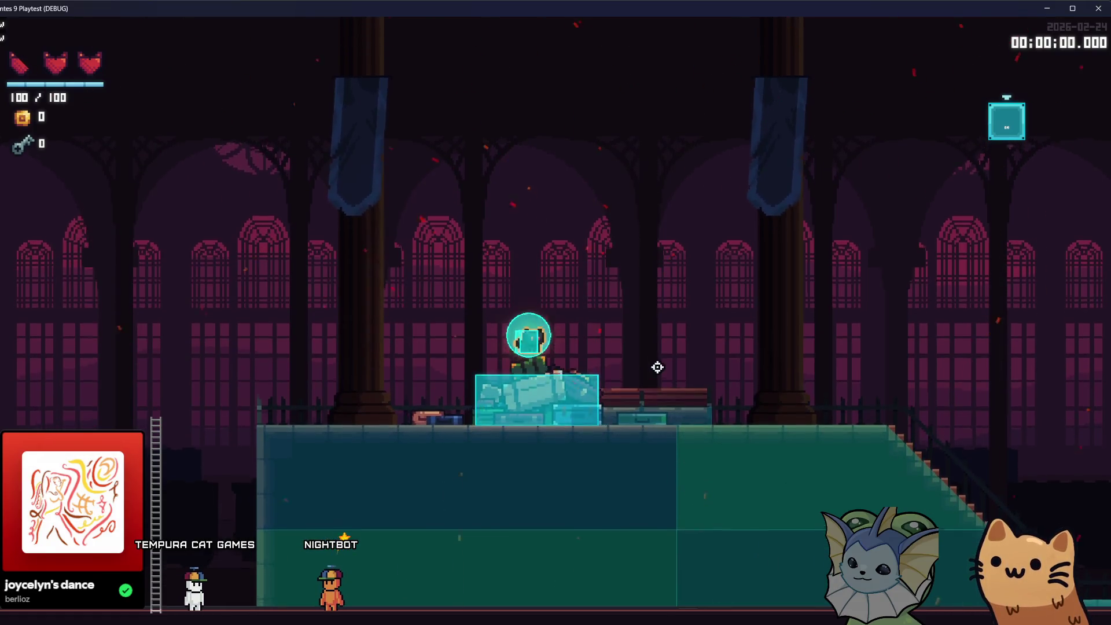
pyautogui.press('Return')
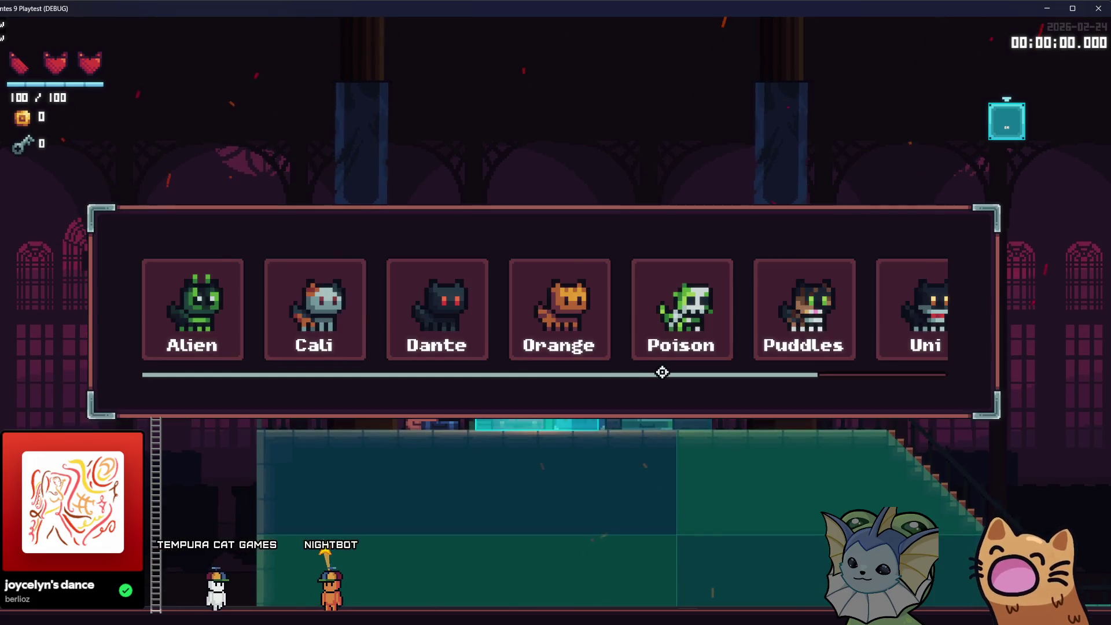
pyautogui.press('Return')
pyautogui.press('F8')
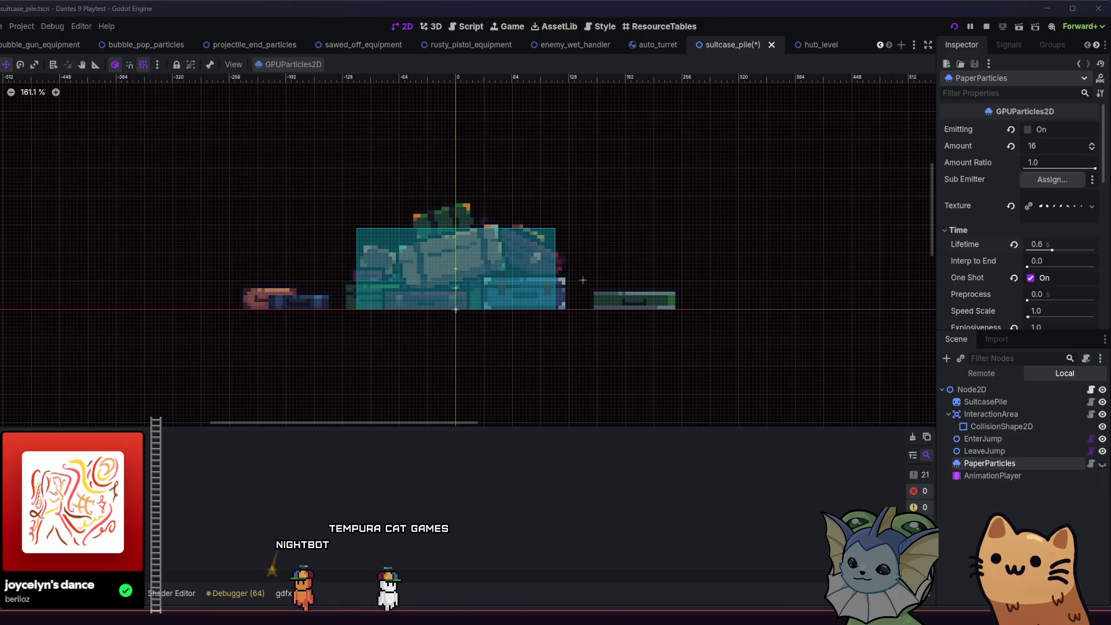
pyautogui.press('F5')
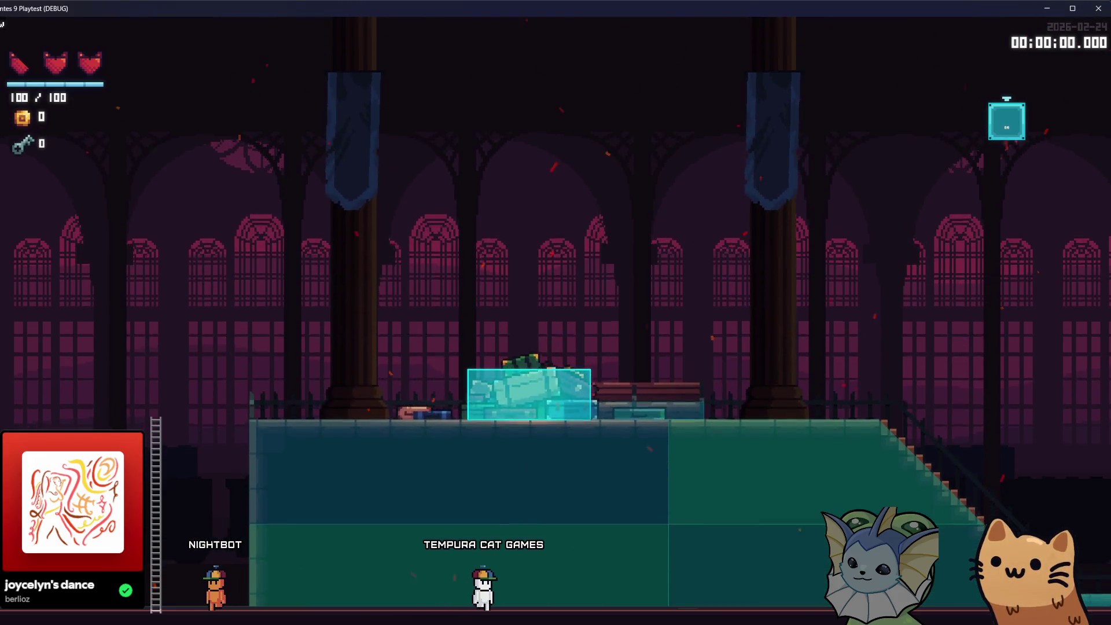
pyautogui.press('Return')
pyautogui.press('Return')
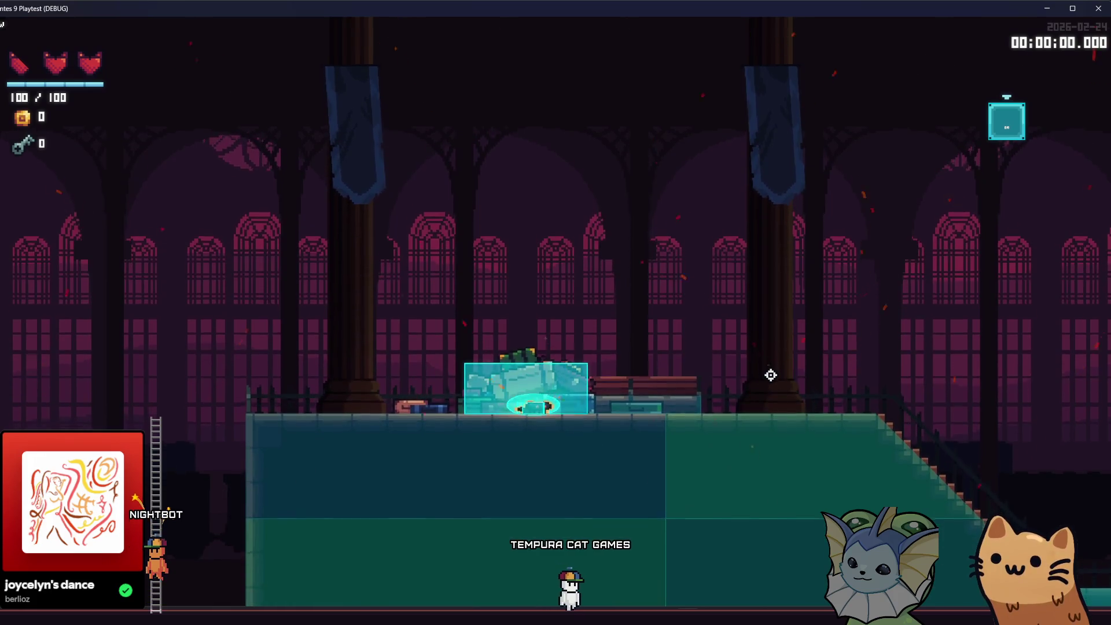
pyautogui.press('Return')
pyautogui.press('Return')
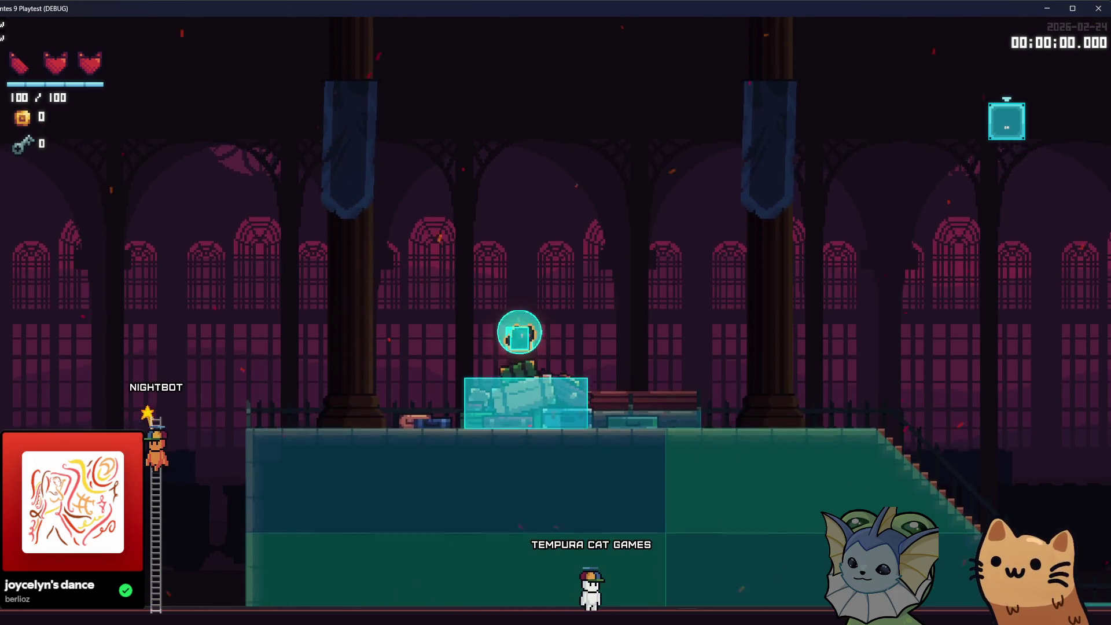
pyautogui.hotkey('alt', 'Tab')
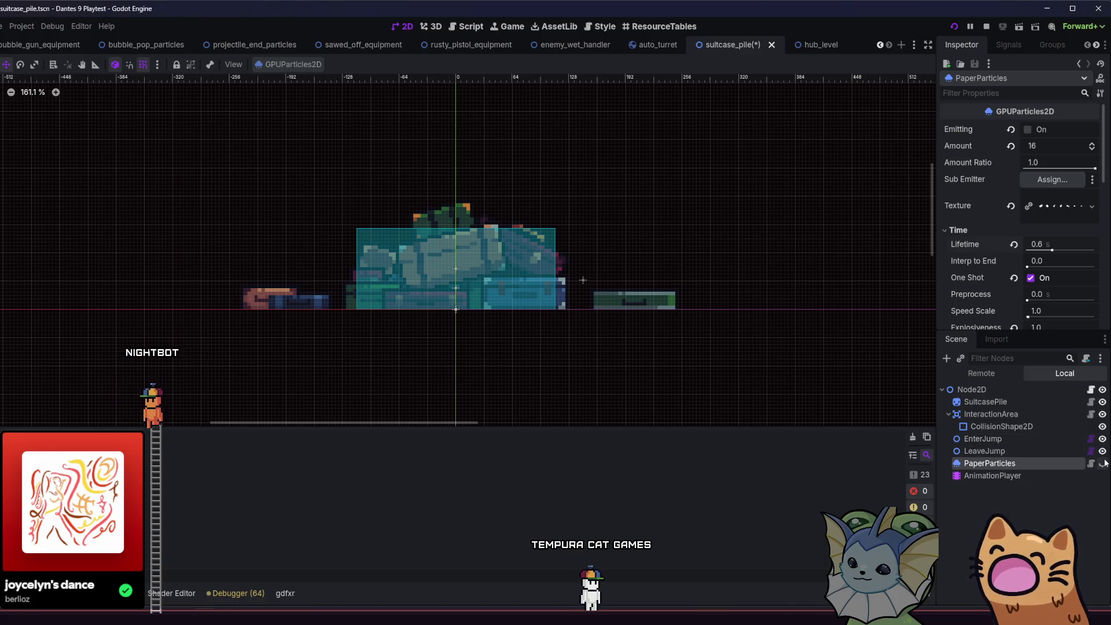
# Step: Adjust PaperParticles' Preprocess time in the Time section
pyautogui.scroll(-2, 683, 319)
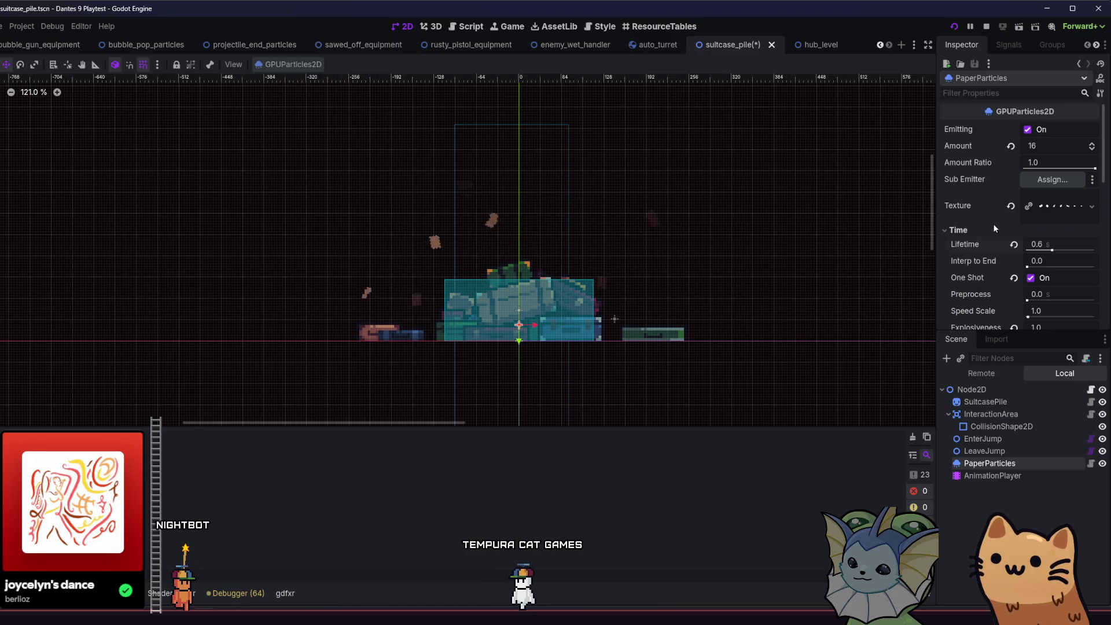
pyautogui.scroll(-3, 992, 222)
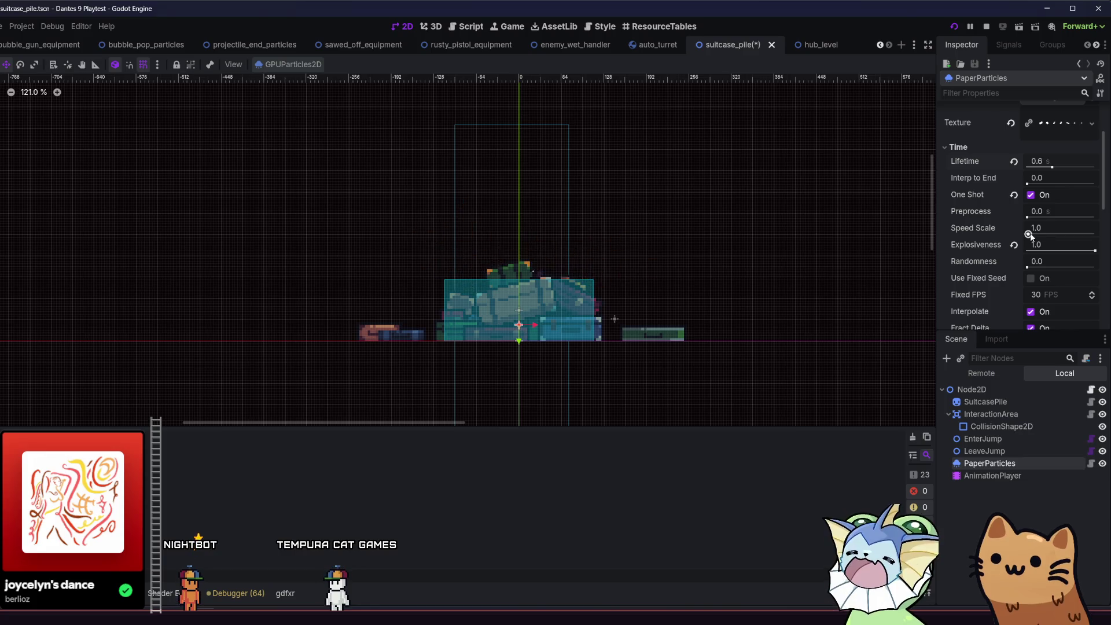
pyautogui.moveTo(1033, 219); pyautogui.dragTo(1007, 217)
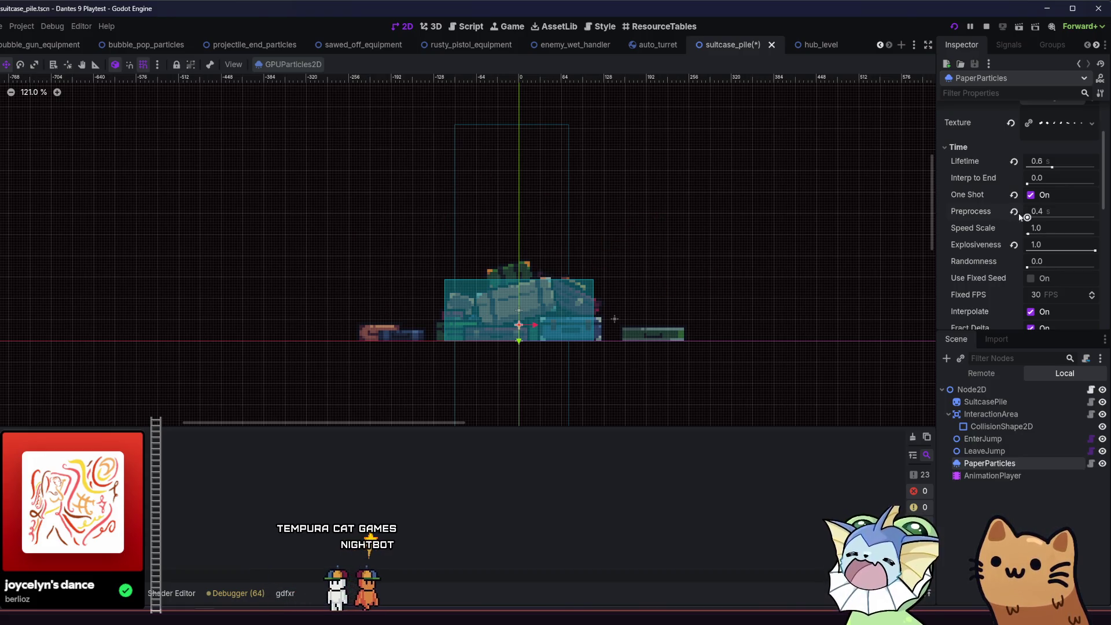
# Step: Expand Process Material and open the ParticleProcessMaterial resource for editing
pyautogui.scroll(-5, 994, 240)
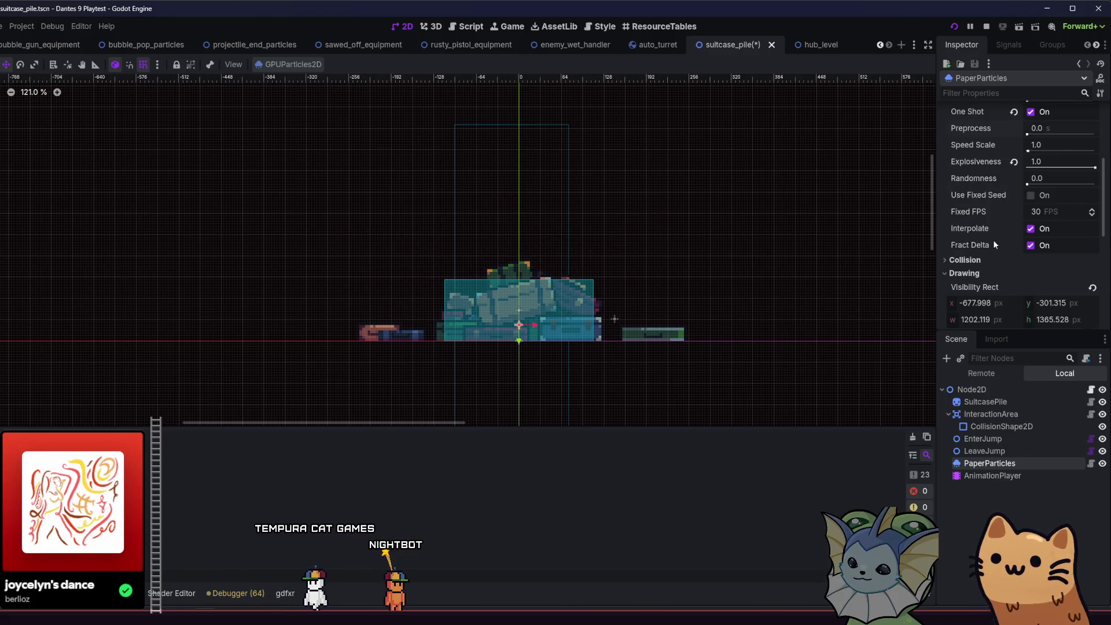
pyautogui.scroll(3, 996, 224)
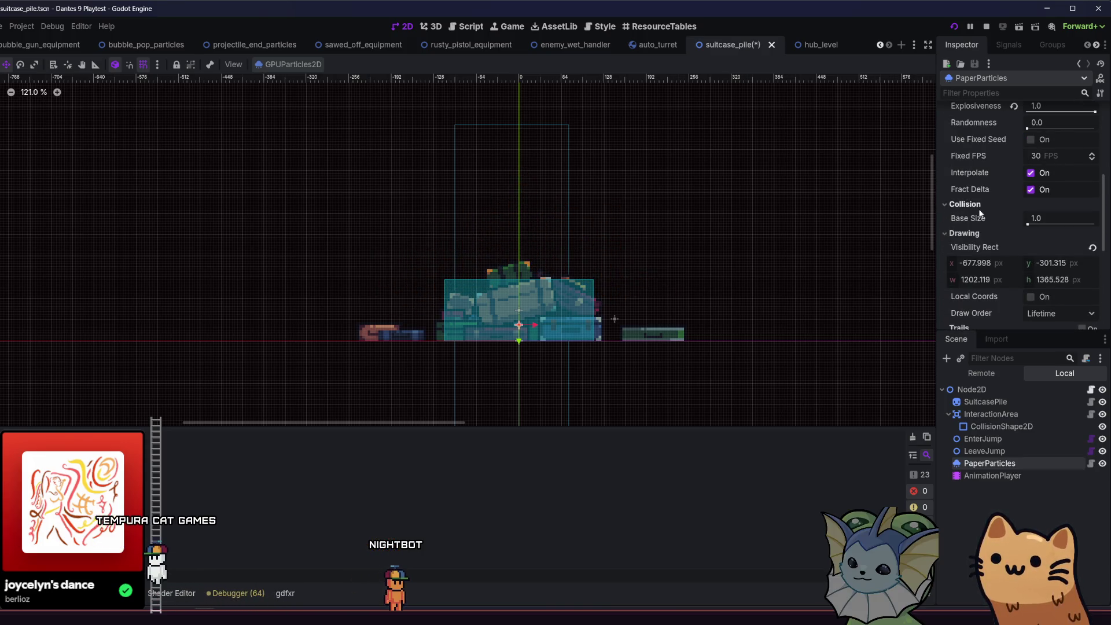
pyautogui.scroll(-5, 978, 218)
pyautogui.scroll(1, 980, 222)
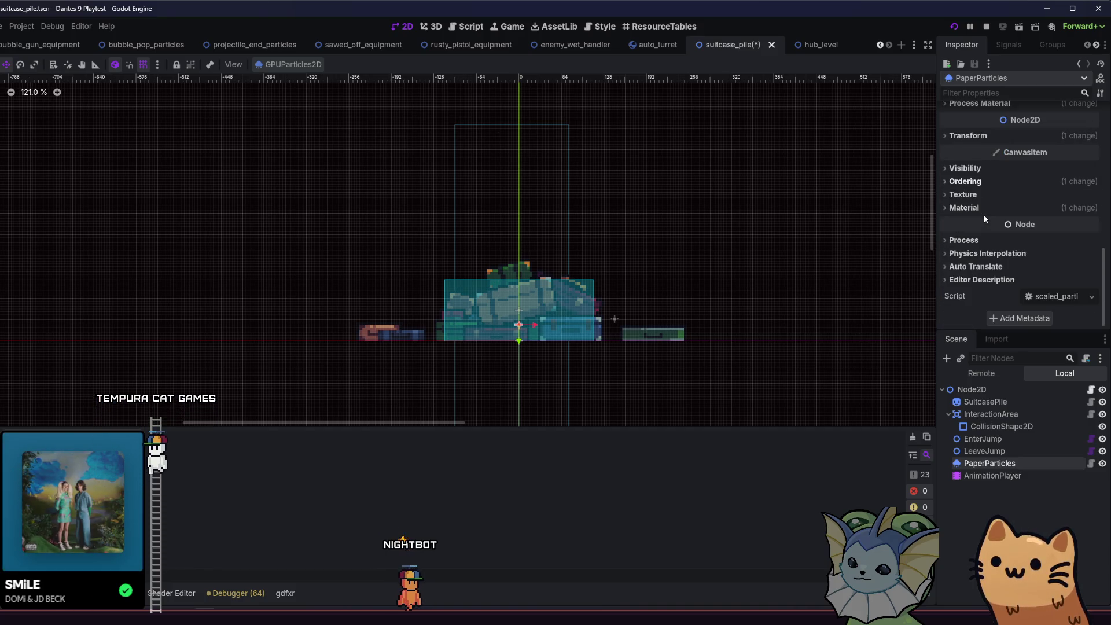
pyautogui.scroll(1, 978, 191)
pyautogui.click(977, 187)
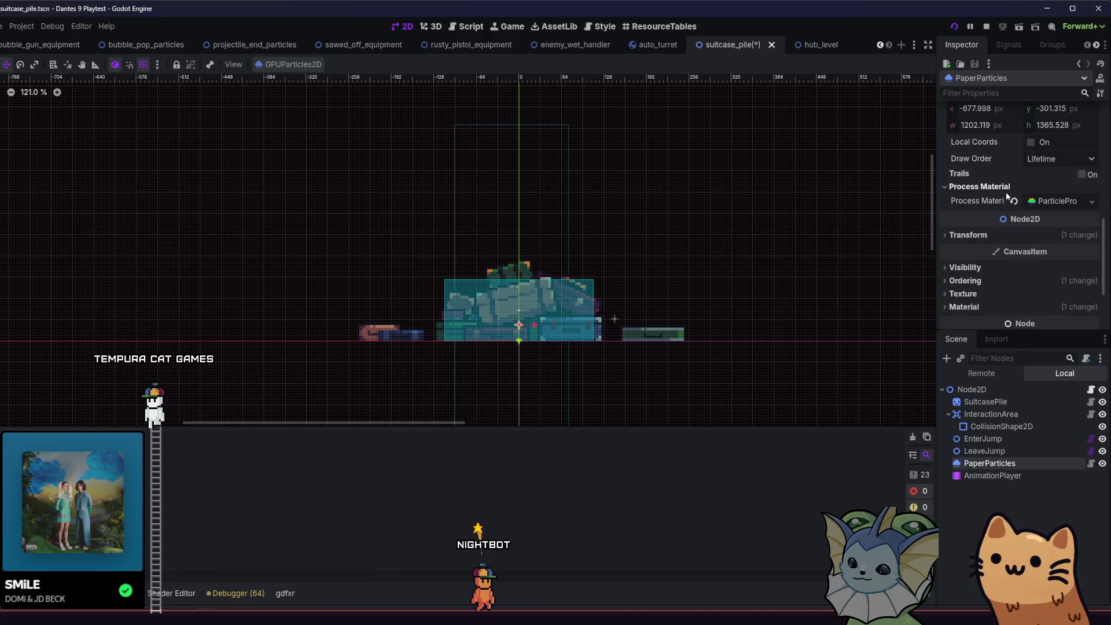
pyautogui.click(1047, 203)
pyautogui.scroll(-2, 1047, 205)
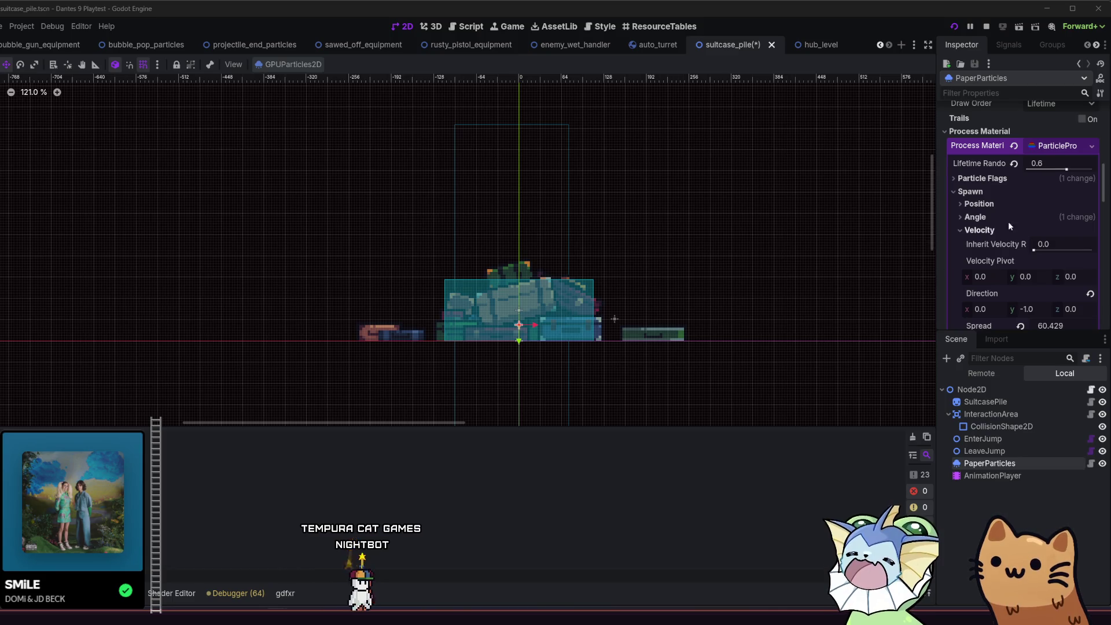
# Step: Expand the Spawn > Angle settings of the ParticleProcessMaterial
pyautogui.click(1003, 183)
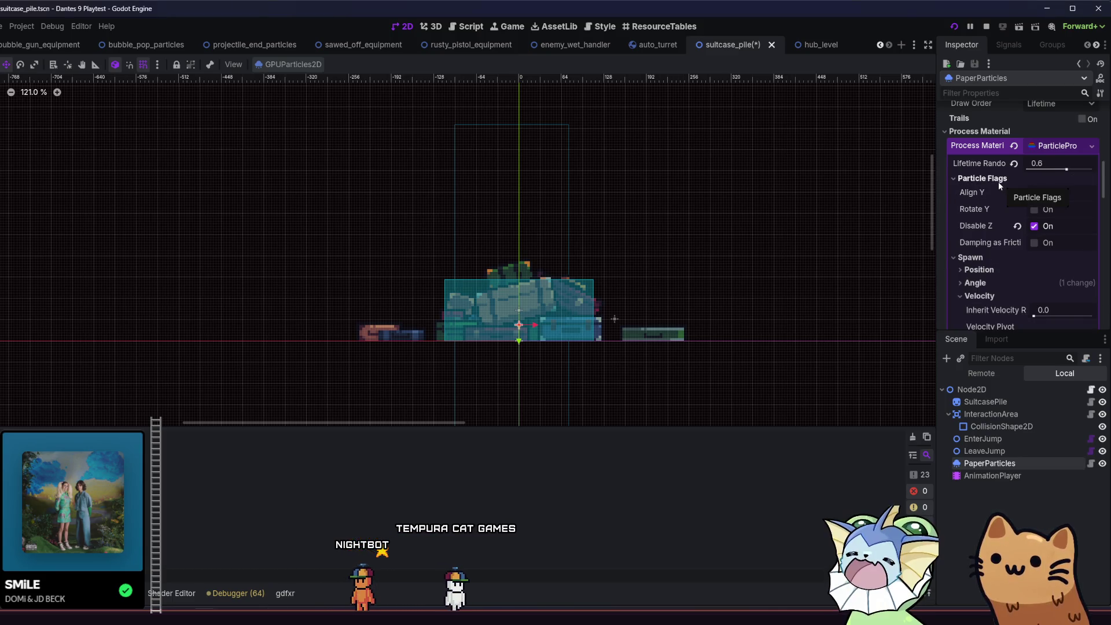
pyautogui.click(999, 179)
pyautogui.click(984, 218)
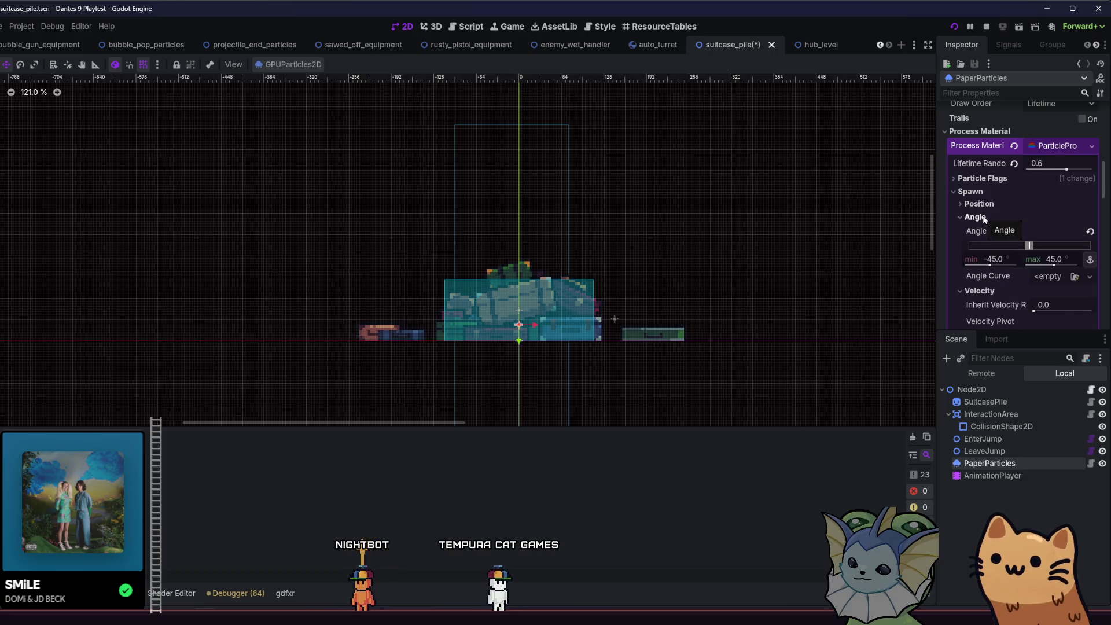
pyautogui.click(986, 219)
pyautogui.click(987, 217)
pyautogui.click(987, 218)
pyautogui.click(988, 217)
pyautogui.click(990, 217)
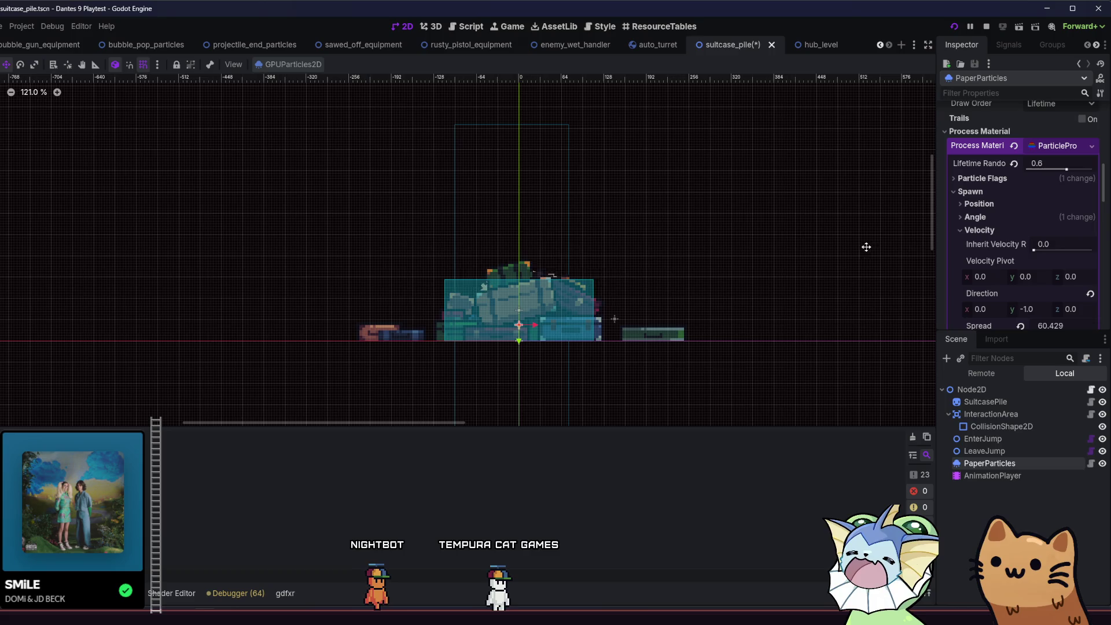
pyautogui.click(1010, 220)
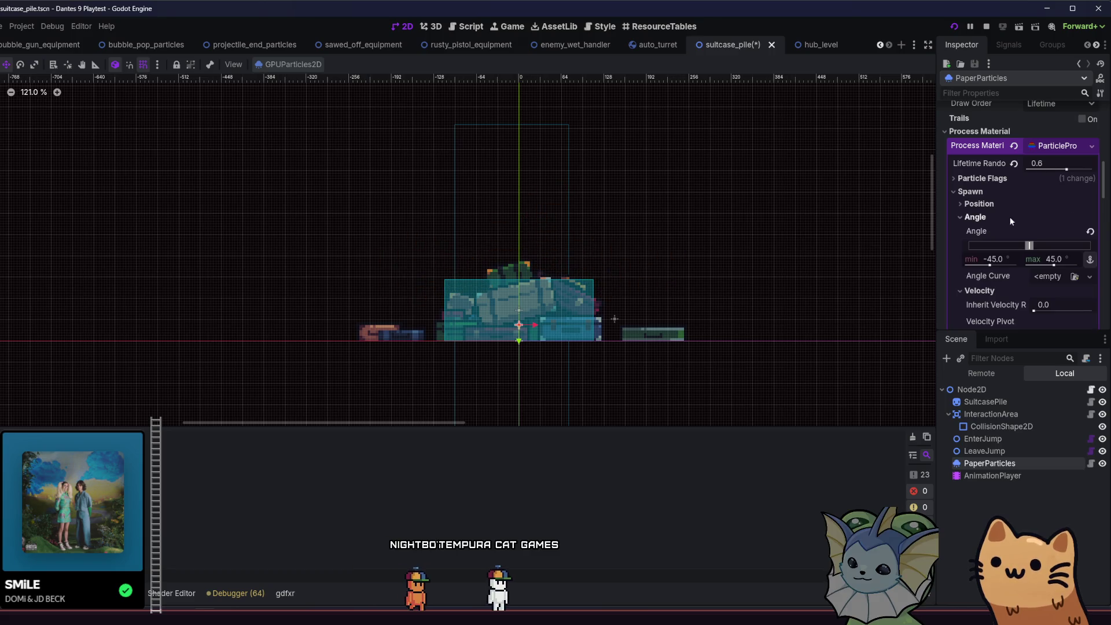
# Step: Set the spawn angle range to a minimum of -60 and maximum of 60
pyautogui.click(994, 258)
pyautogui.write('-60')
pyautogui.click(1065, 254)
pyautogui.write('60')
pyautogui.press('Return')
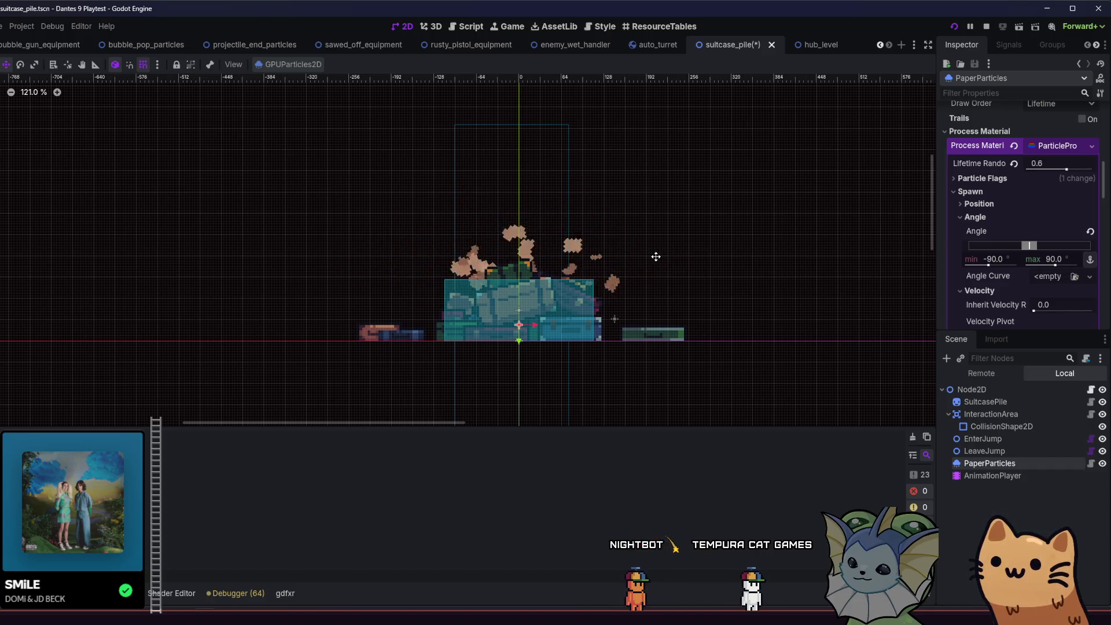
# Step: Retune the velocity spread, bringing Spread to 90
pyautogui.scroll(-3, 1000, 236)
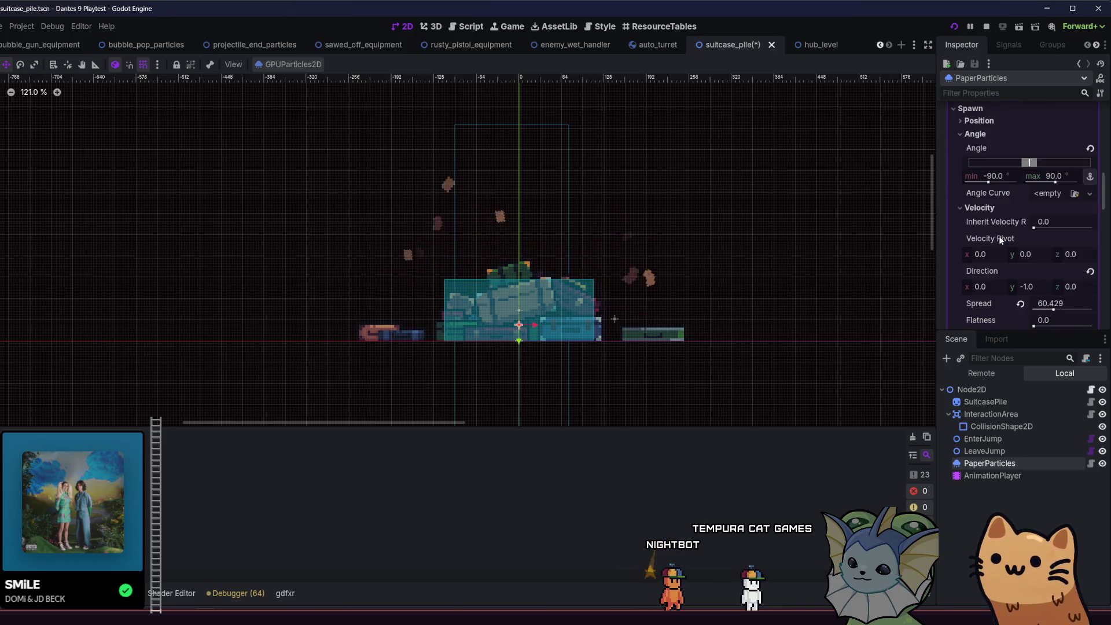
pyautogui.scroll(-4, 1000, 240)
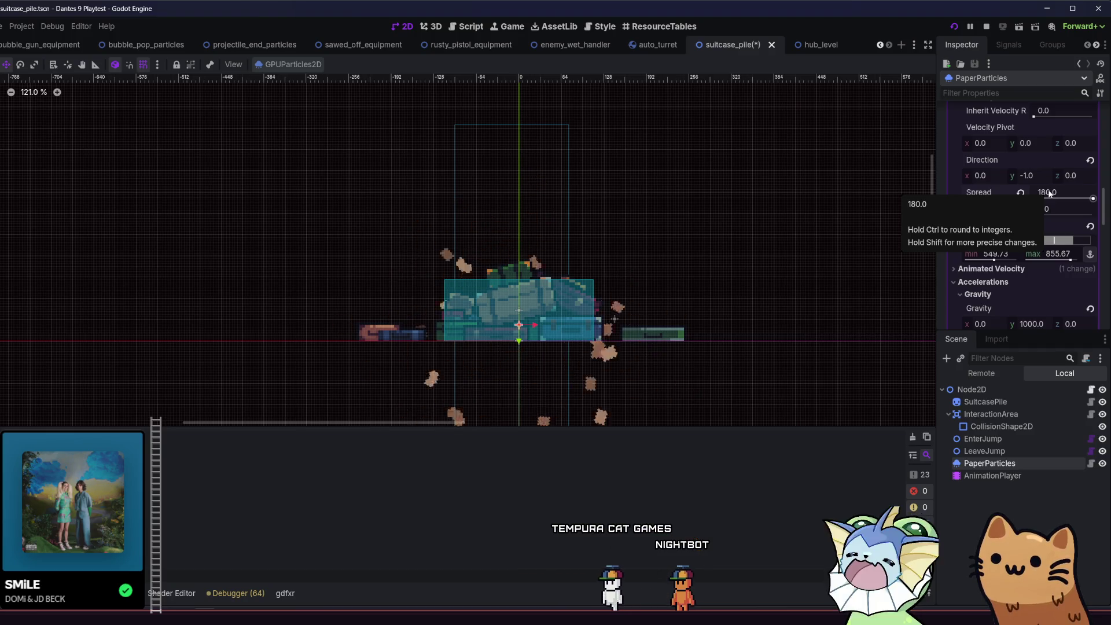
pyautogui.moveTo(1069, 200); pyautogui.dragTo(1059, 200)
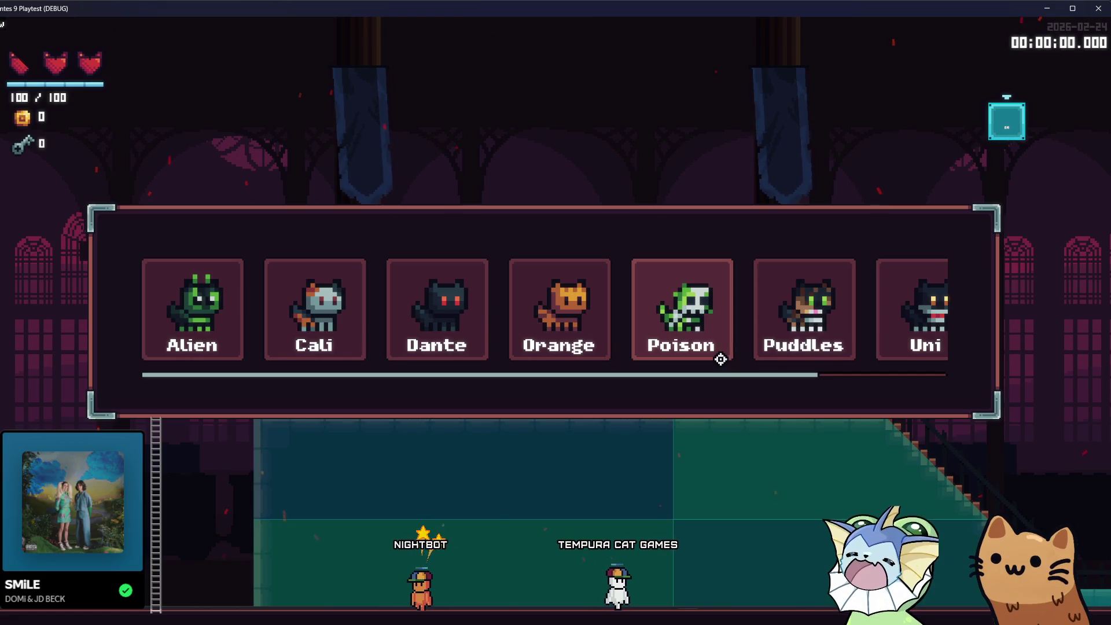
# Step: Pop the cat bubble above the suitcase block a few times to test the paper burst
pyautogui.click(721, 359)
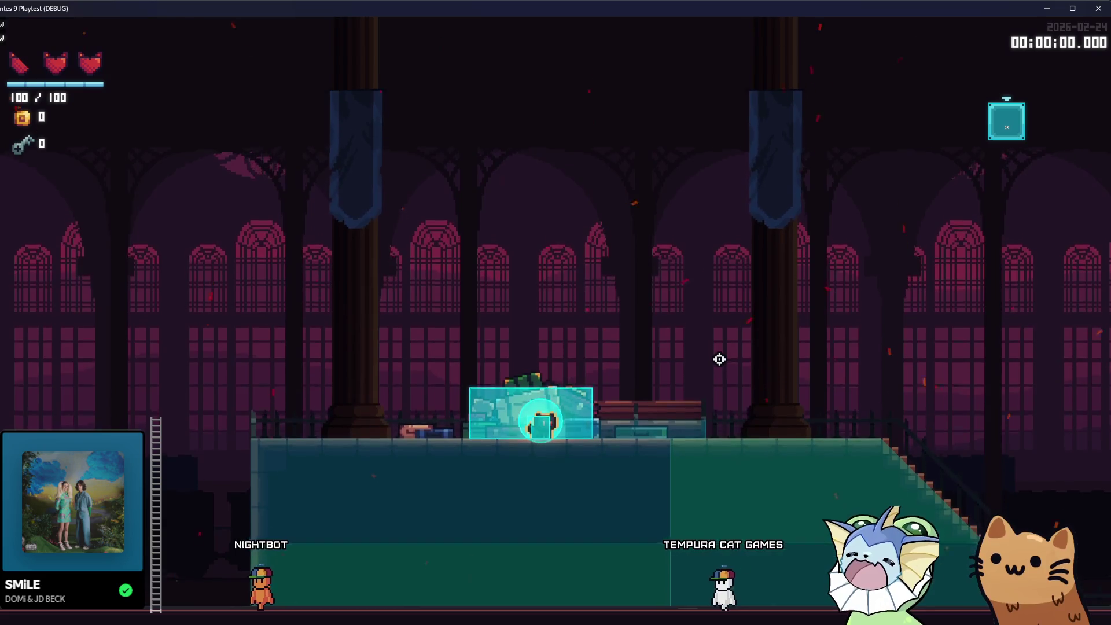
pyautogui.click(720, 359)
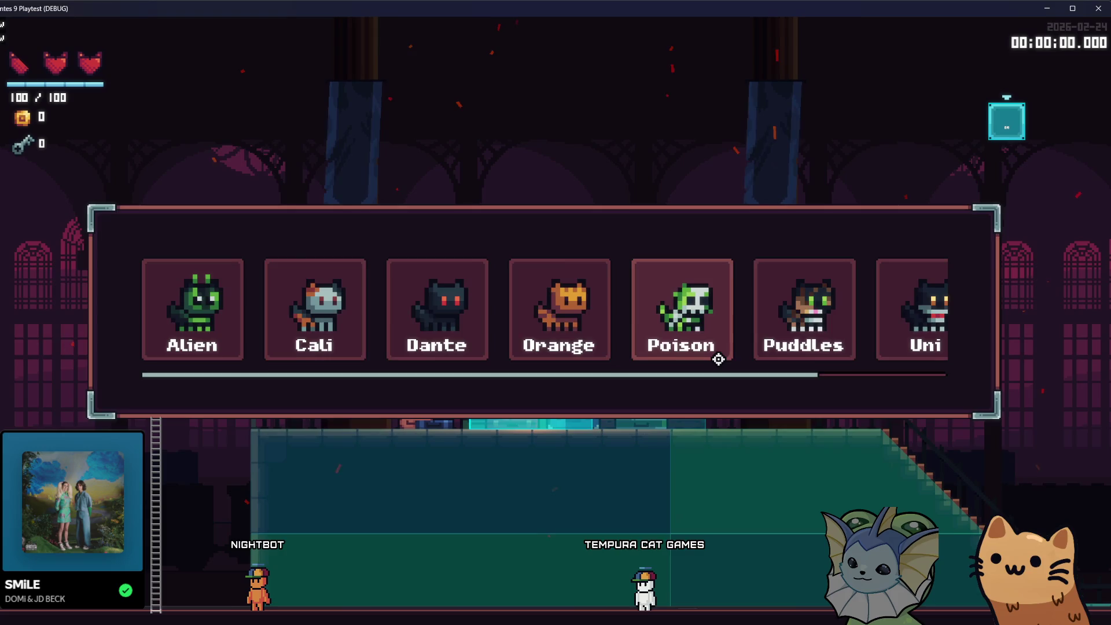
pyautogui.click(718, 359)
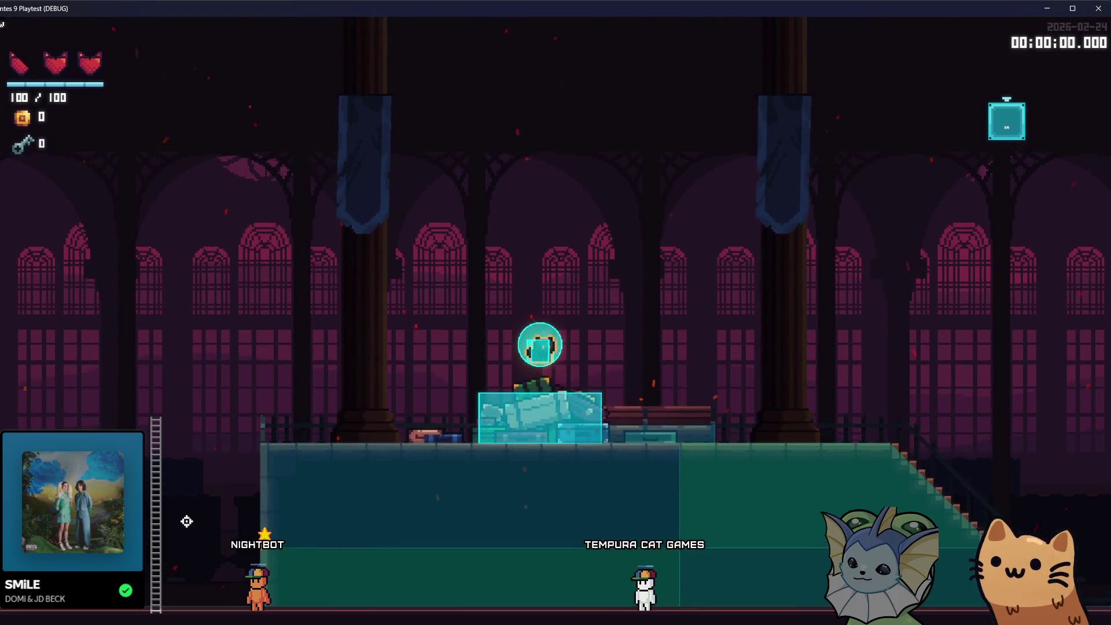
pyautogui.click(176, 518)
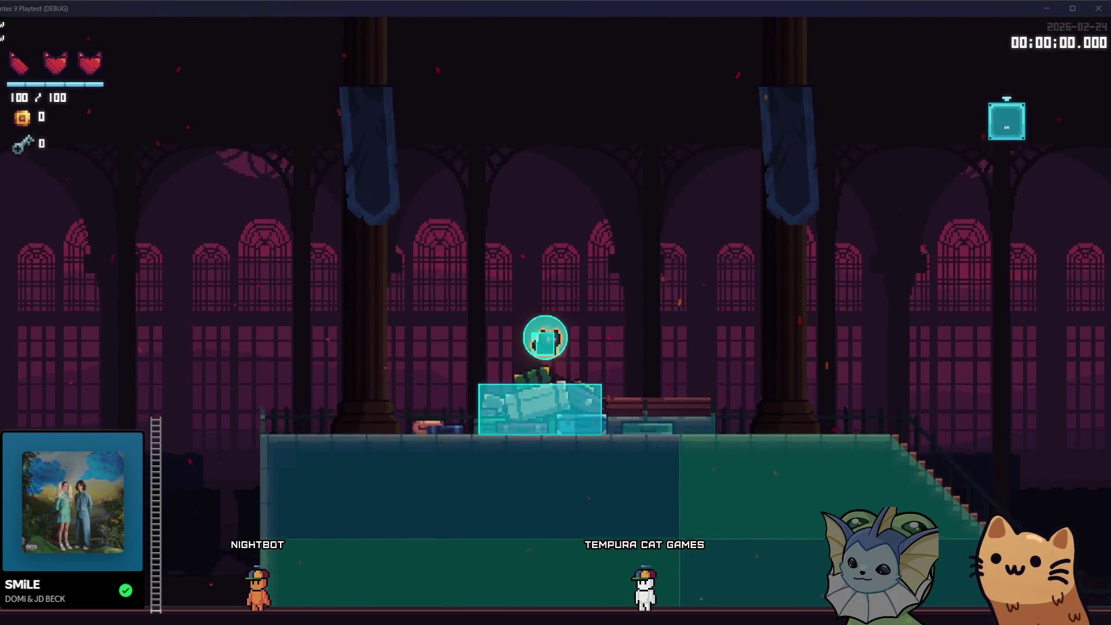
pyautogui.hotkey('alt', 'Tab')
# Step: Open PaperParticles' Display > Scale settings in the Inspector
pyautogui.moveTo(1105, 197); pyautogui.dragTo(1101, 234)
pyautogui.click(1050, 205)
pyautogui.click(1047, 203)
pyautogui.click(1041, 208)
# Step: Expand Scale Curve's CurveTexture and Curve, and raise the curve's end point to 0.91
pyautogui.click(1048, 283)
pyautogui.scroll(-3, 1049, 277)
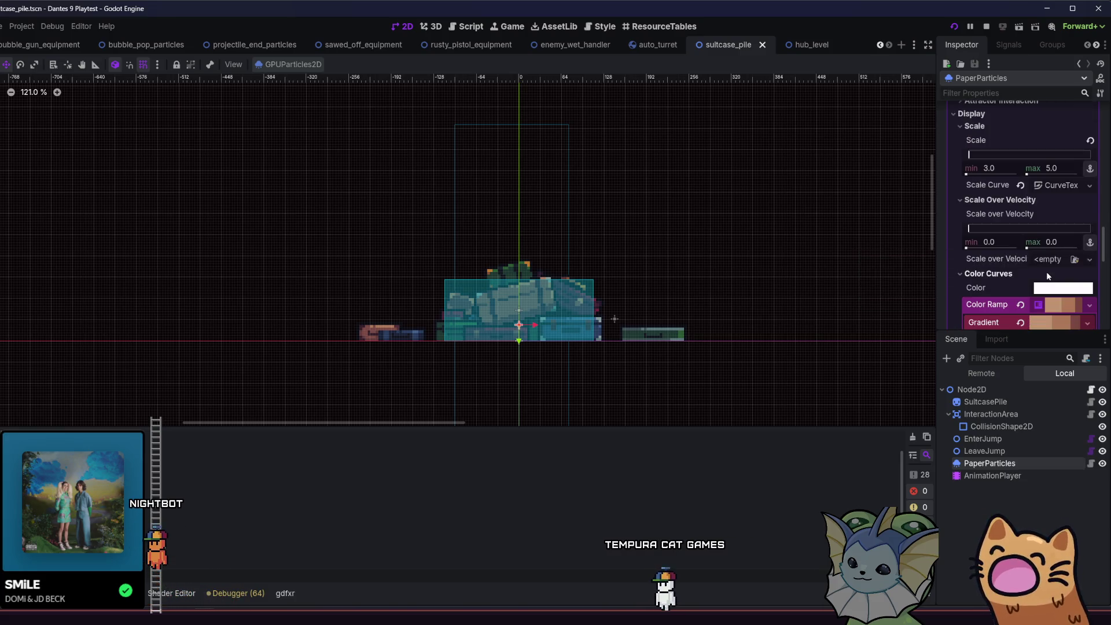
pyautogui.click(1040, 187)
pyautogui.click(1033, 229)
pyautogui.scroll(-1, 1017, 252)
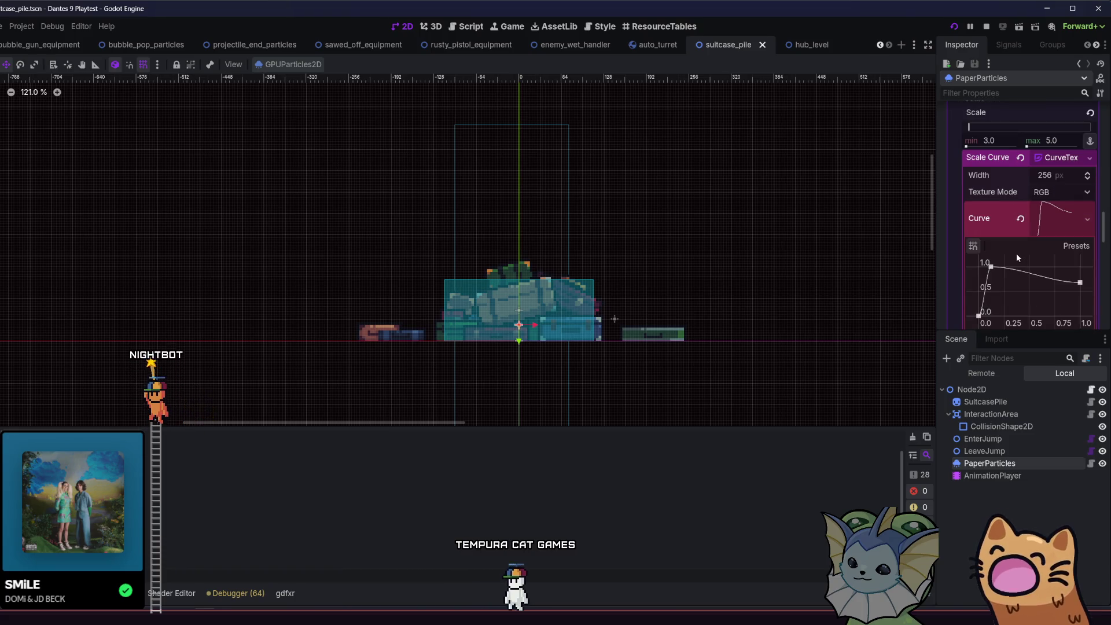
pyautogui.moveTo(987, 268); pyautogui.dragTo(988, 265)
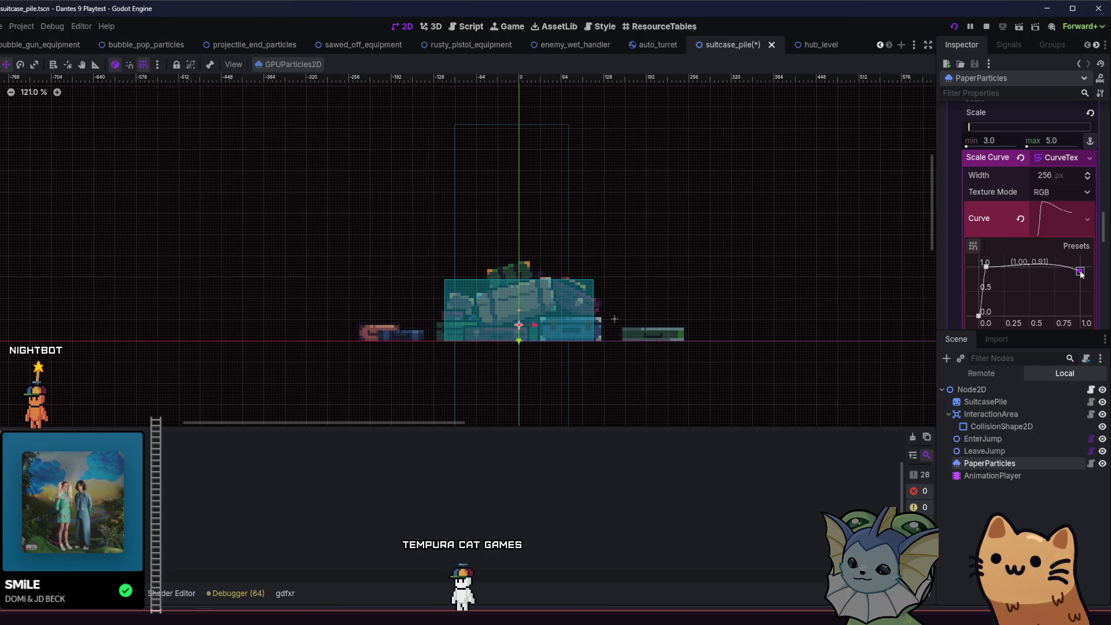
pyautogui.scroll(2, 1003, 185)
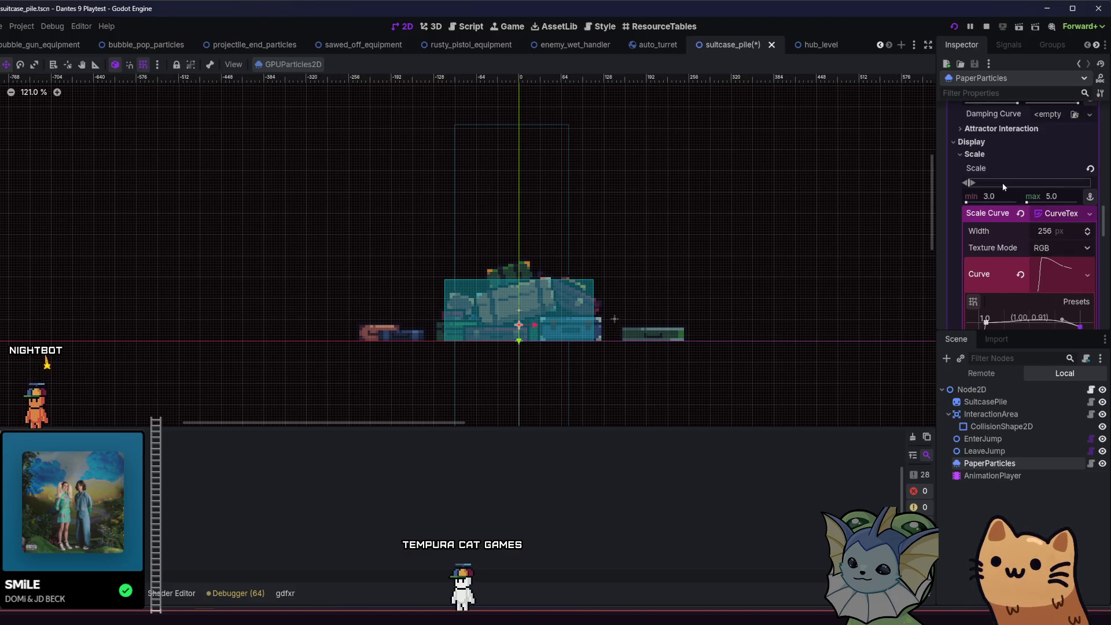
# Step: Save and run the game with F5 to watch the level, then return to the editor
pyautogui.press('F5')
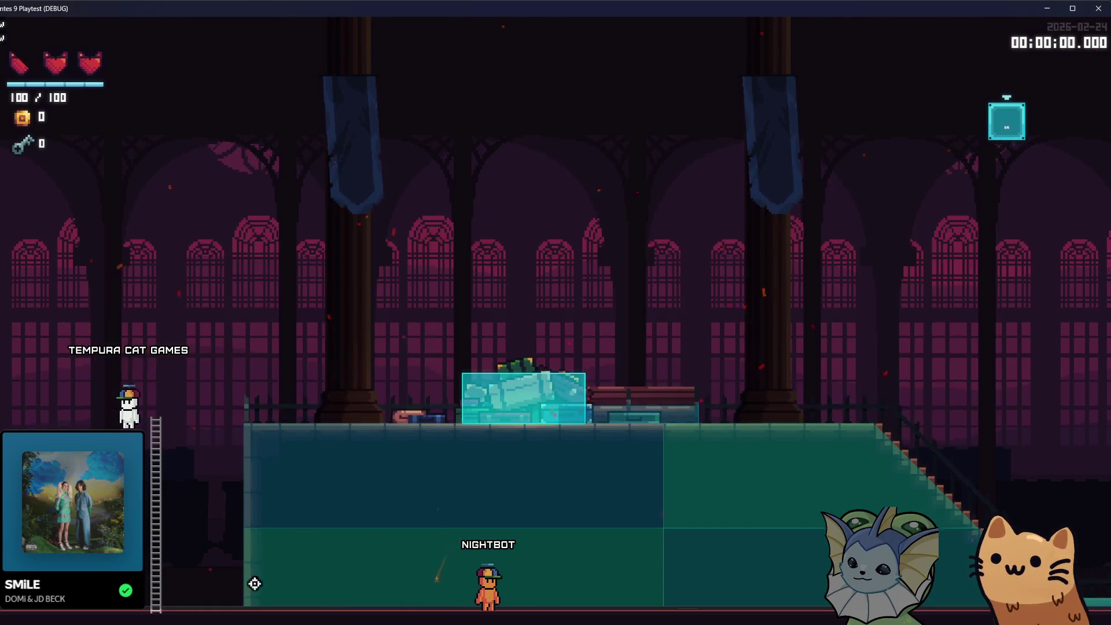
pyautogui.hotkey('alt', 'Tab')
# Step: Nudge the Initial Velocity minimum and maximum upward and shift the canvas view left
pyautogui.scroll(10, 1048, 220)
pyautogui.moveTo(1042, 252); pyautogui.dragTo(1050, 252)
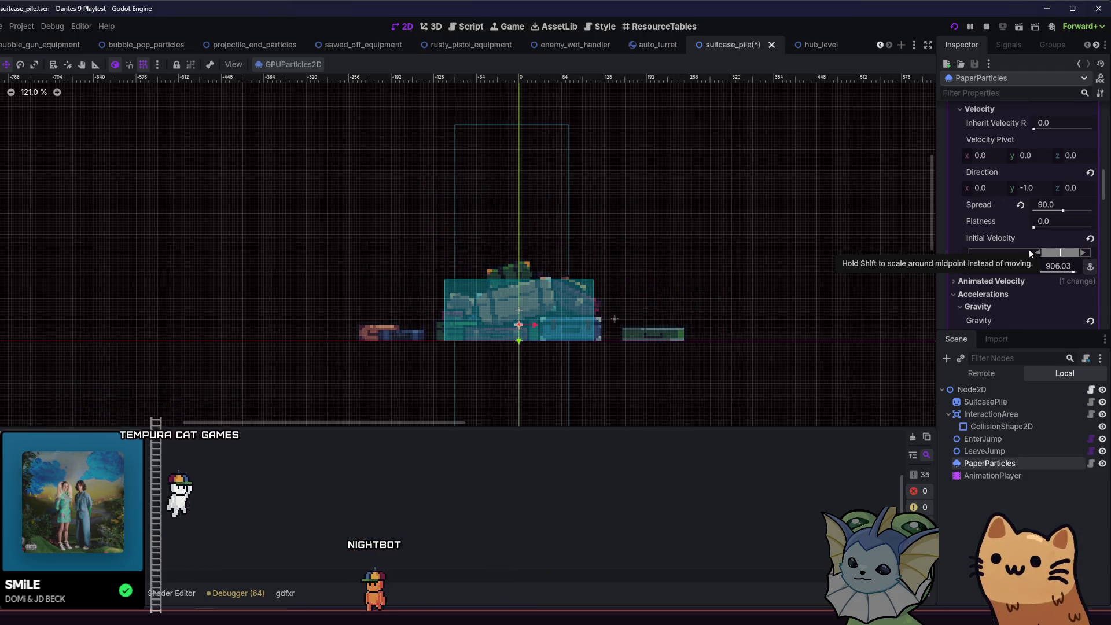
pyautogui.moveTo(1032, 253); pyautogui.dragTo(1045, 254)
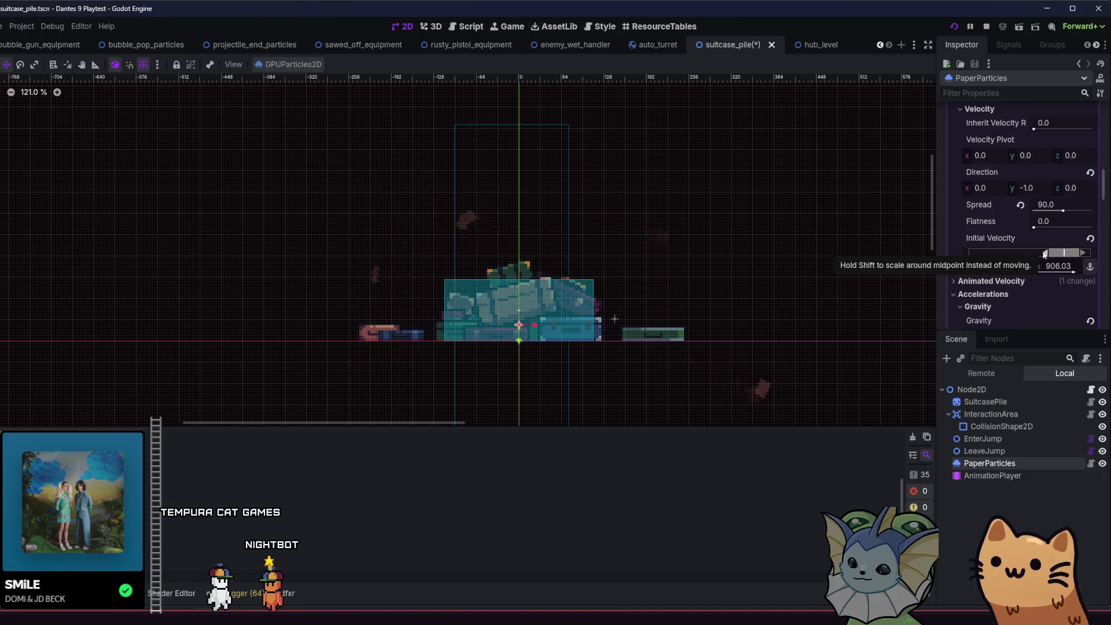
pyautogui.moveTo(697, 251); pyautogui.dragTo(585, 251)
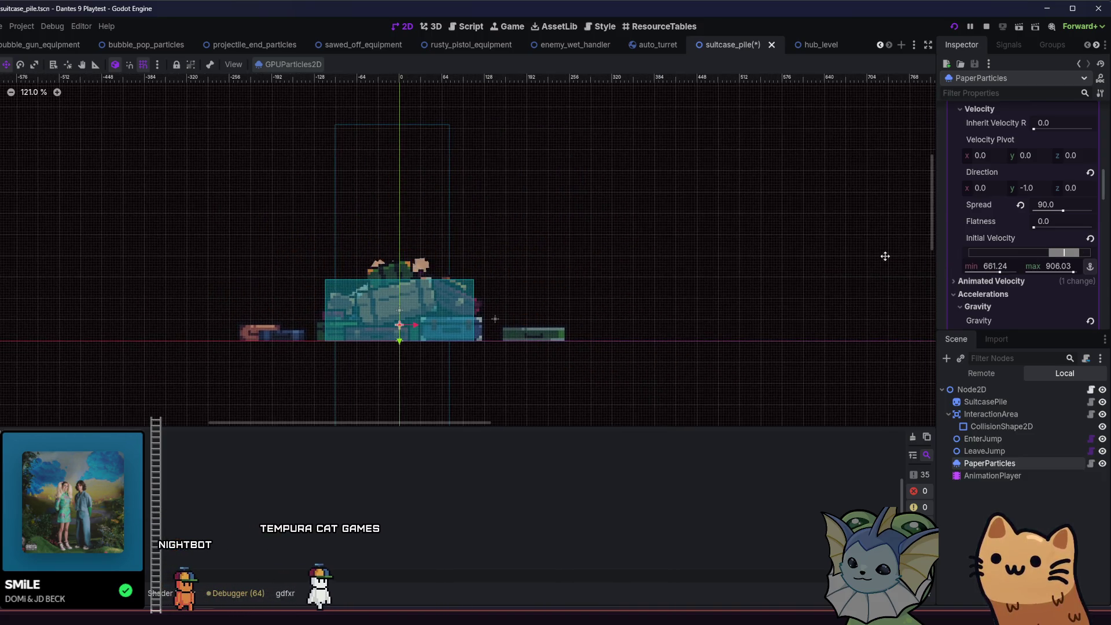
# Step: Set the particles' Damping range to 600–750
pyautogui.scroll(-3, 1000, 281)
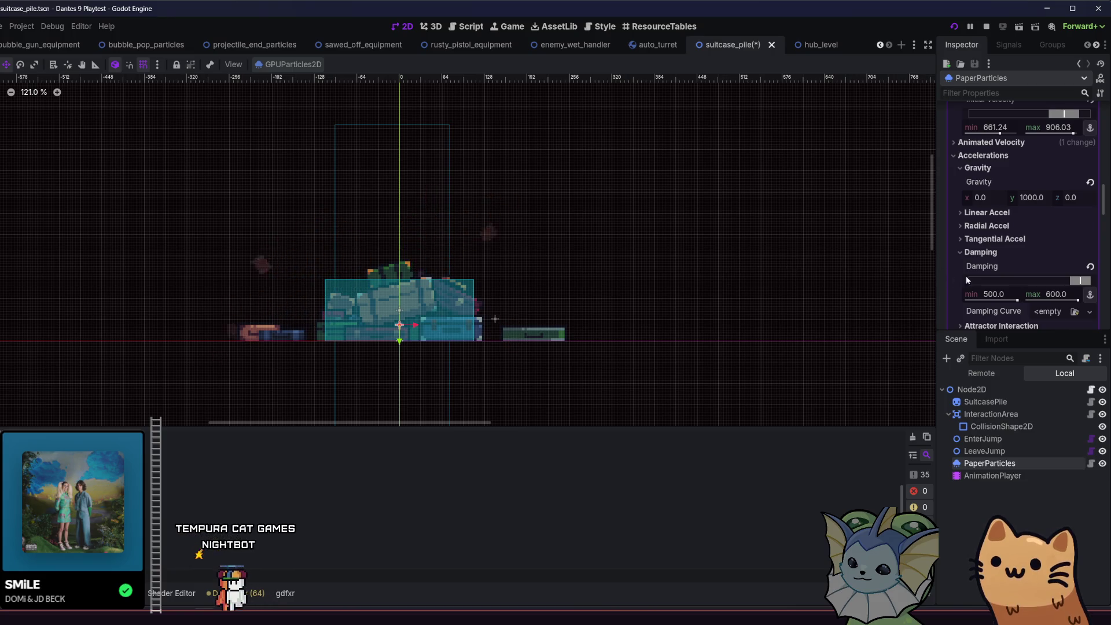
pyautogui.click(1000, 297)
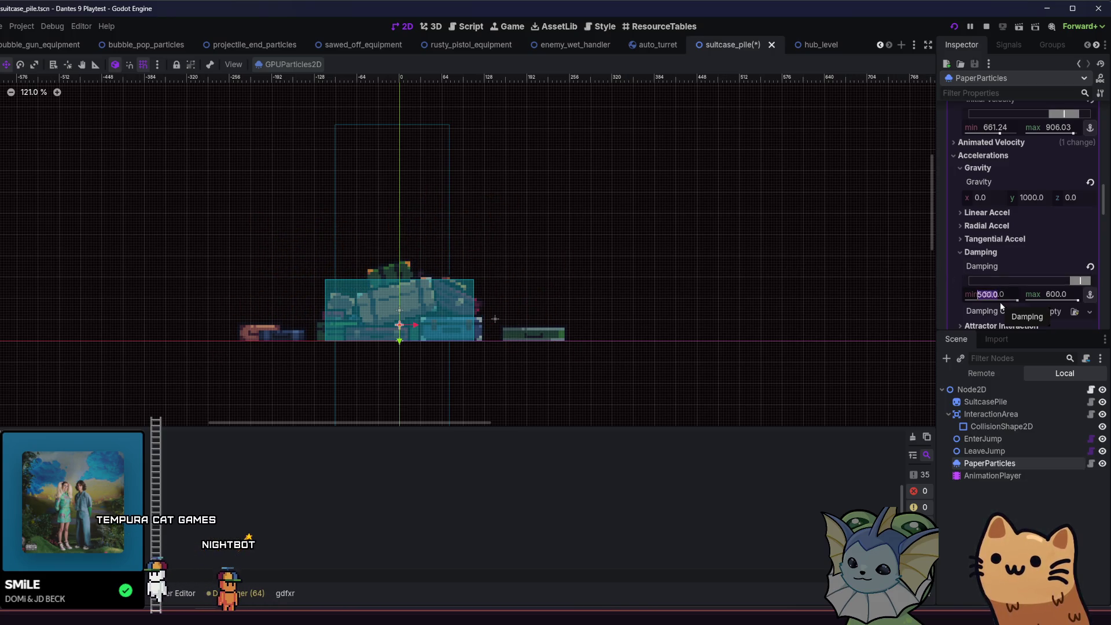
pyautogui.write('600')
pyautogui.press('Return')
pyautogui.click(1046, 294)
pyautogui.write('750')
pyautogui.press('Return')
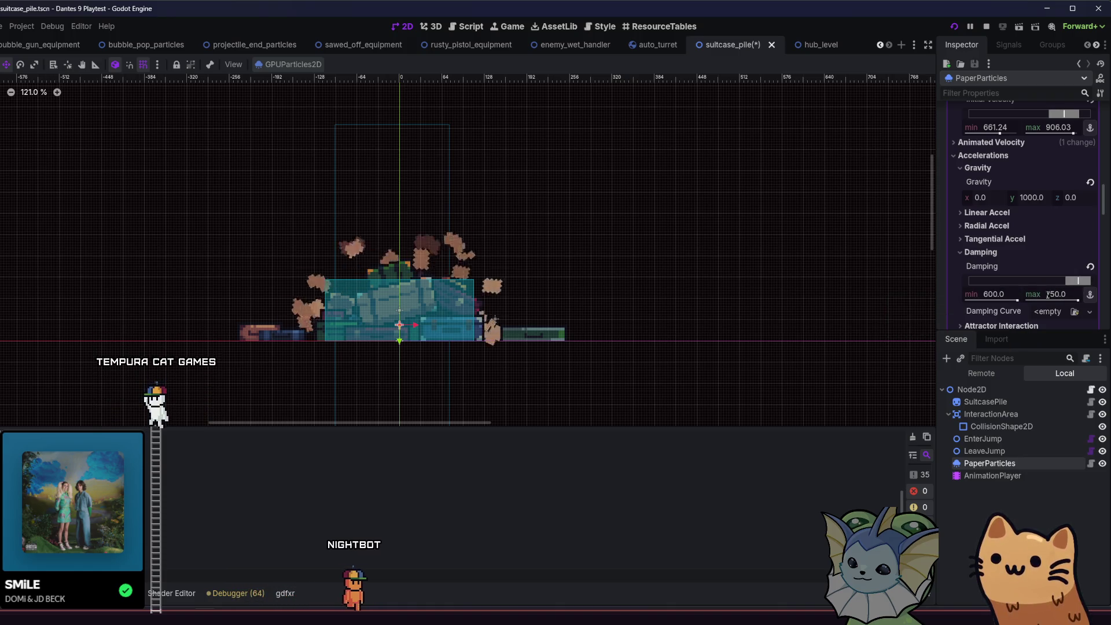
# Step: Pan the canvas over the particles and raise the Initial Velocity range to 755.21–1000
pyautogui.moveTo(588, 258); pyautogui.dragTo(687, 287)
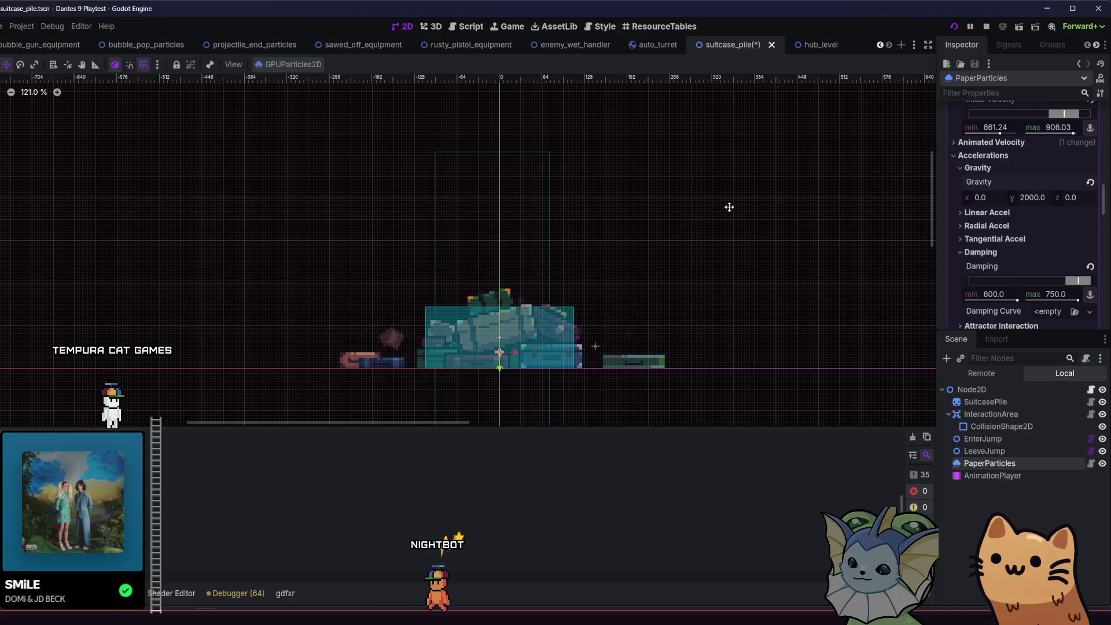
pyautogui.moveTo(756, 211)
pyautogui.mouseDown()
pyautogui.moveTo(766, 271)
pyautogui.moveTo(787, 265)
pyautogui.mouseUp()
pyautogui.scroll(3, 1017, 157)
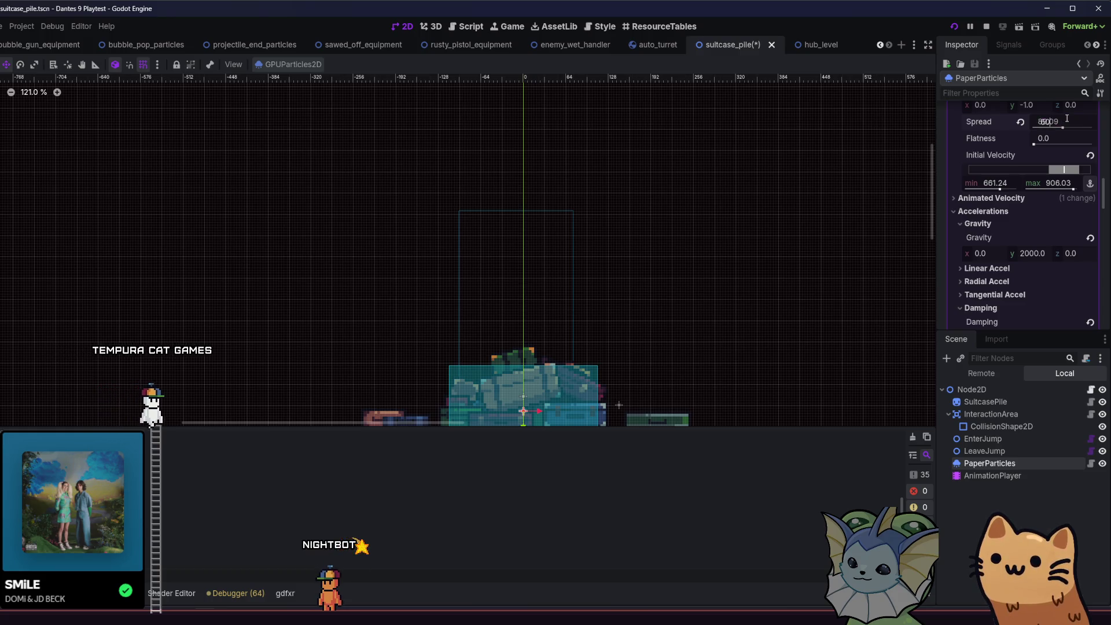
pyautogui.scroll(-3, 563, 220)
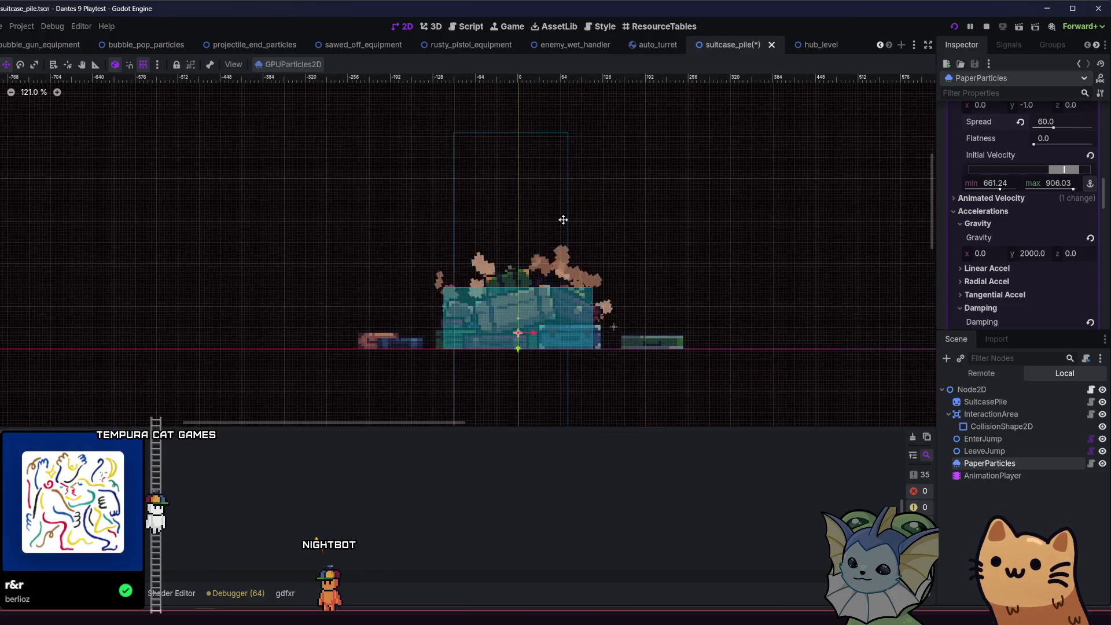
pyautogui.moveTo(1065, 170); pyautogui.dragTo(1079, 171)
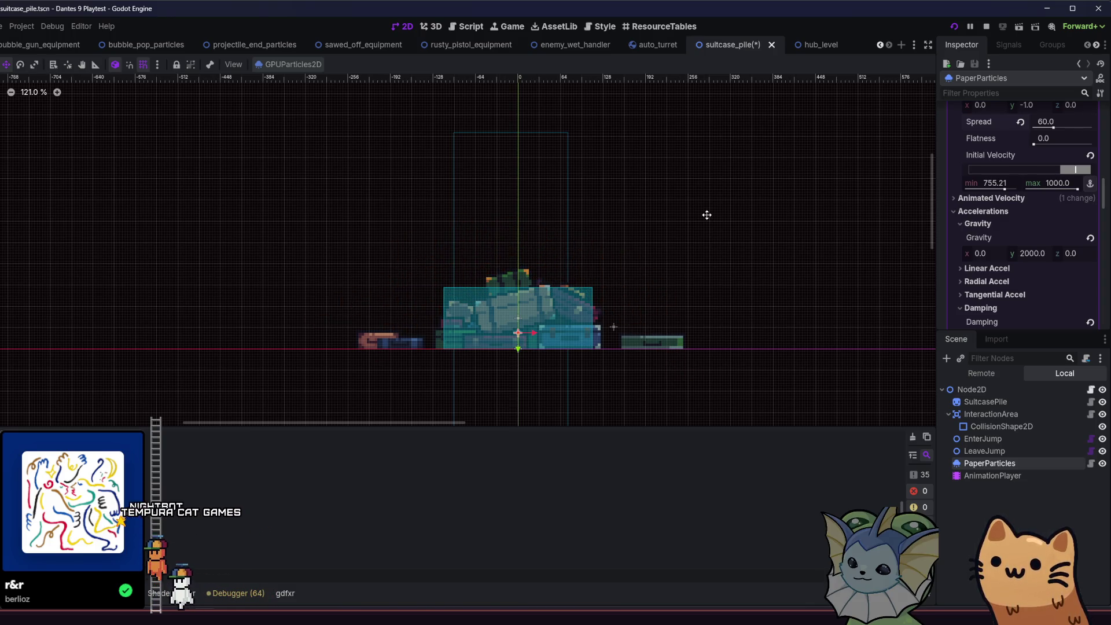
pyautogui.scroll(-3, 1037, 193)
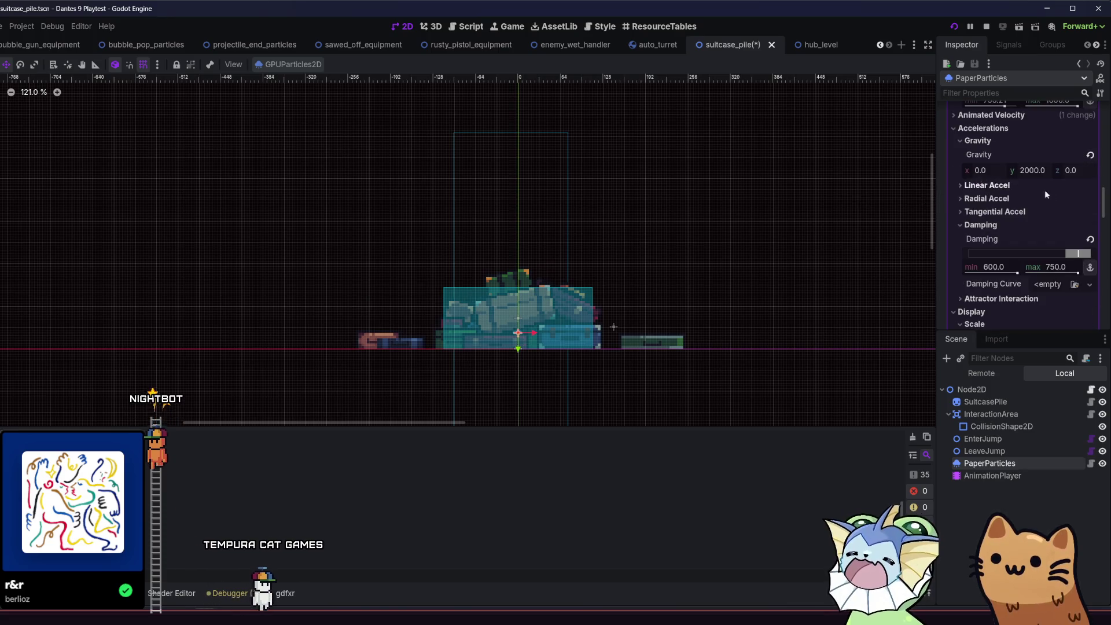
pyautogui.moveTo(1102, 198); pyautogui.dragTo(1080, 283)
# Step: Inspect the Alpha Curve texture's curve and save the suitcase_pile scene
pyautogui.click(1059, 207)
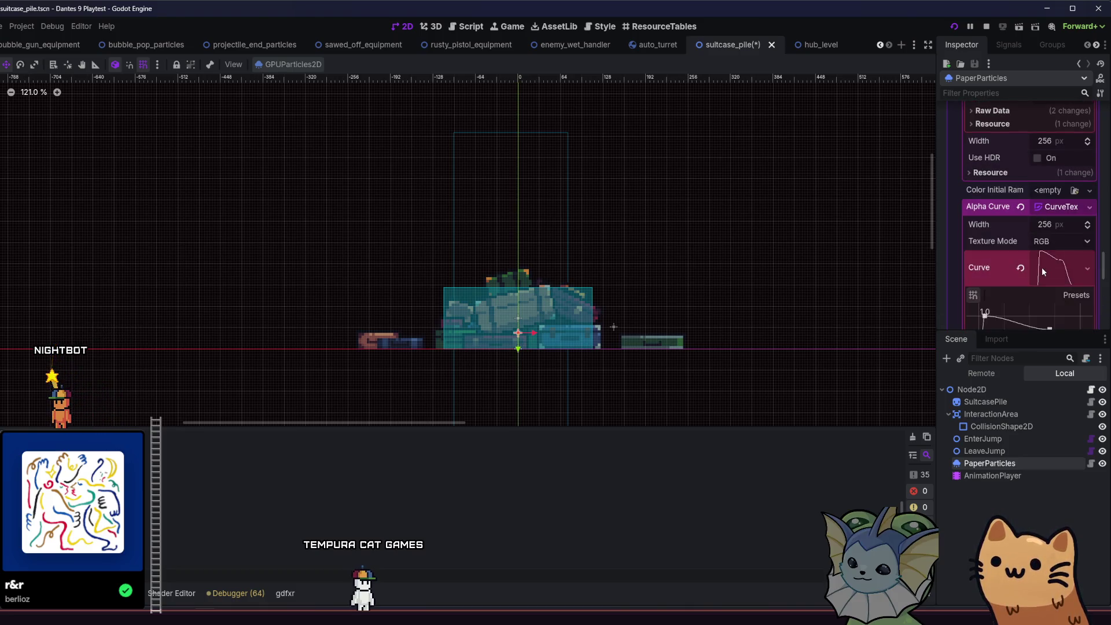
pyautogui.scroll(-3, 1036, 290)
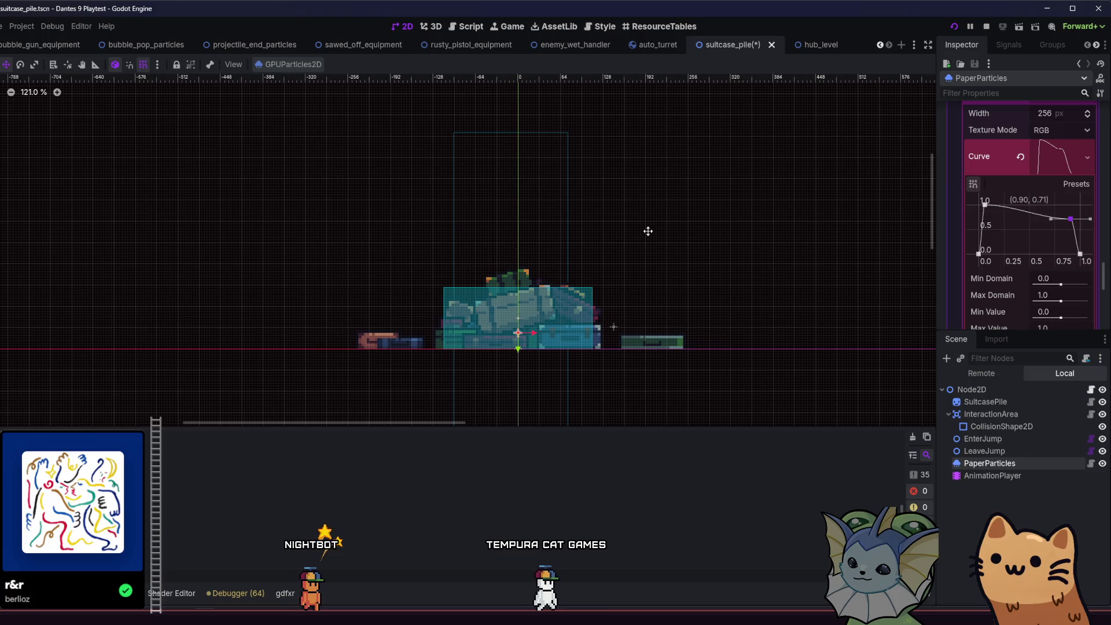
pyautogui.hotkey('ctrl', 's')
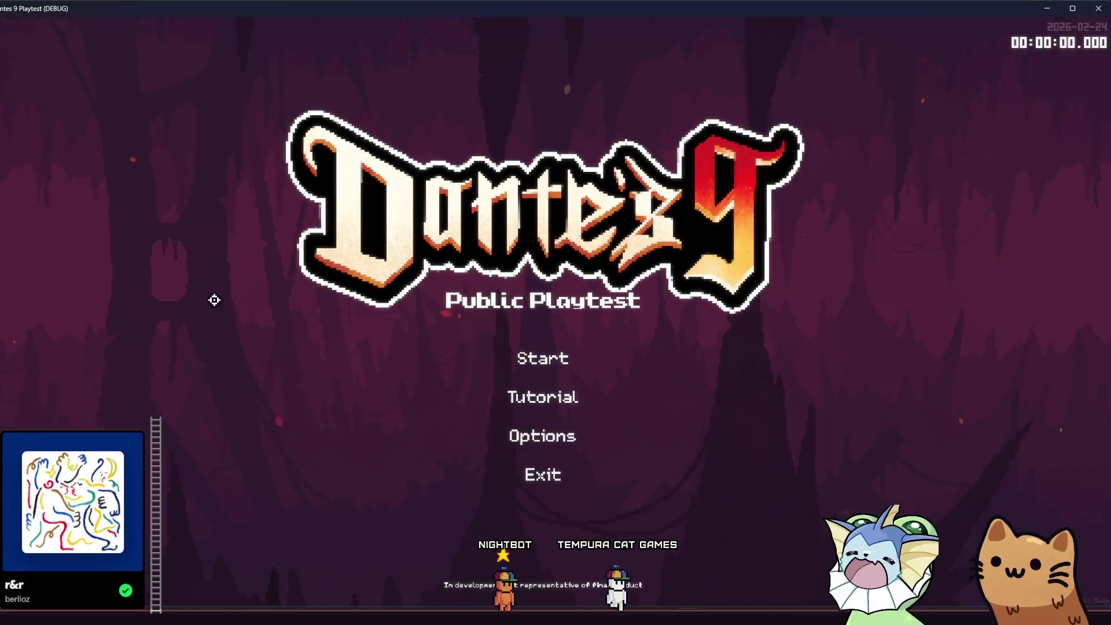
# Step: Start a new game and walk the cat through the hub toward the cage shrine
pyautogui.click(433, 354)
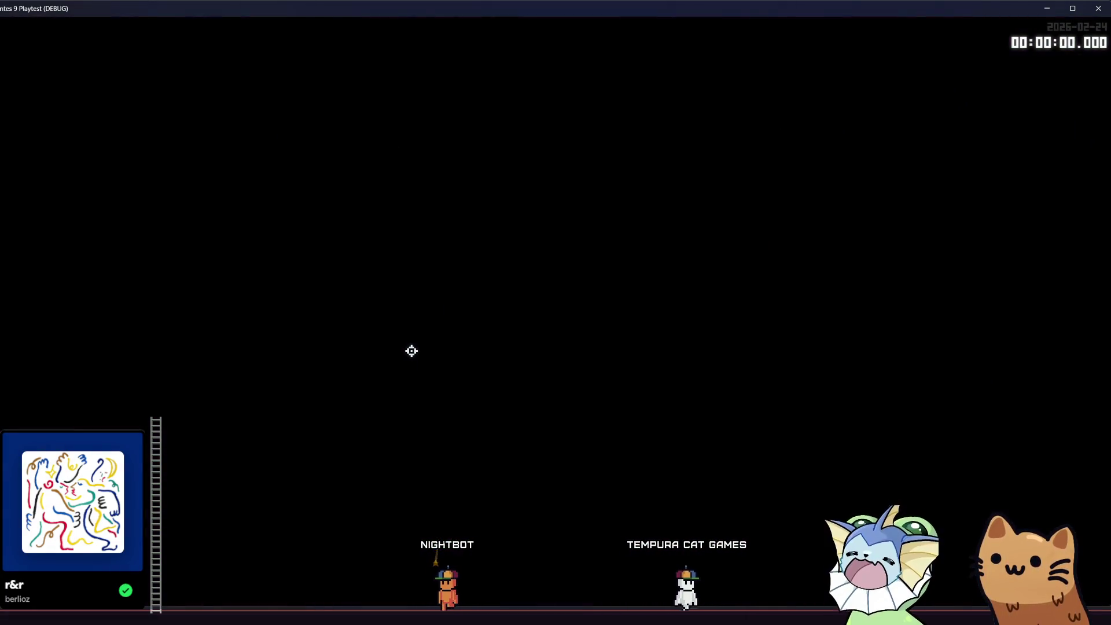
pyautogui.press('a')
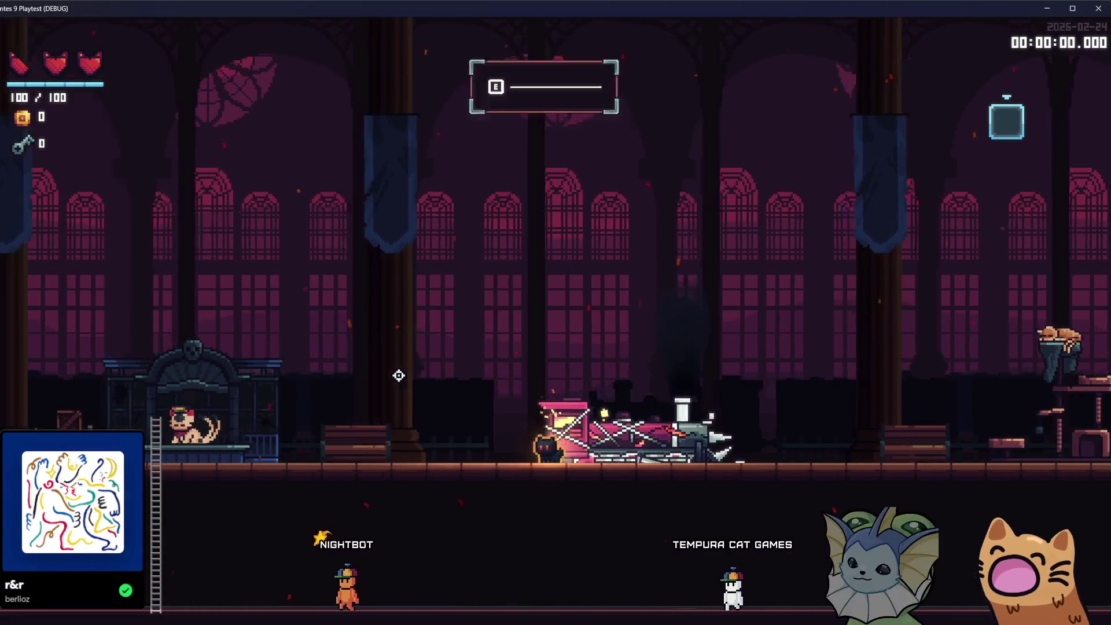
pyautogui.press('d')
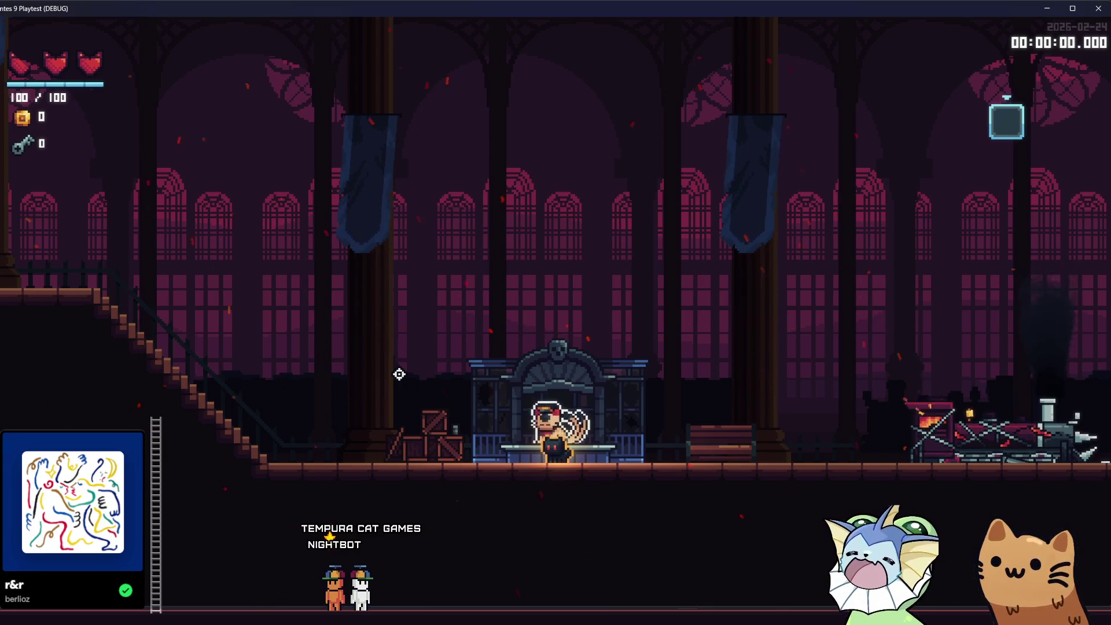
# Step: Climb the staircase, land on the book pile to burst paper, then close the playtest
pyautogui.press('Left')
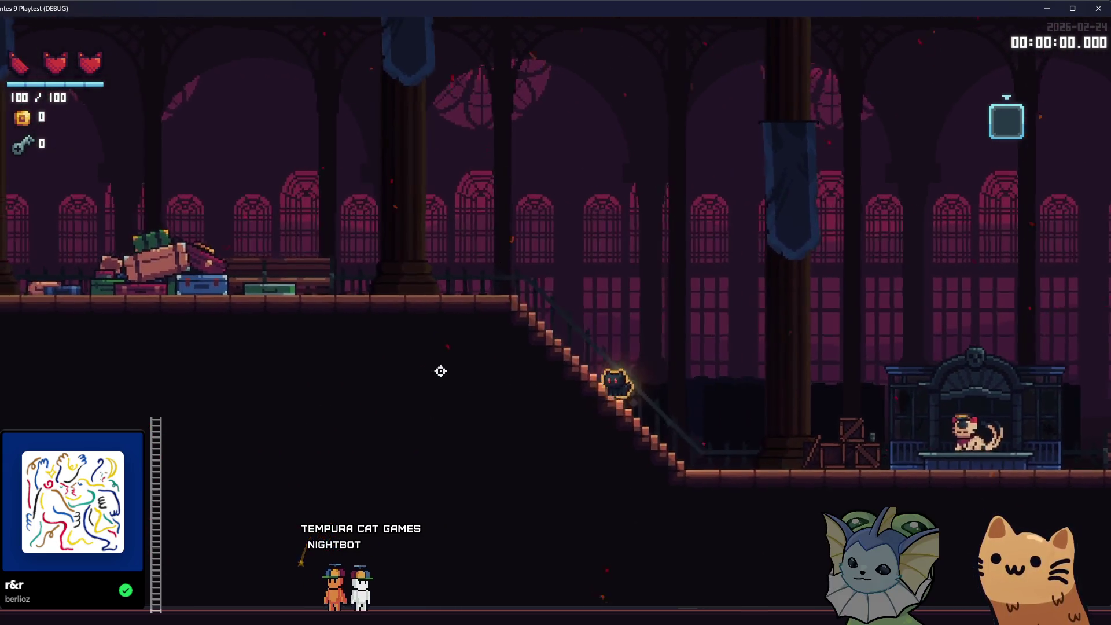
pyautogui.press('Left')
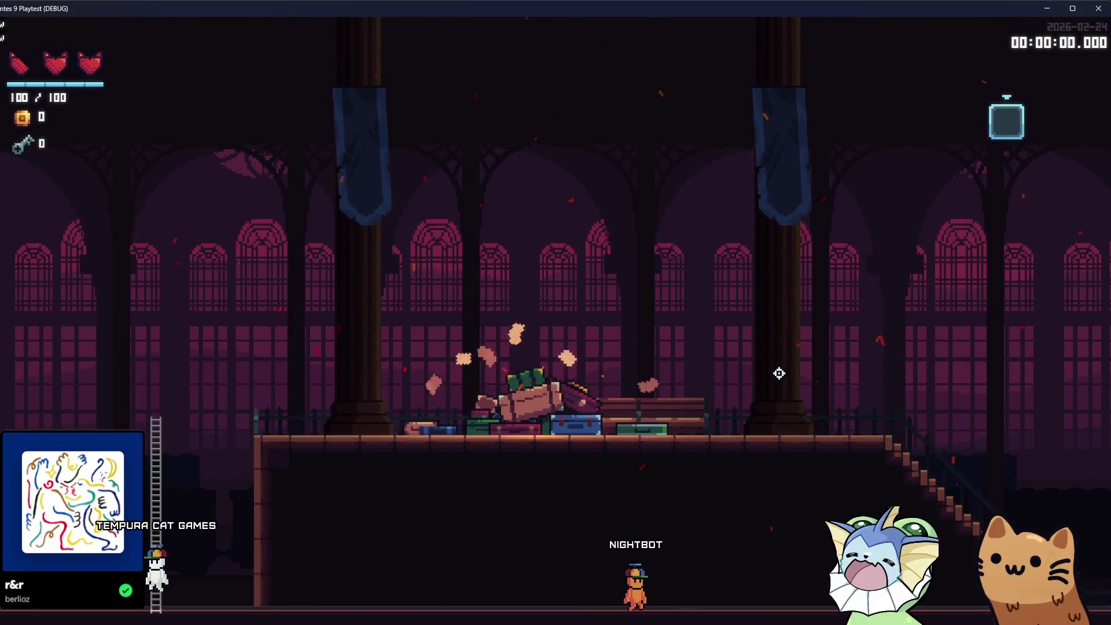
pyautogui.press('F8')
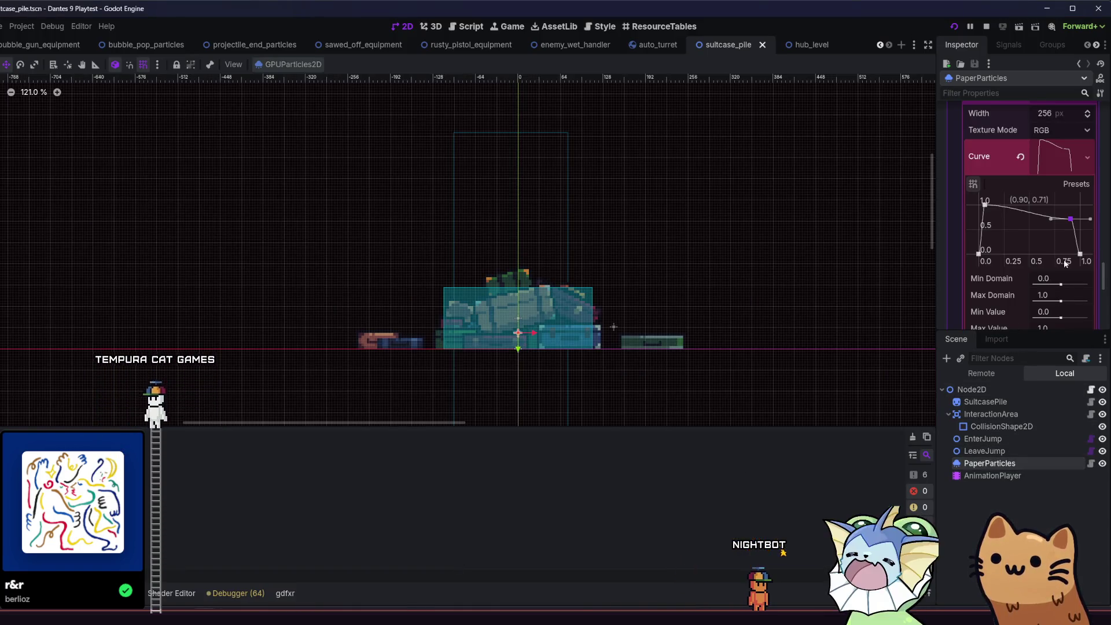
# Step: Reparent PaperParticles under the SuitcasePile node
pyautogui.scroll(-10, 1080, 259)
pyautogui.click(1022, 289)
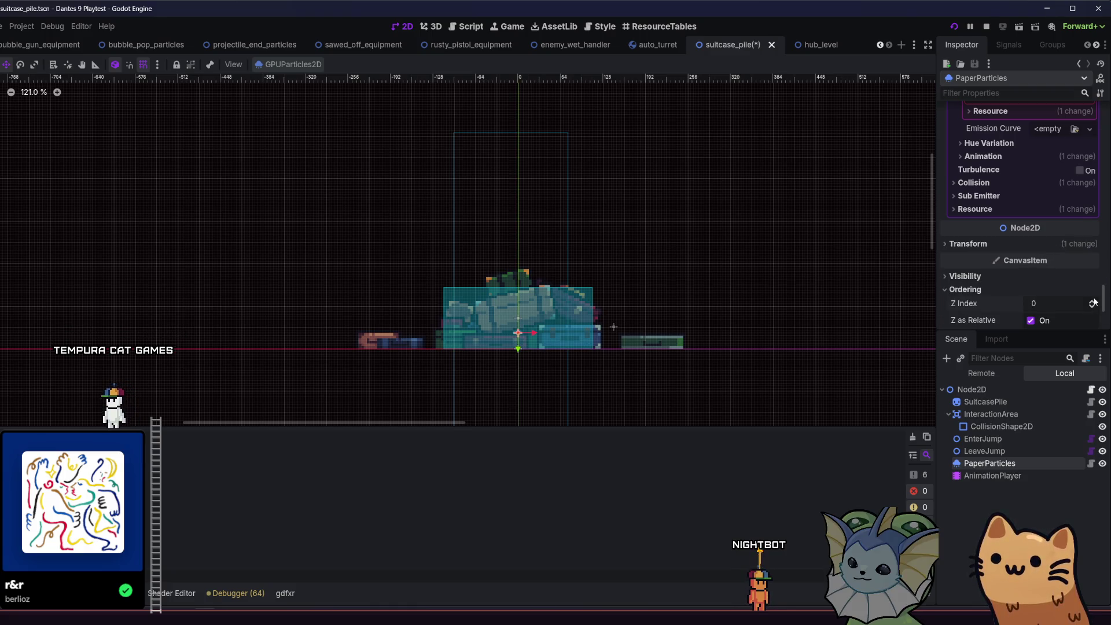
pyautogui.moveTo(976, 466); pyautogui.dragTo(984, 405)
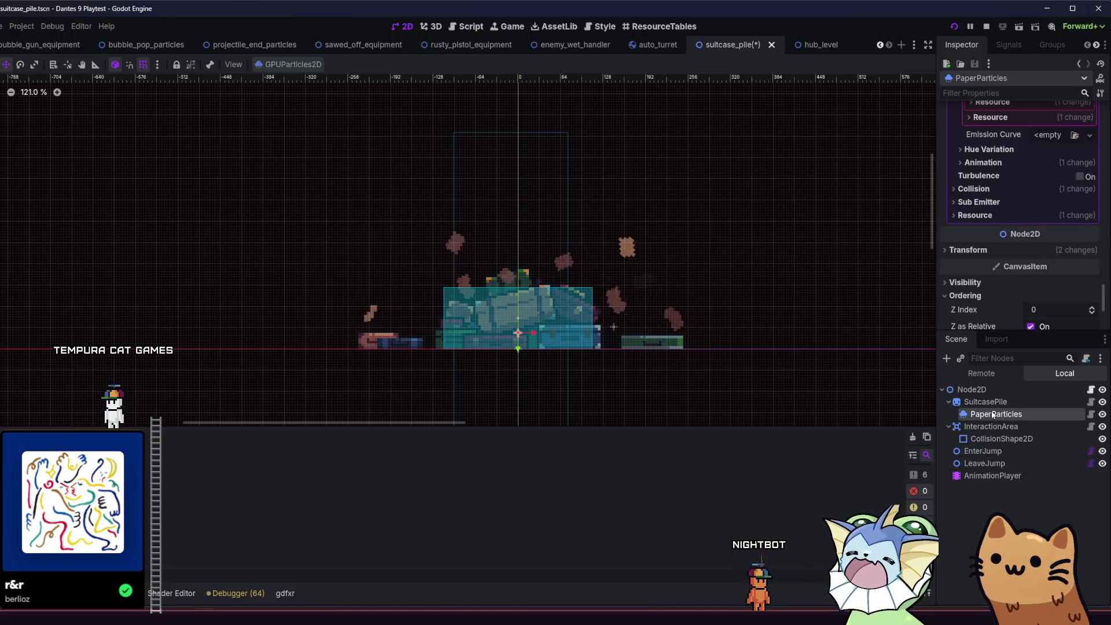
# Step: Enable Show Behind Parent on PaperParticles, save the scene, and relaunch the game
pyautogui.scroll(-1, 981, 288)
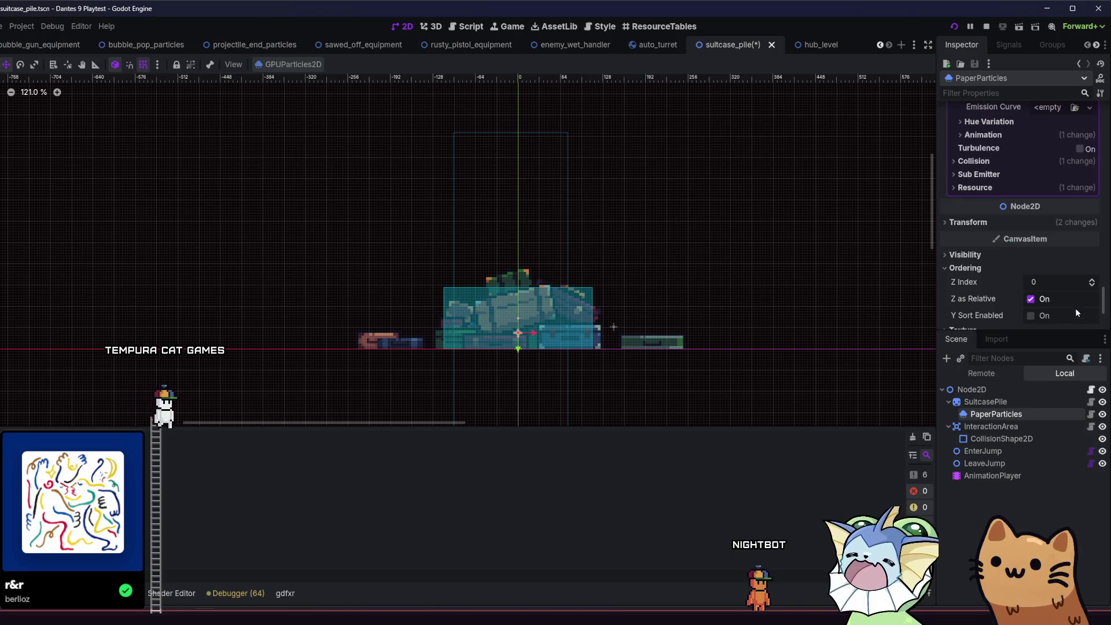
pyautogui.scroll(-2, 993, 261)
pyautogui.click(984, 200)
pyautogui.click(1030, 264)
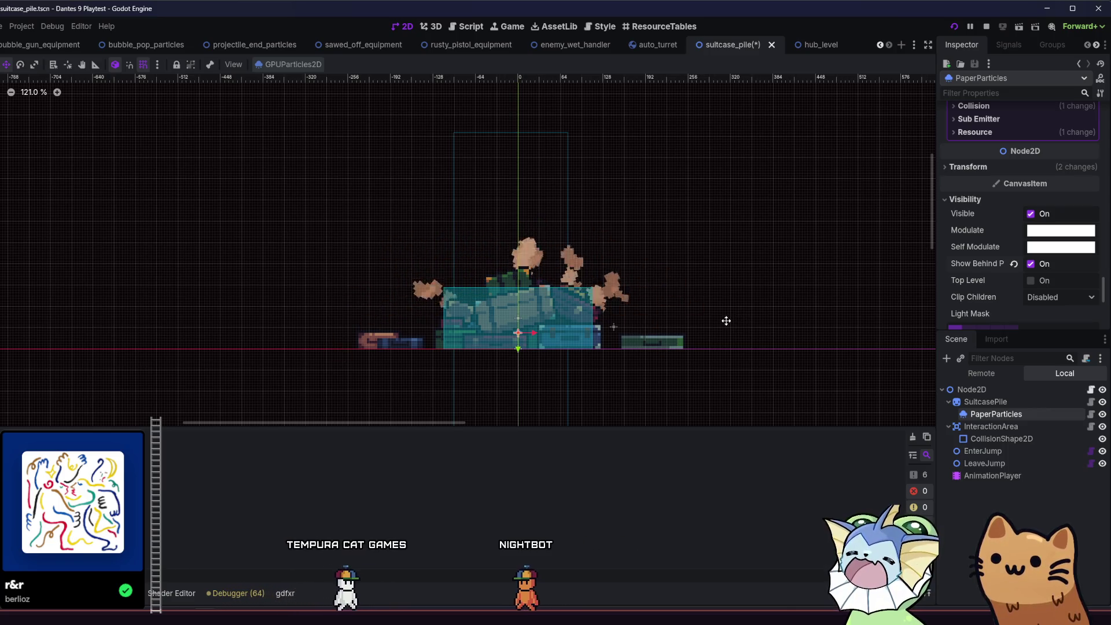
pyautogui.hotkey('ctrl', 's')
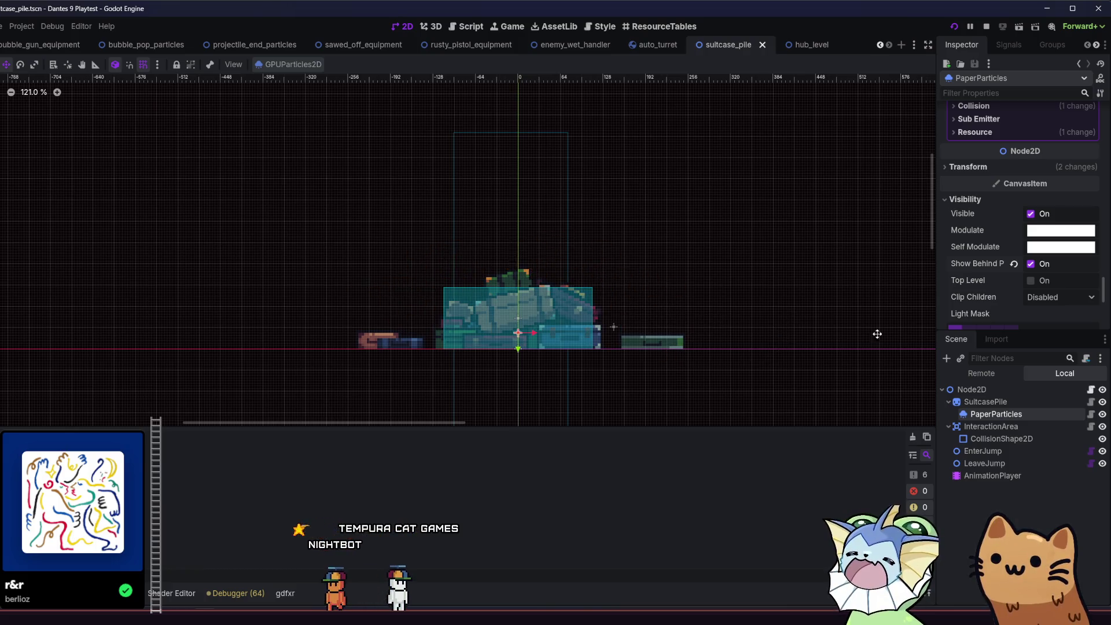
pyautogui.click(960, 387)
pyautogui.click(954, 26)
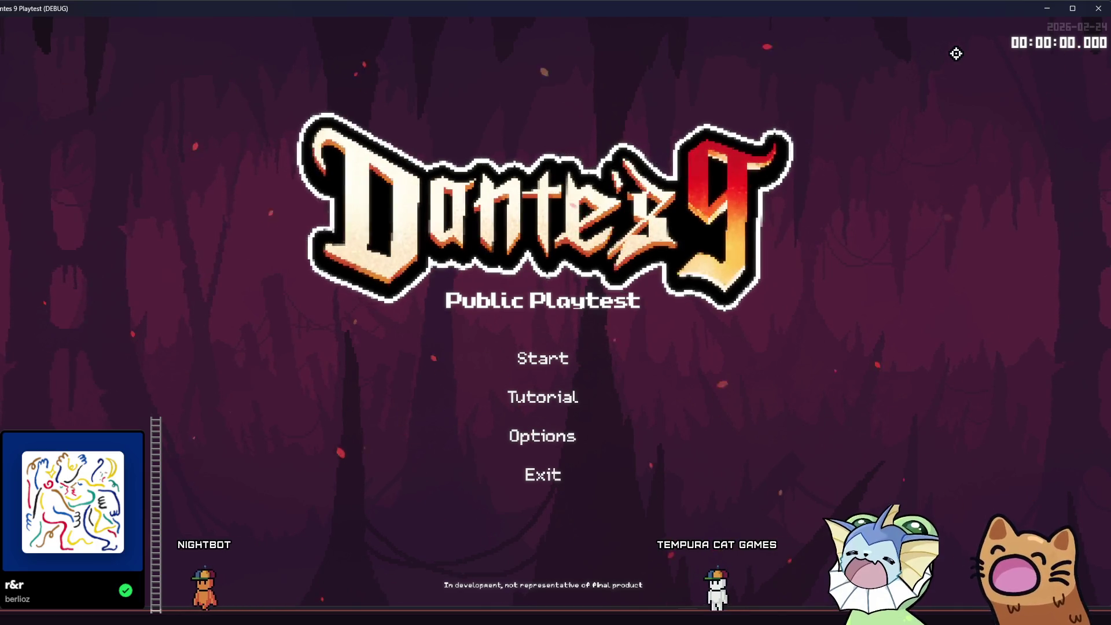
# Step: Start a new run from the title menu
pyautogui.click(512, 353)
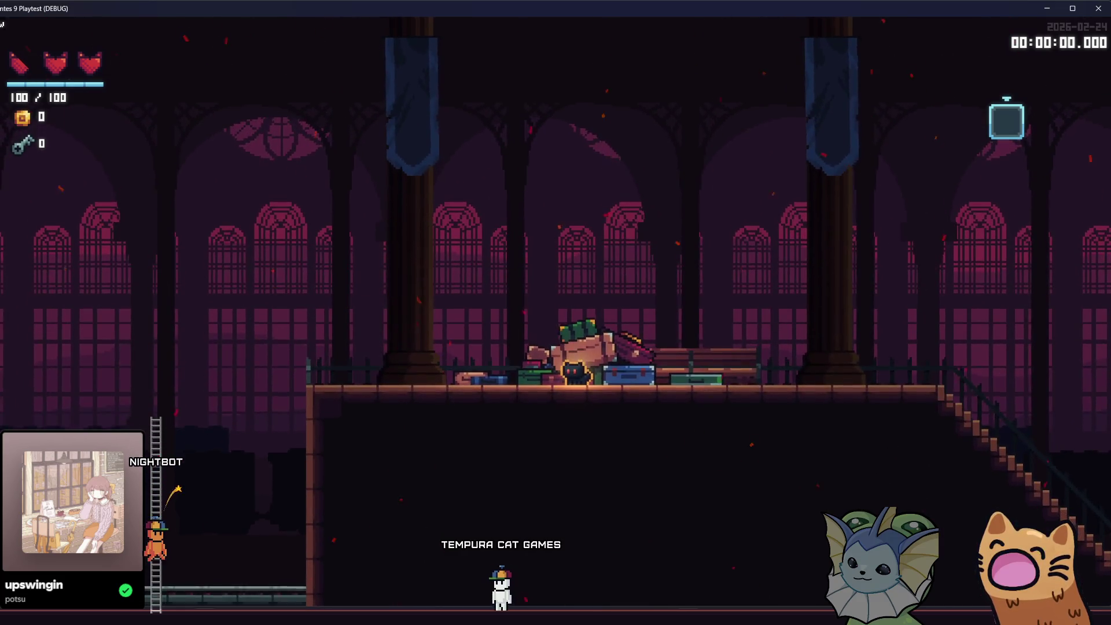
# Step: Switch back to the Godot editor while the game keeps running
pyautogui.hotkey('alt', 'Tab')
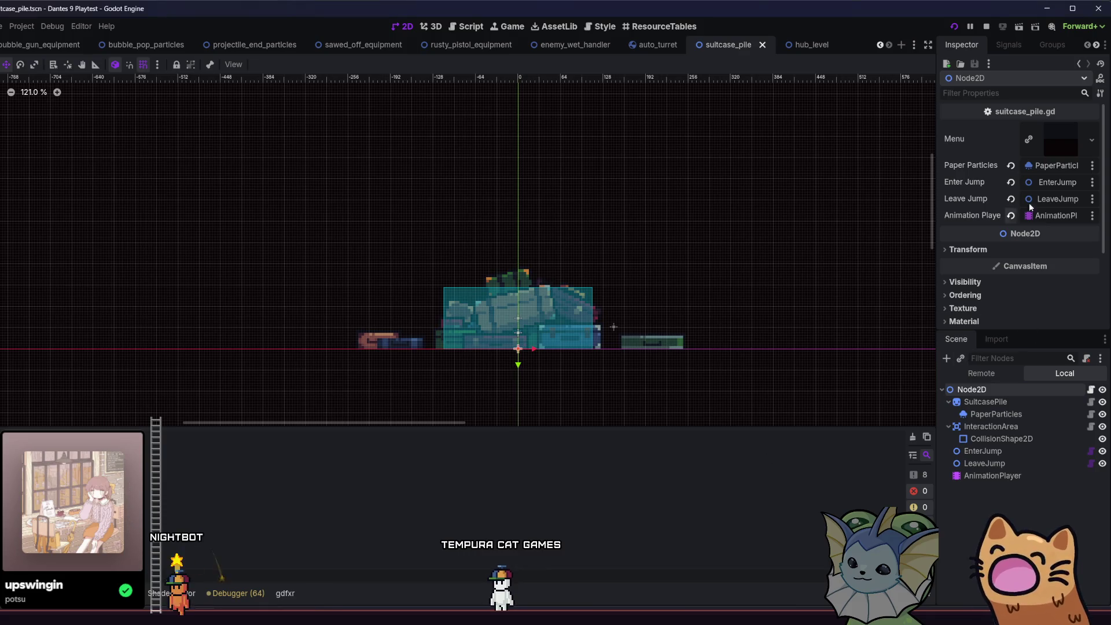
# Step: Lower PaperParticles' Amount to 8 after trying 12, test-emit, save, and relaunch the game
pyautogui.click(996, 414)
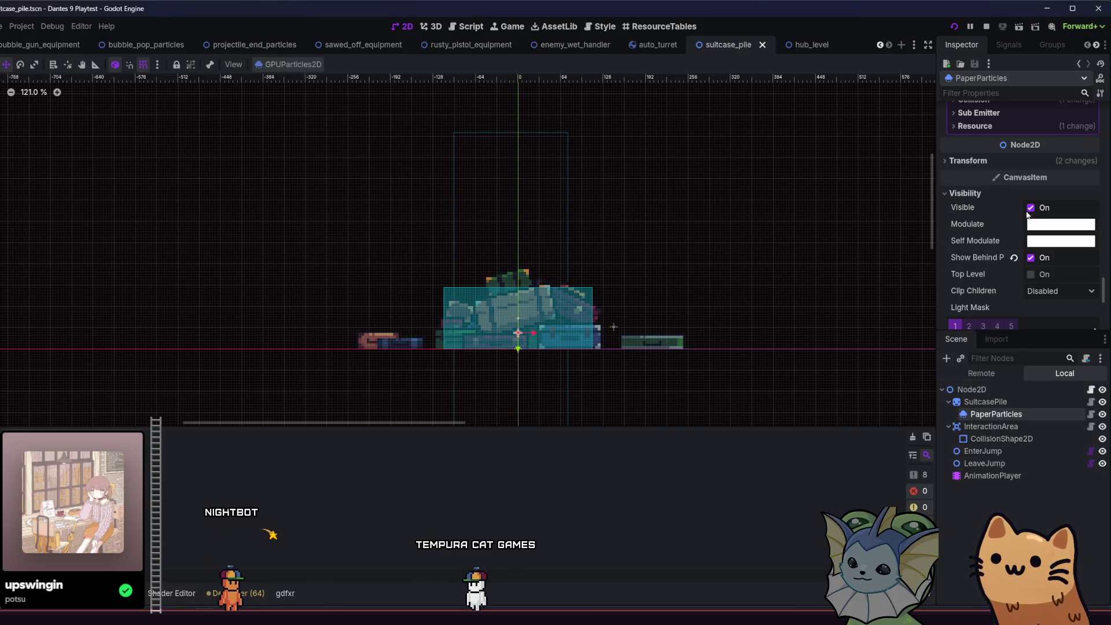
pyautogui.moveTo(1104, 284); pyautogui.dragTo(1103, 115)
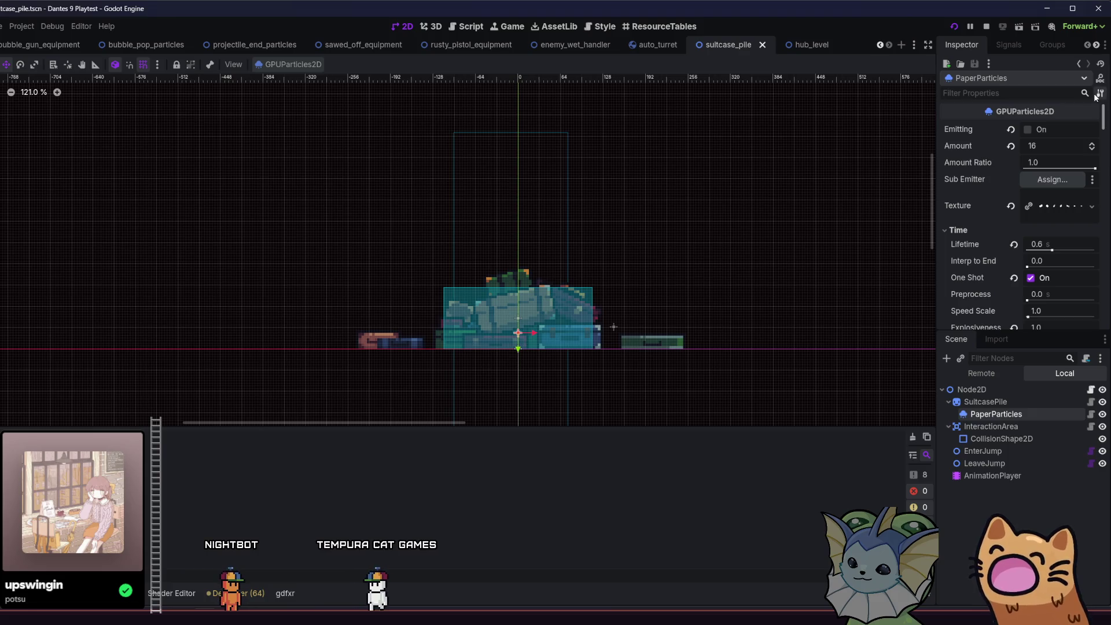
pyautogui.click(1066, 145)
pyautogui.write('12')
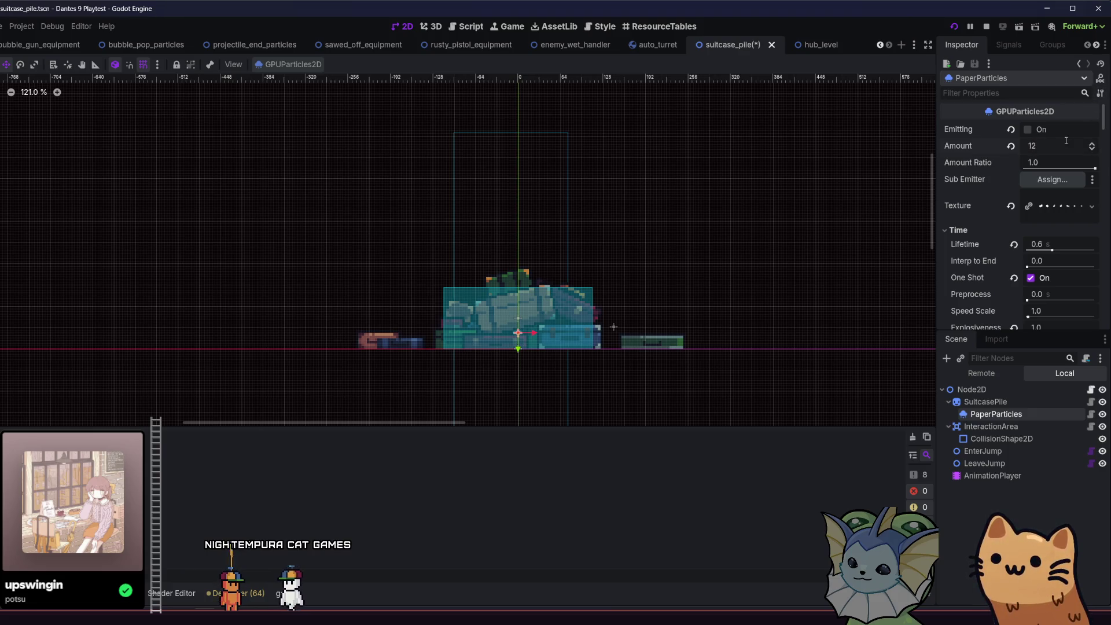
pyautogui.hotkey('ctrl', 's')
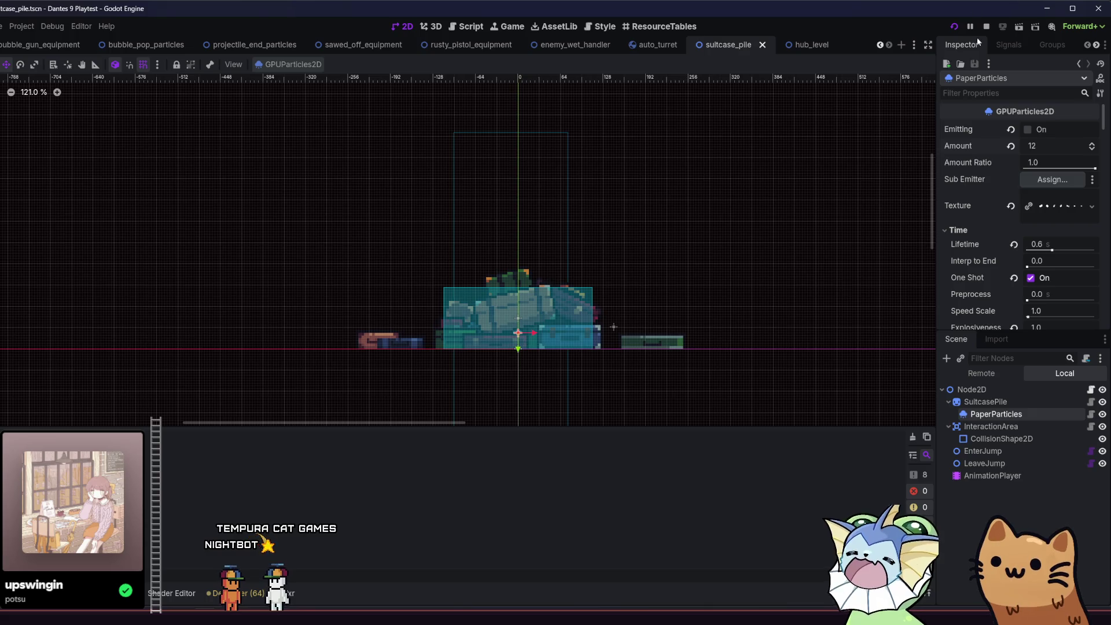
pyautogui.click(1027, 129)
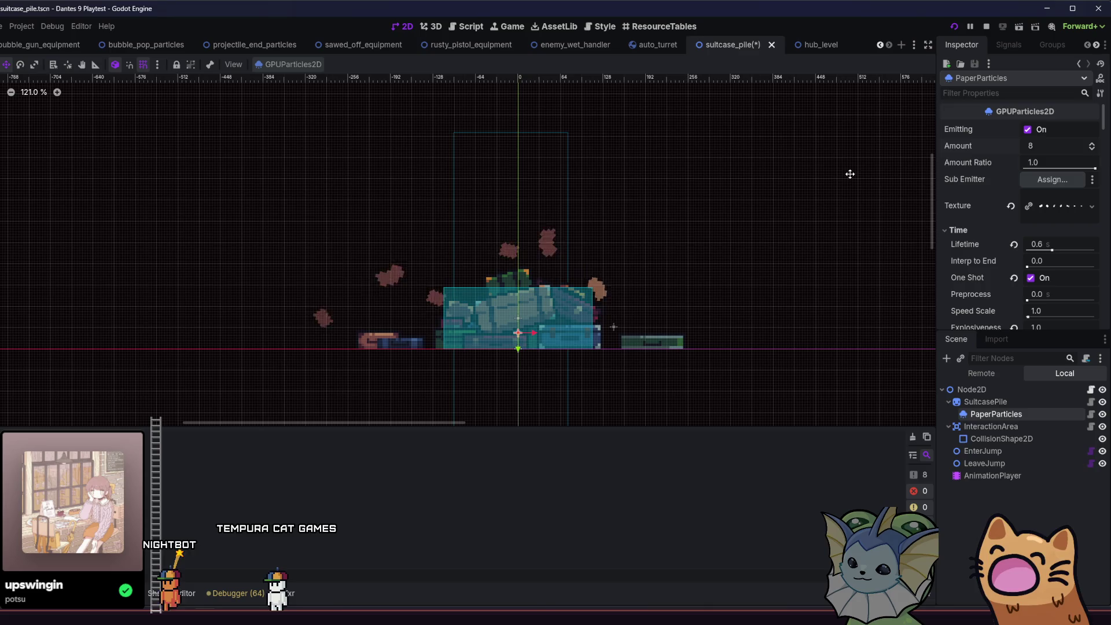
pyautogui.hotkey('ctrl', 's')
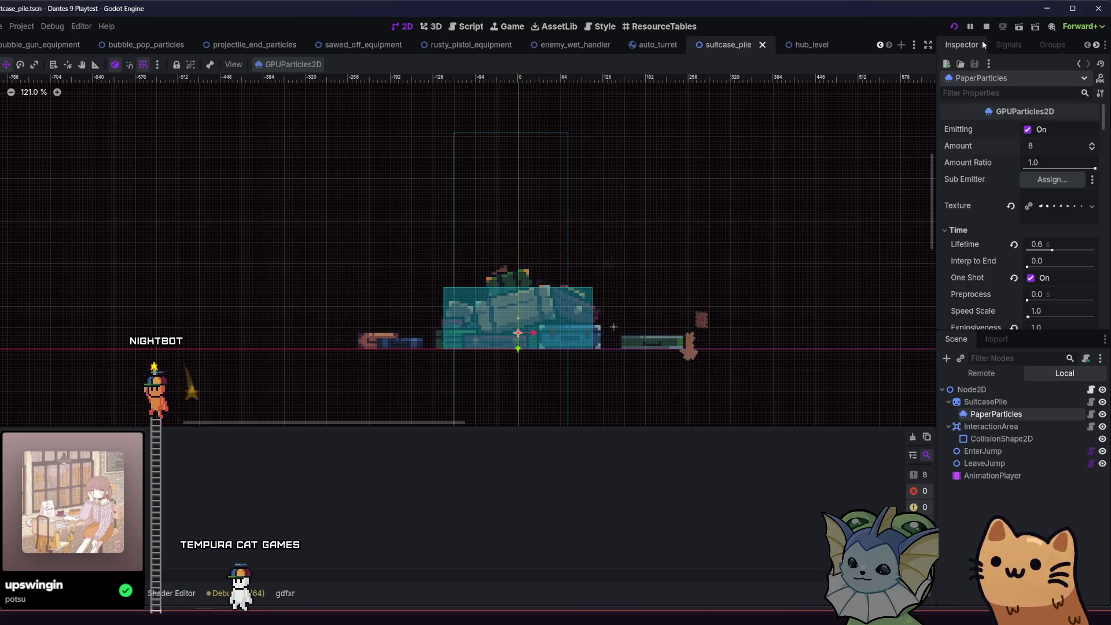
pyautogui.click(951, 28)
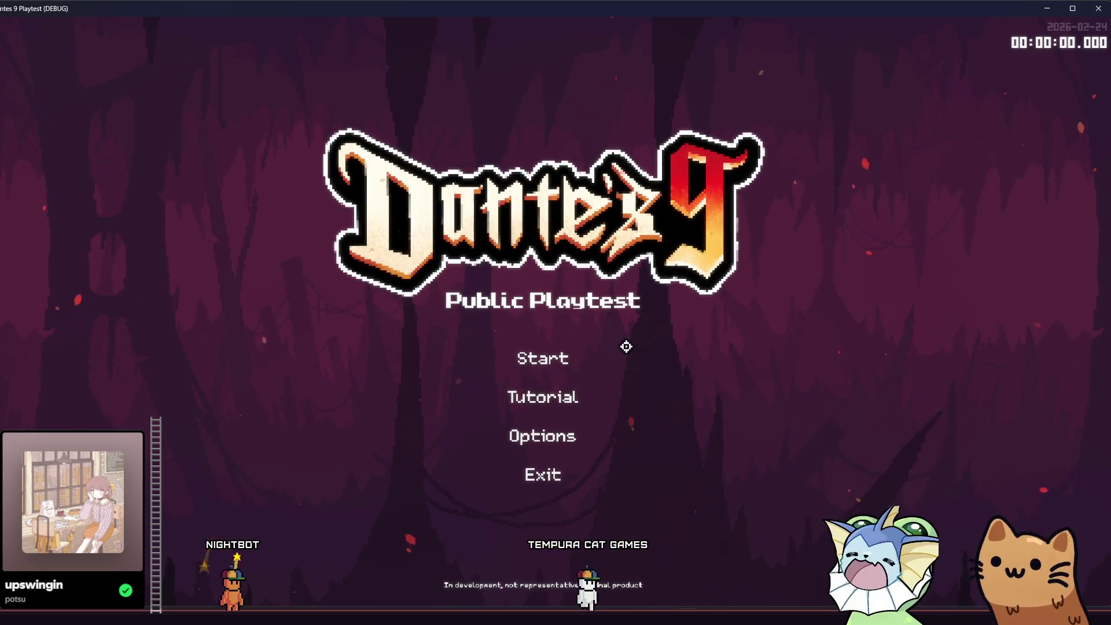
# Step: Start the game, walk the cat left up the stairs, and jump off the luggage pile
pyautogui.click(583, 352)
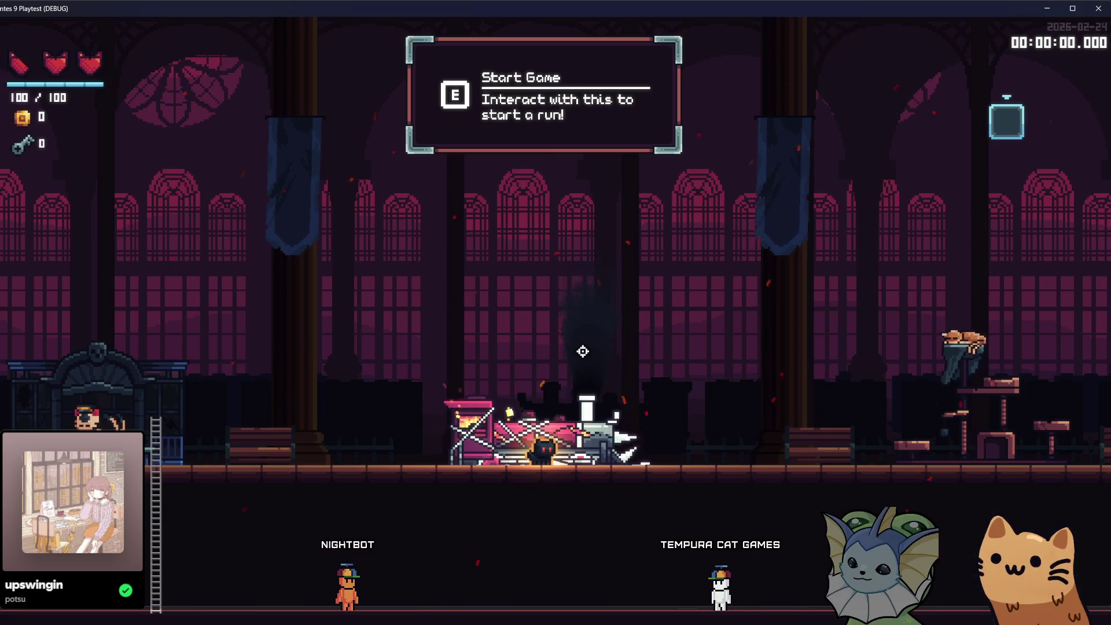
pyautogui.press('a')
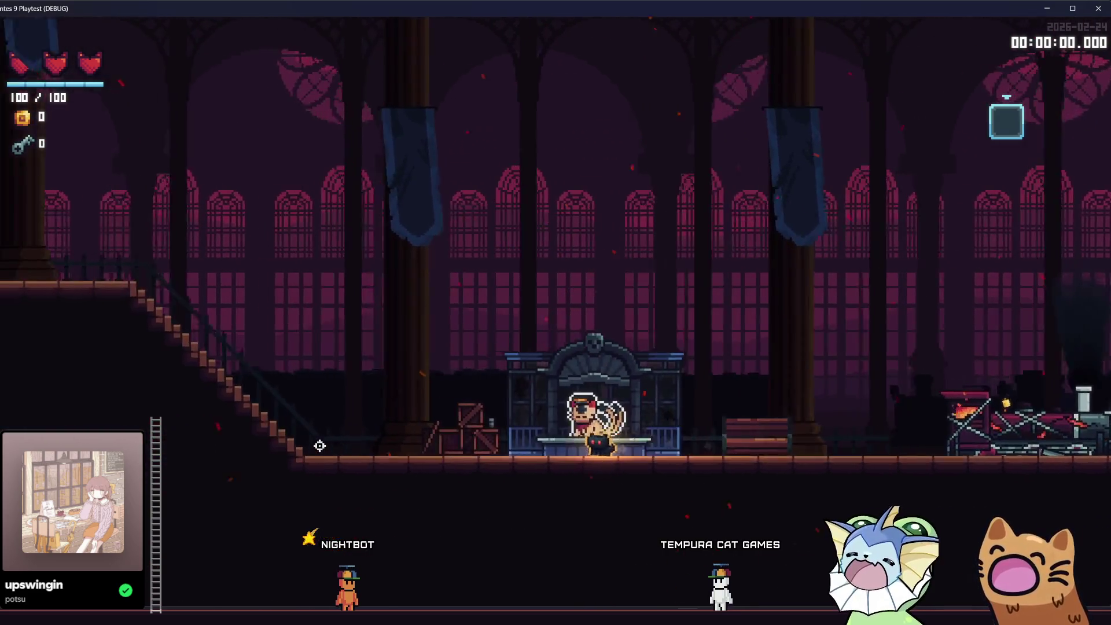
pyautogui.press('a')
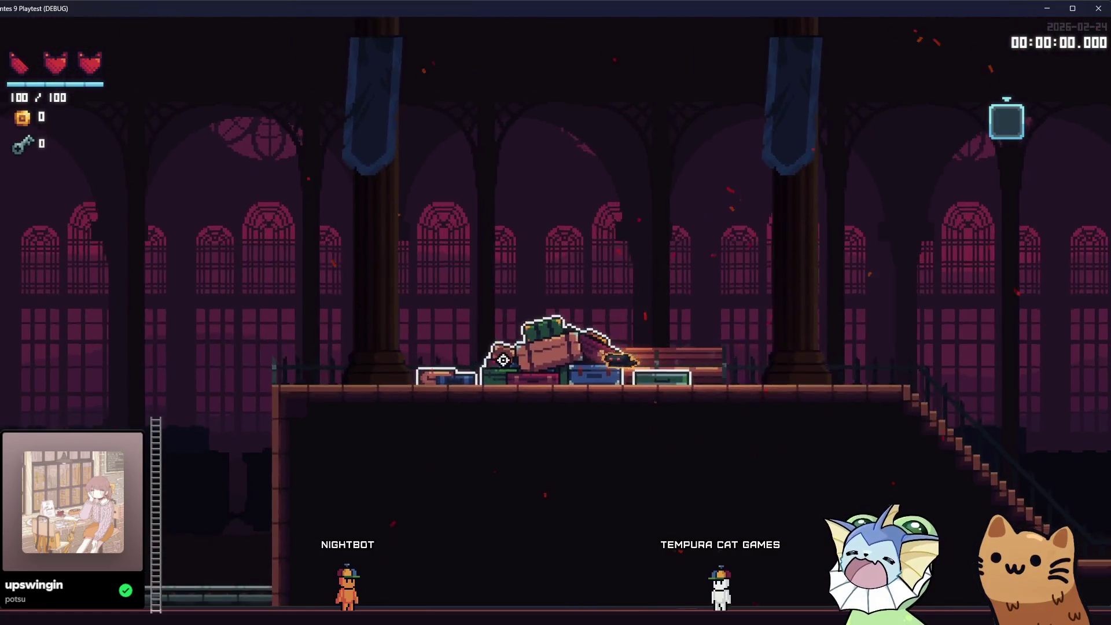
pyautogui.press('space')
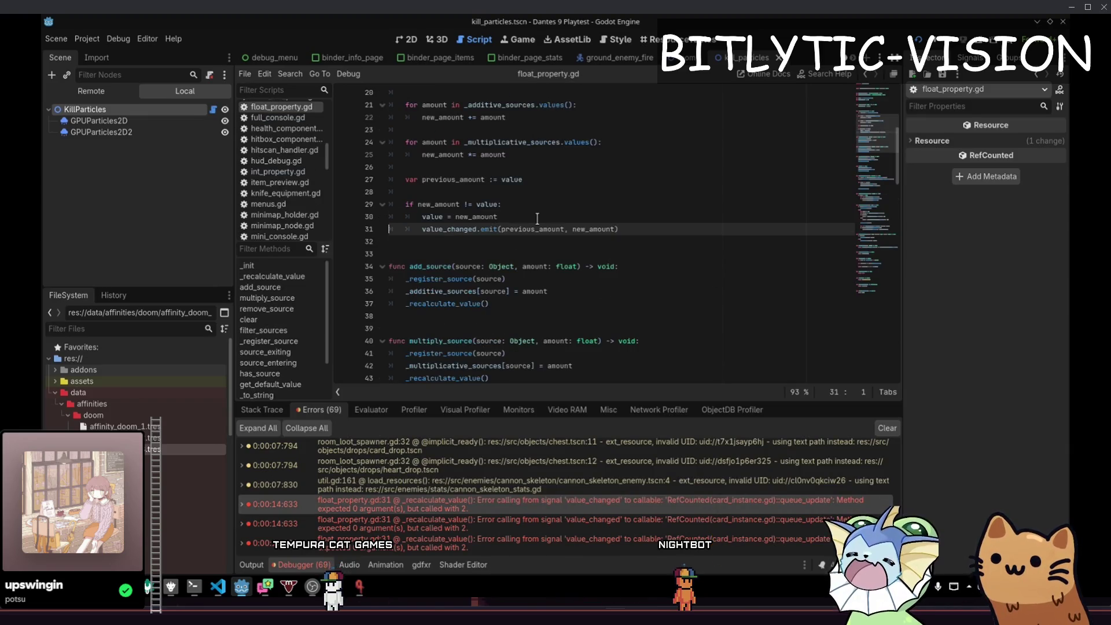
pyautogui.click(537, 227)
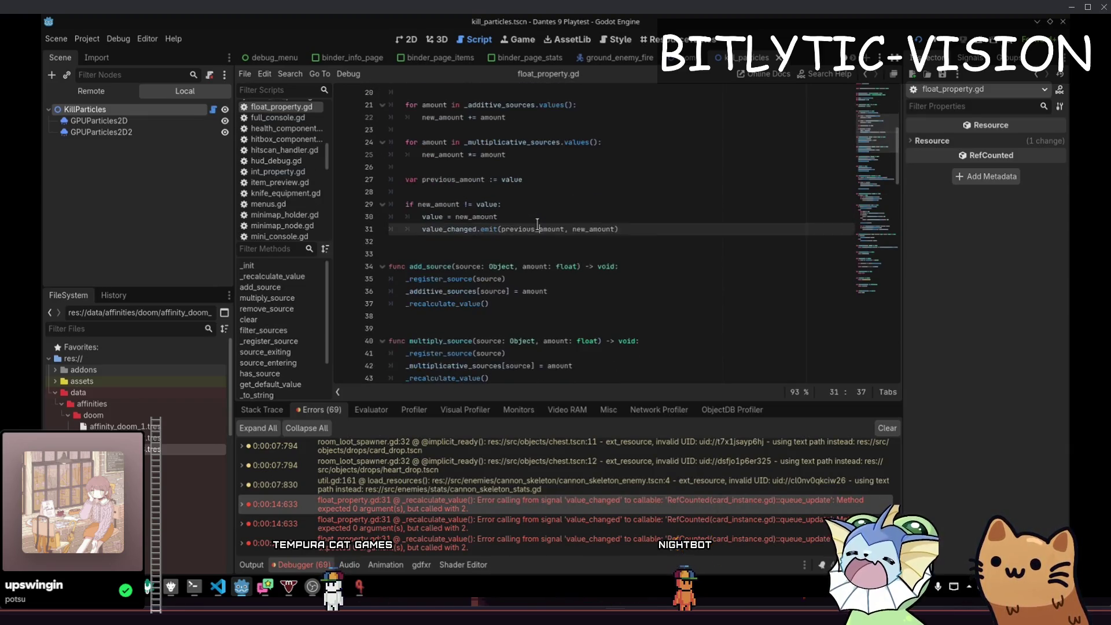
pyautogui.click(626, 243)
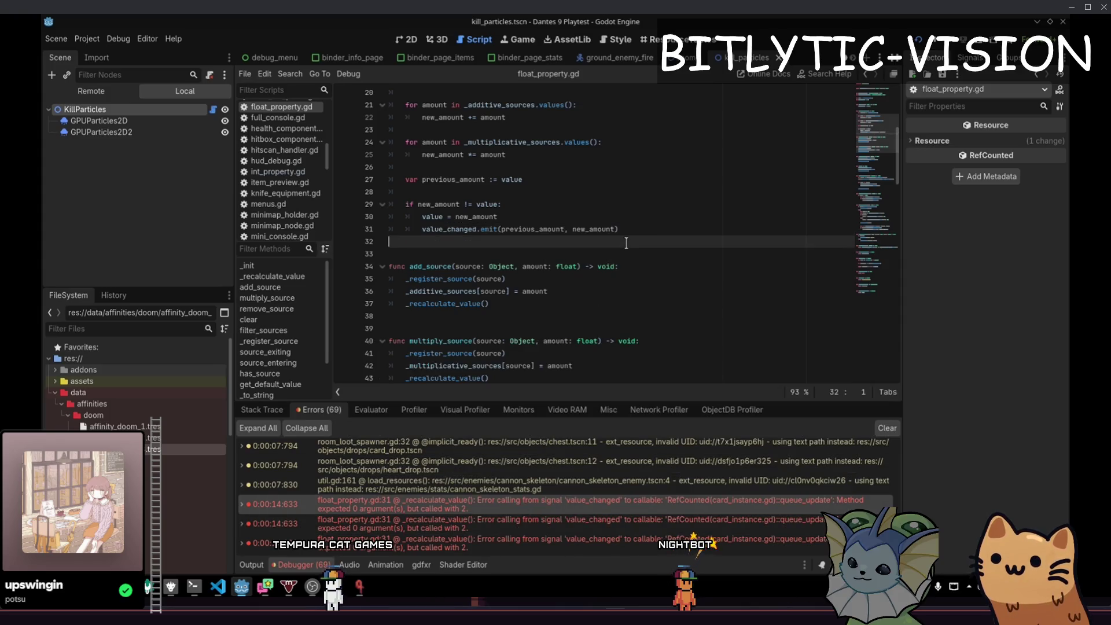
pyautogui.click(655, 222)
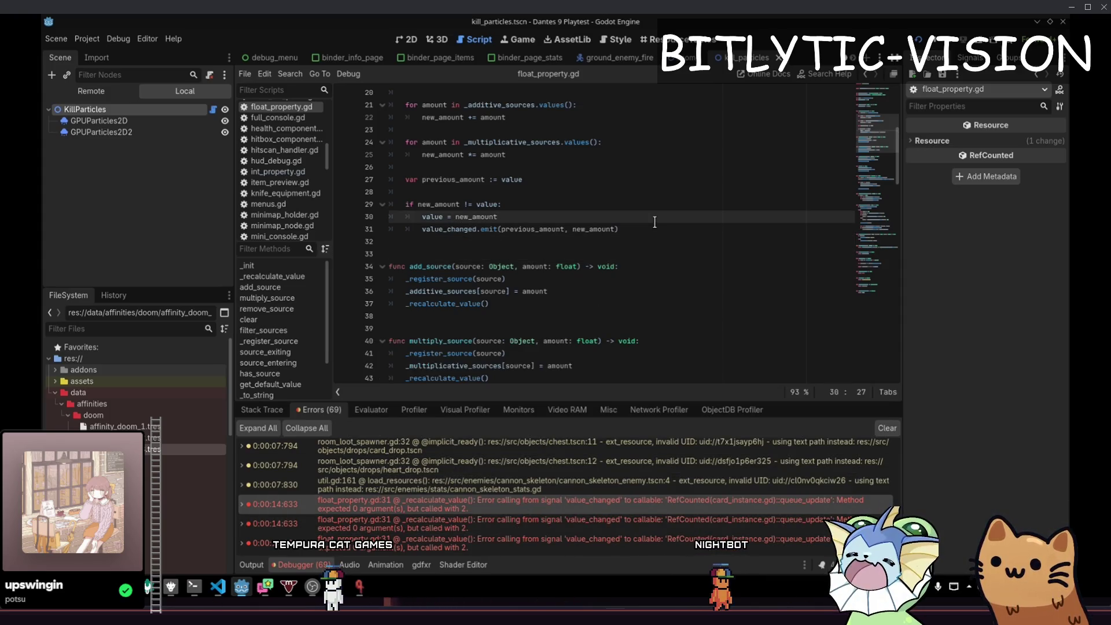
pyautogui.hotkey('shift', 'alt', 'o')
pyautogui.write('card_insta')
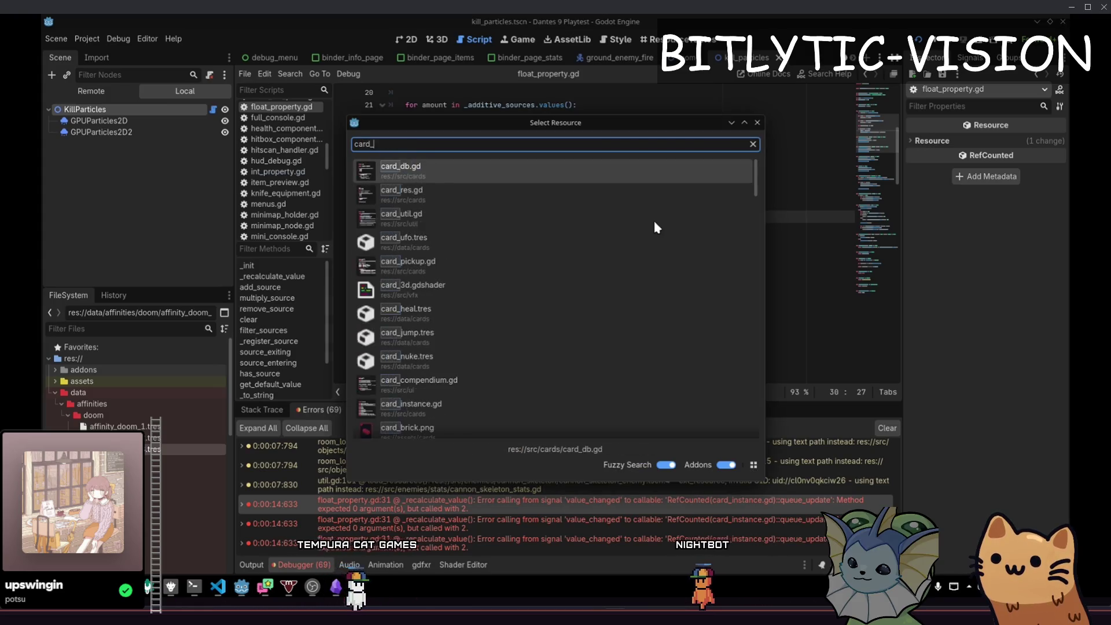
pyautogui.press('Escape')
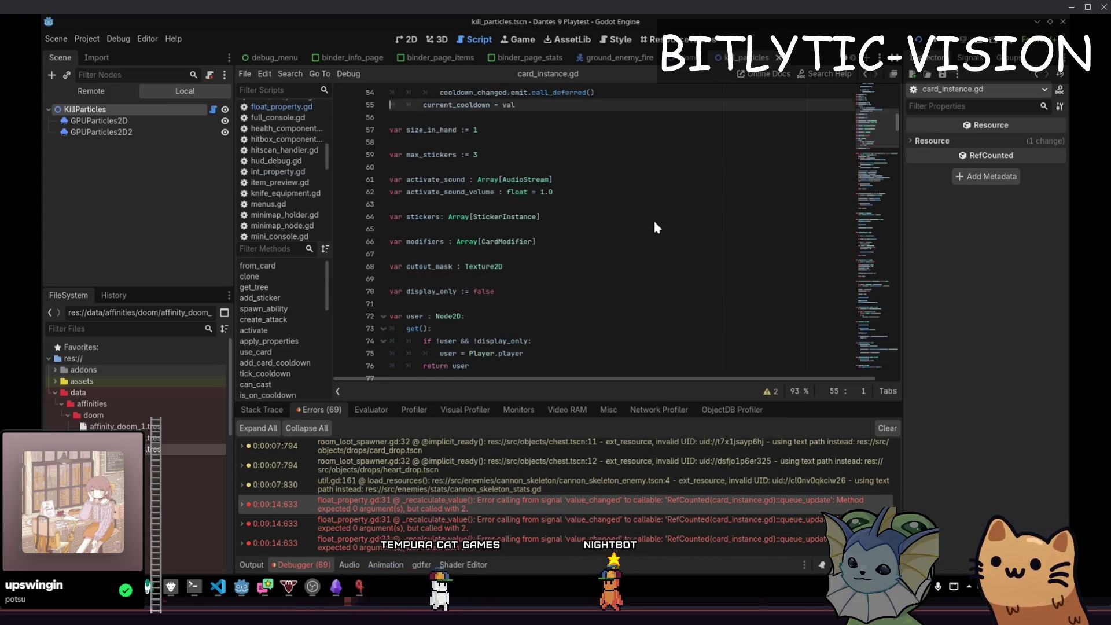
pyautogui.hotkey('ctrl', 'f')
pyautogui.write('queue_upda')
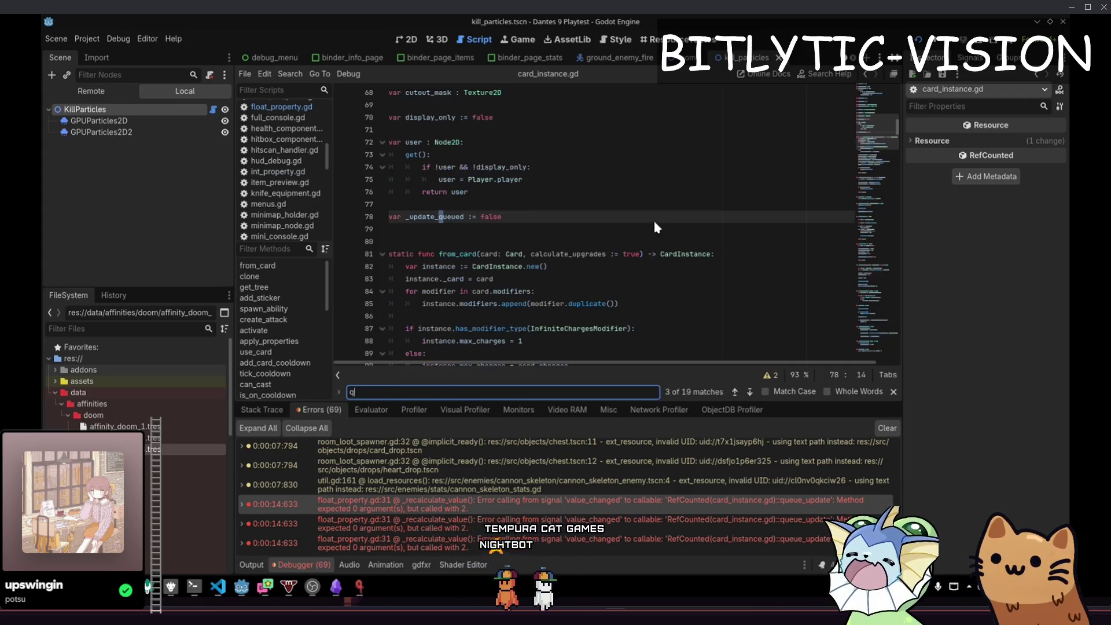
pyautogui.write('te')
pyautogui.press('Return')
pyautogui.press('Return')
pyautogui.press('Return')
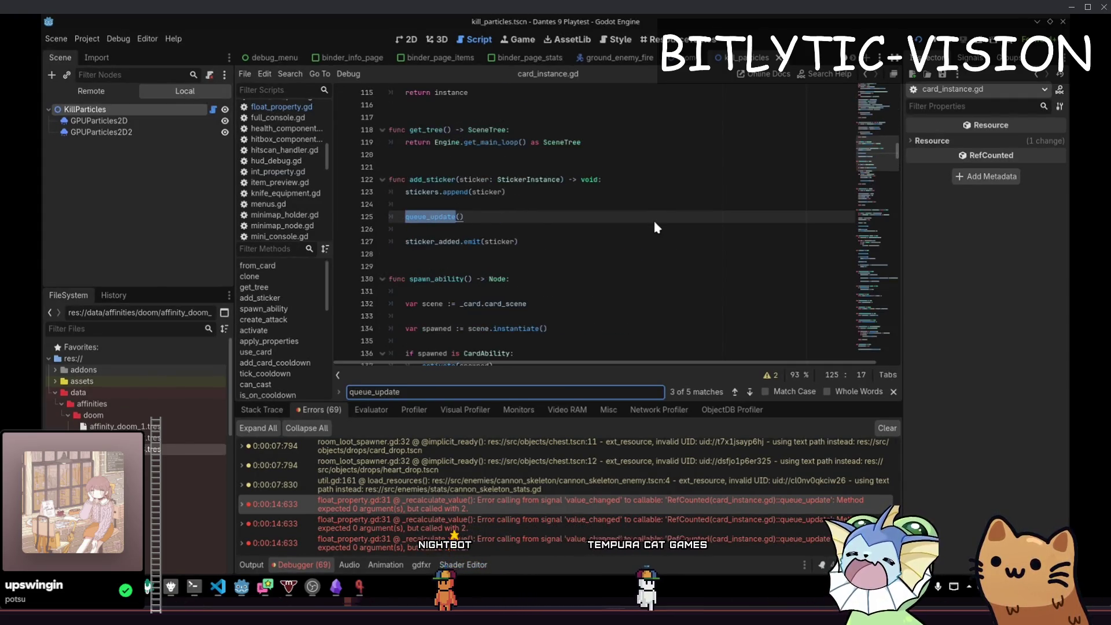
pyautogui.press('Escape')
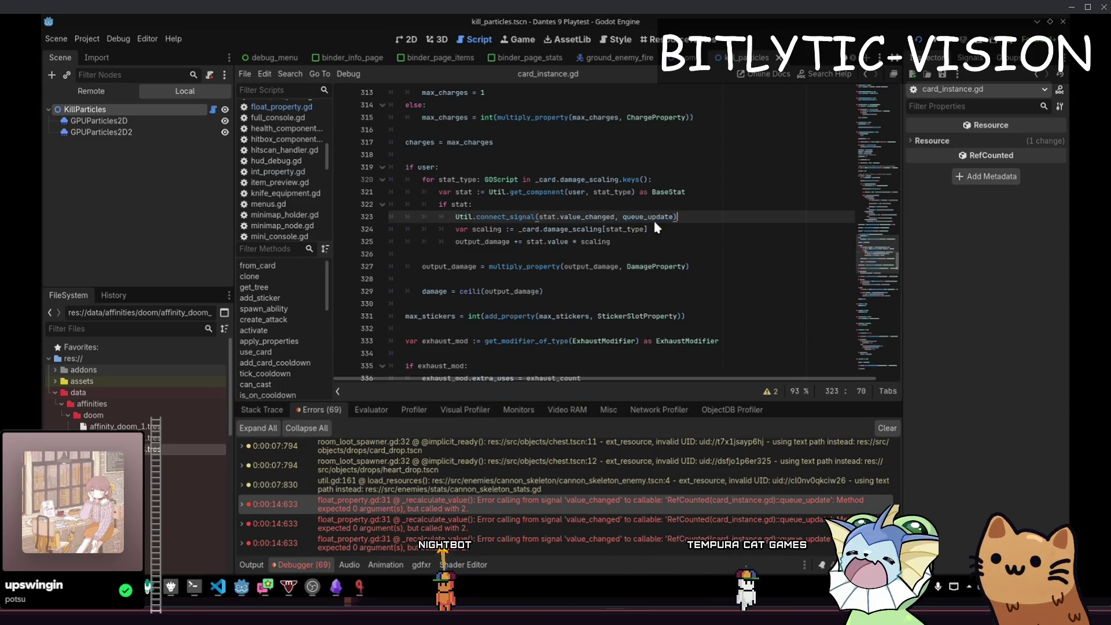
pyautogui.hotkey('ctrl', 'Right')
pyautogui.write('.unb')
pyautogui.press('Return')
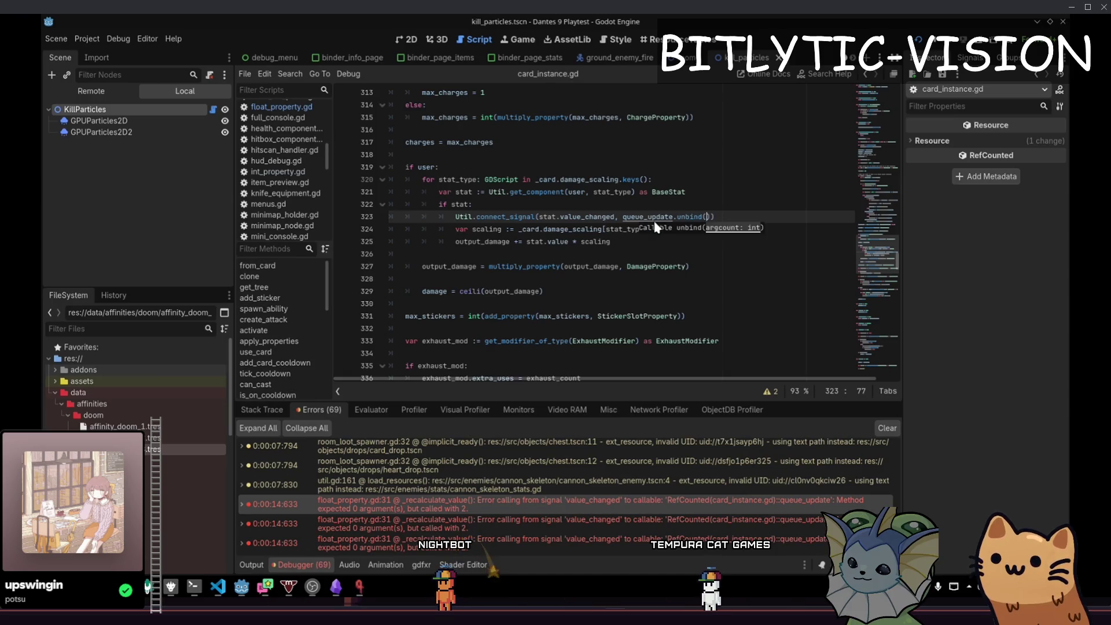
pyautogui.hotkey('alt', 'F1')
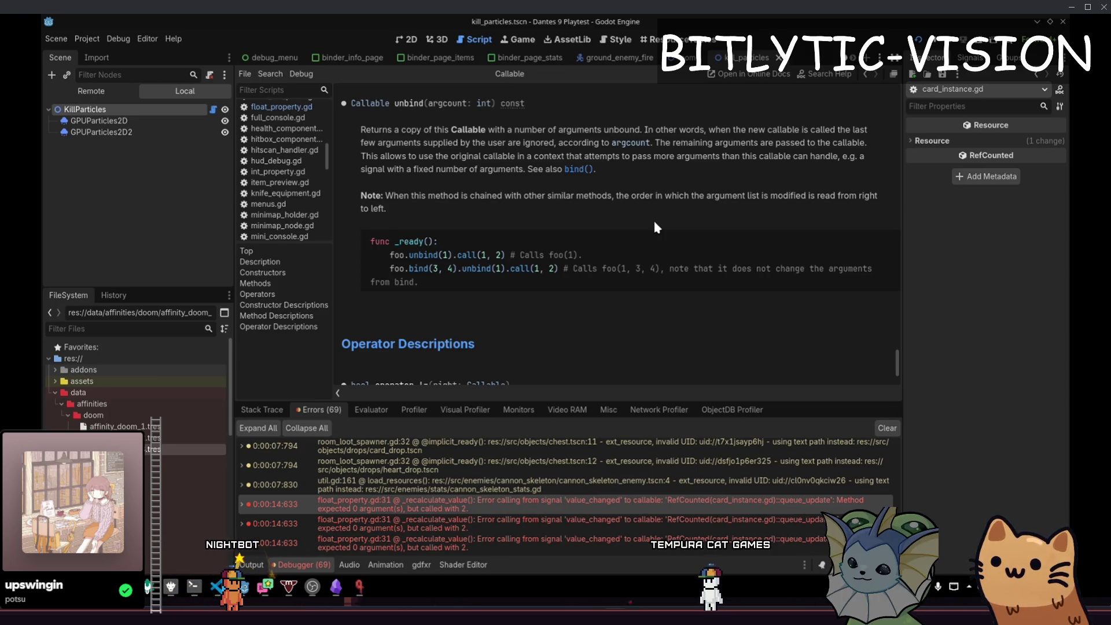
pyautogui.hotkey('alt', 'Left')
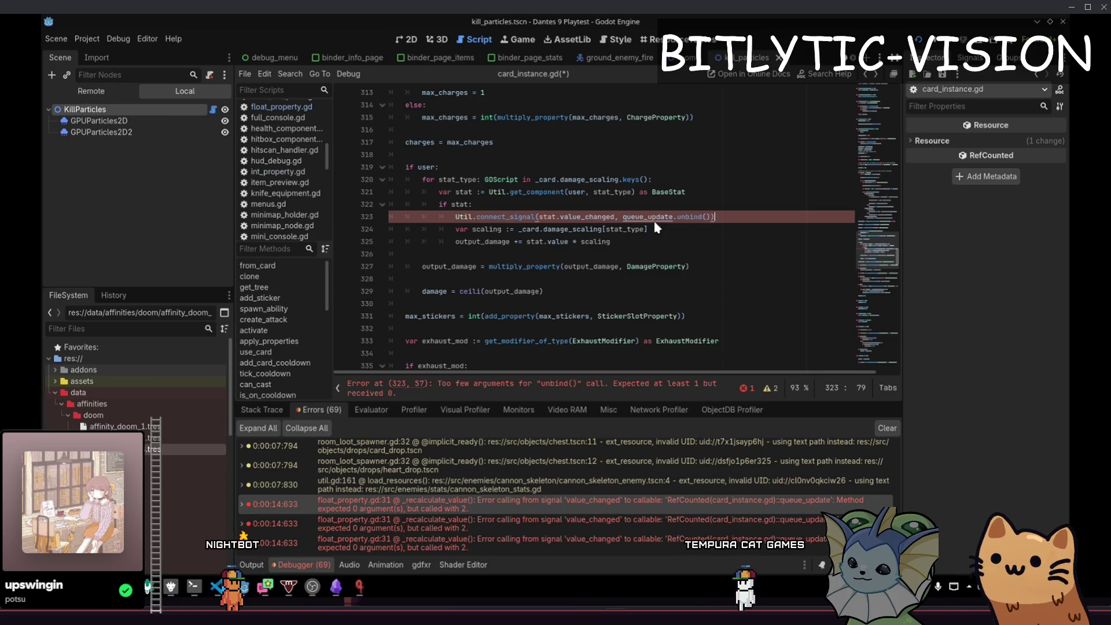
pyautogui.press('BackSpace')
pyautogui.press('Home')
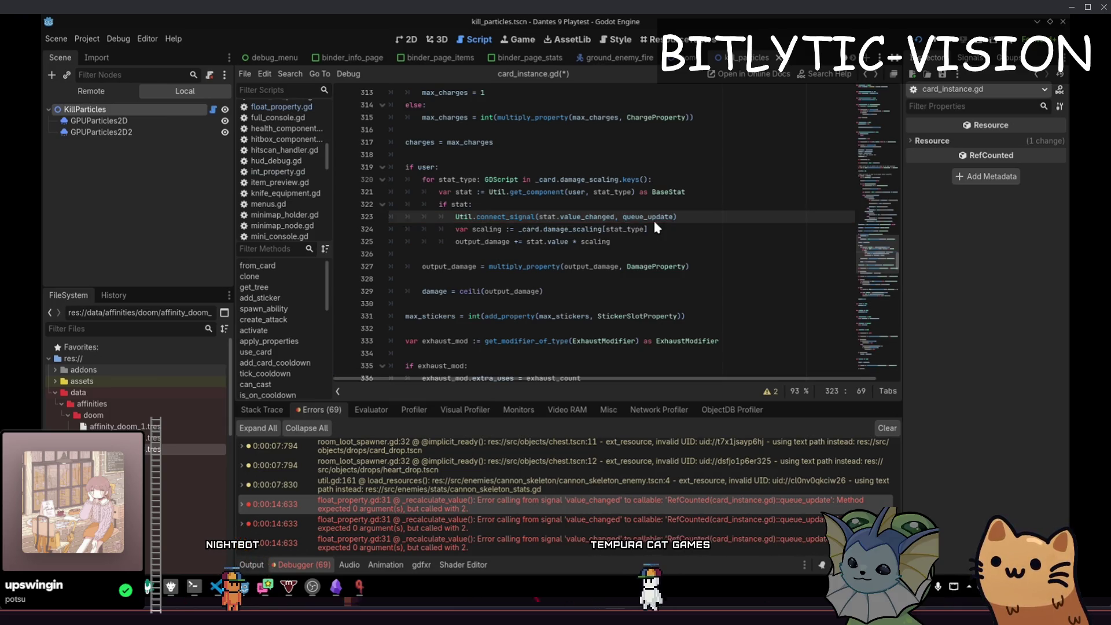
pyautogui.hotkey('ctrl', 'Right')
pyautogui.hotkey('ctrl', 'Right')
pyautogui.hotkey('ctrl', 'Right')
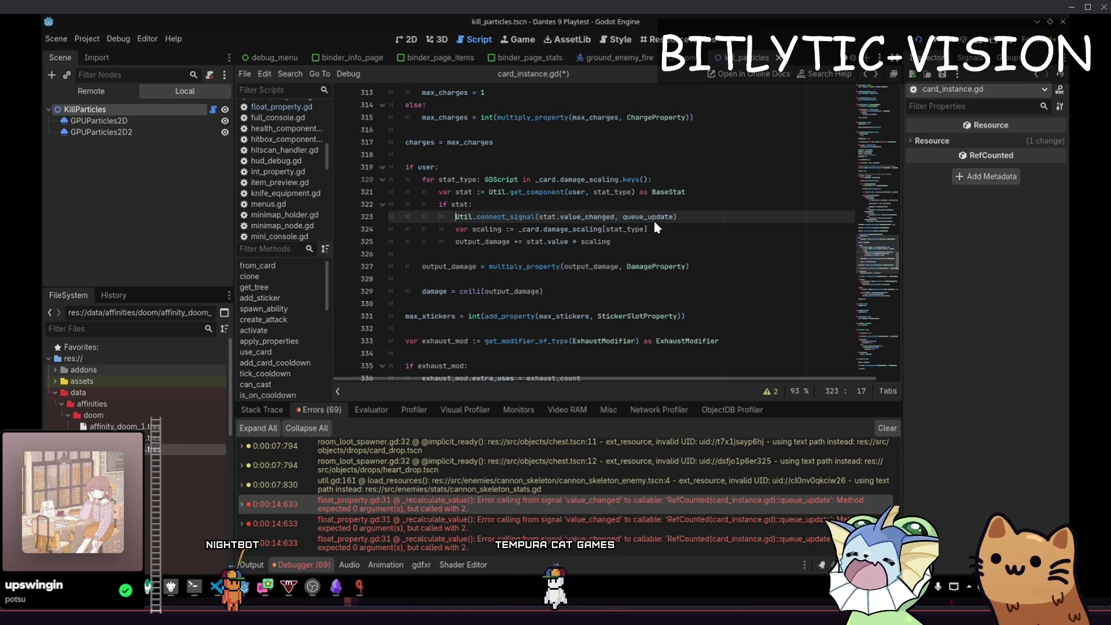
pyautogui.hotkey('alt', 'Left')
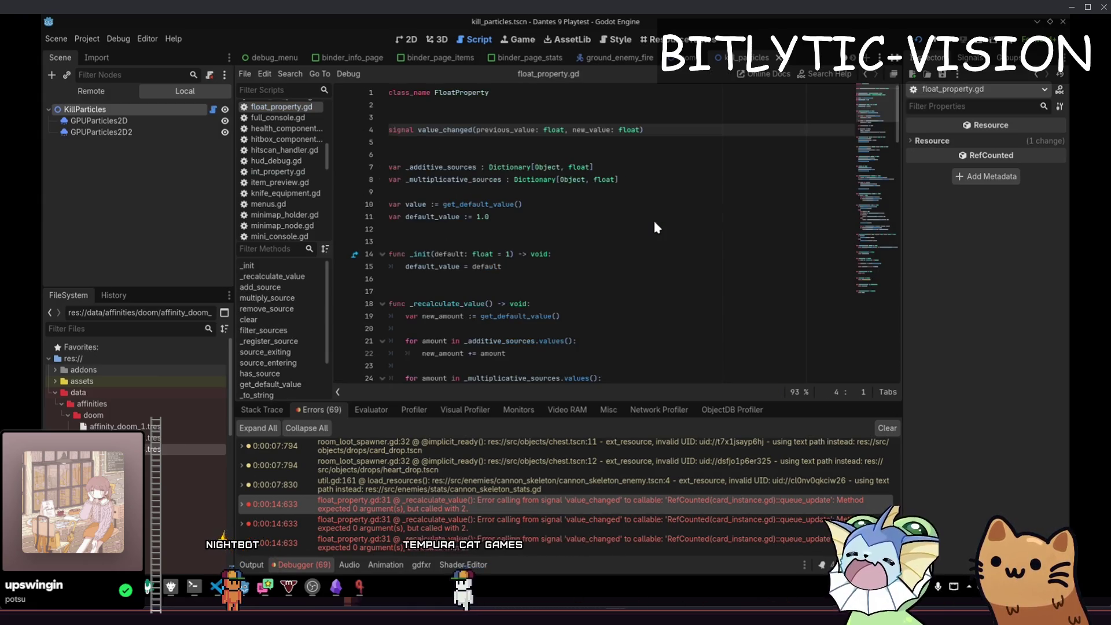
# Step: Declare an updated signal in float_property.gd and emit it after value_changed
pyautogui.write('signal update')
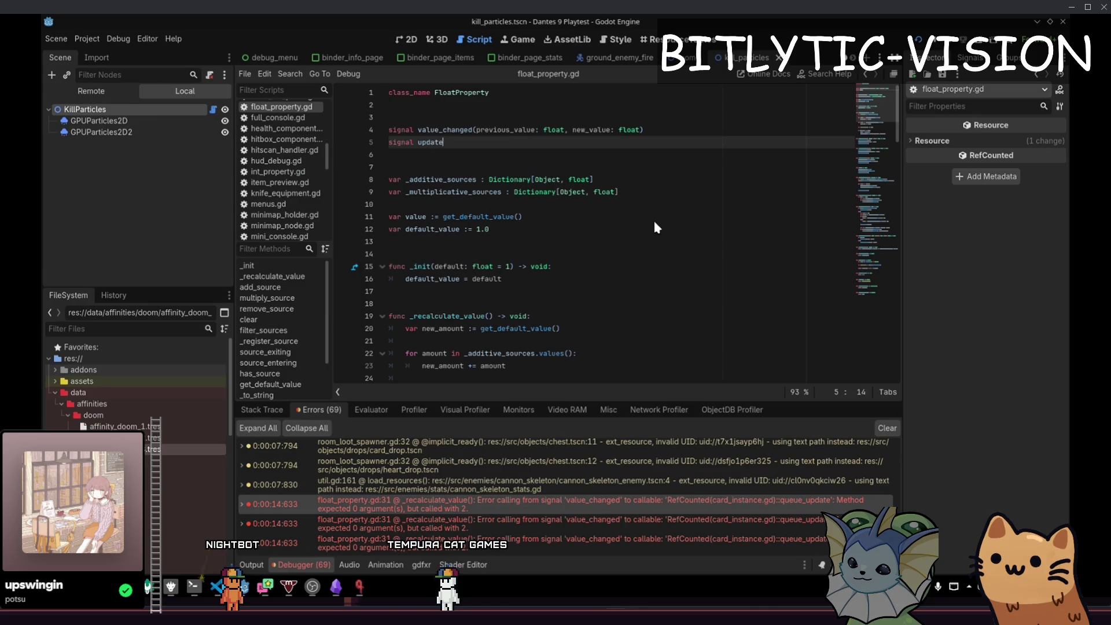
pyautogui.press('Down')
pyautogui.press('Down')
pyautogui.press('Down')
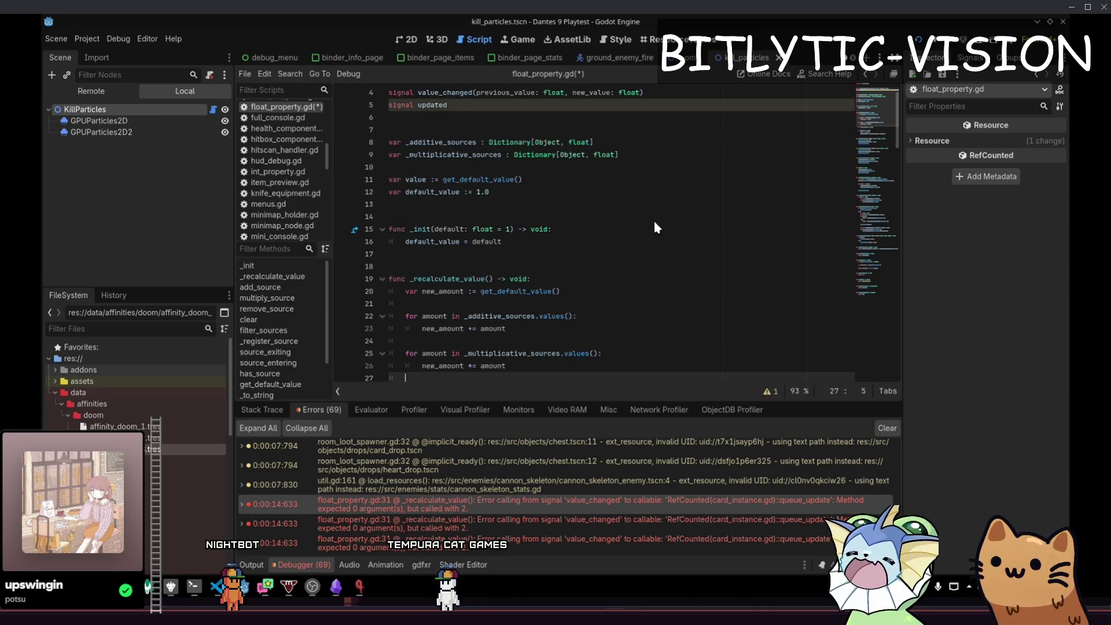
pyautogui.press('Down')
pyautogui.press('Down')
pyautogui.press('Down')
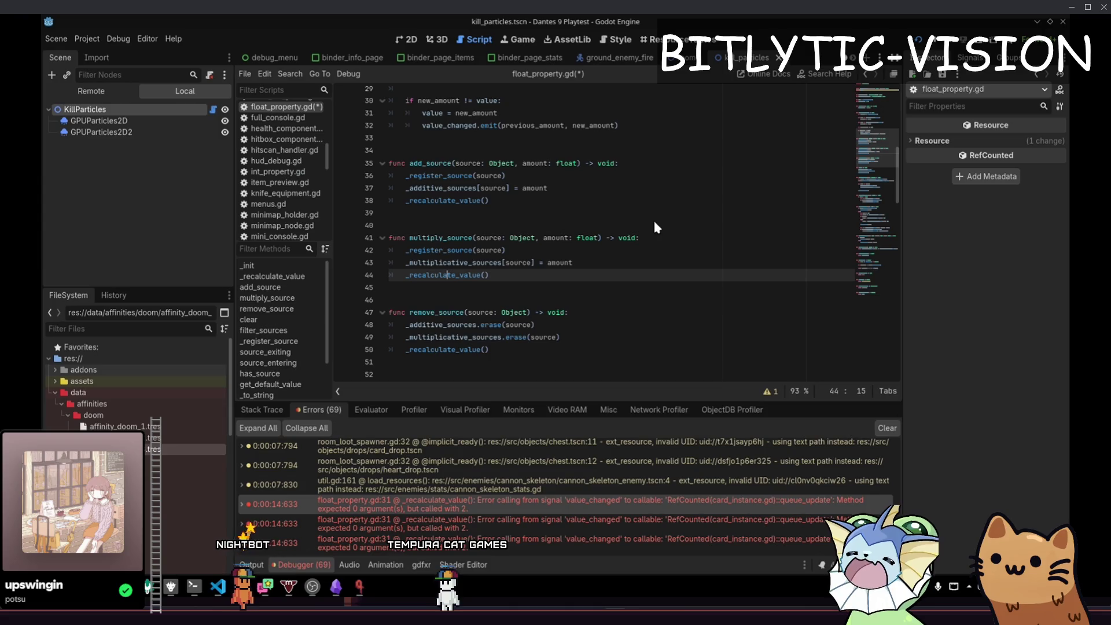
pyautogui.press('Up')
pyautogui.press('Up')
pyautogui.press('Up')
pyautogui.press('End')
pyautogui.press('Return')
pyautogui.write('up')
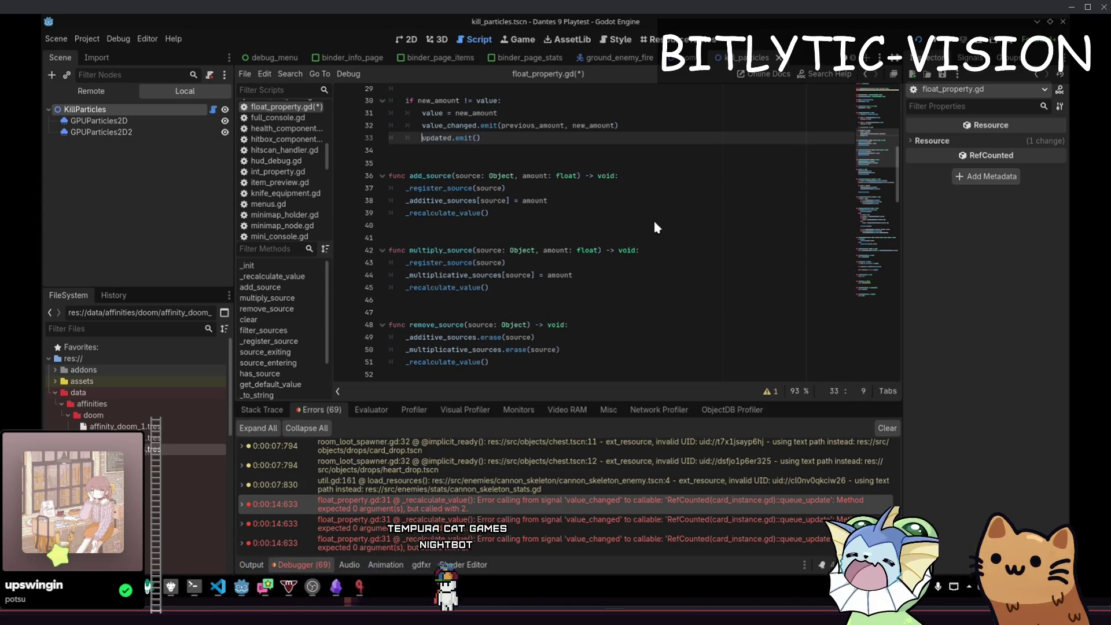
# Step: In card_instance.gd, change line 323's stat connection from value_changed to updated
pyautogui.press('Home')
pyautogui.hotkey('shift', 'alt', 'o')
pyautogui.press('Escape')
pyautogui.hotkey('shift', 'alt', 'o')
pyautogui.write('card_instance')
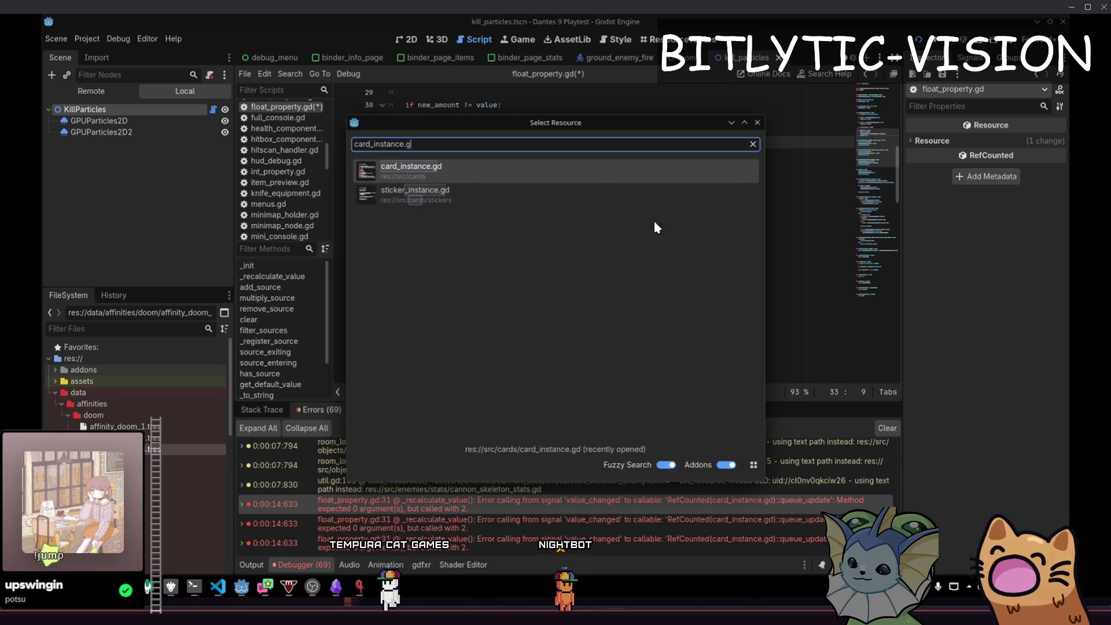
pyautogui.press('Return')
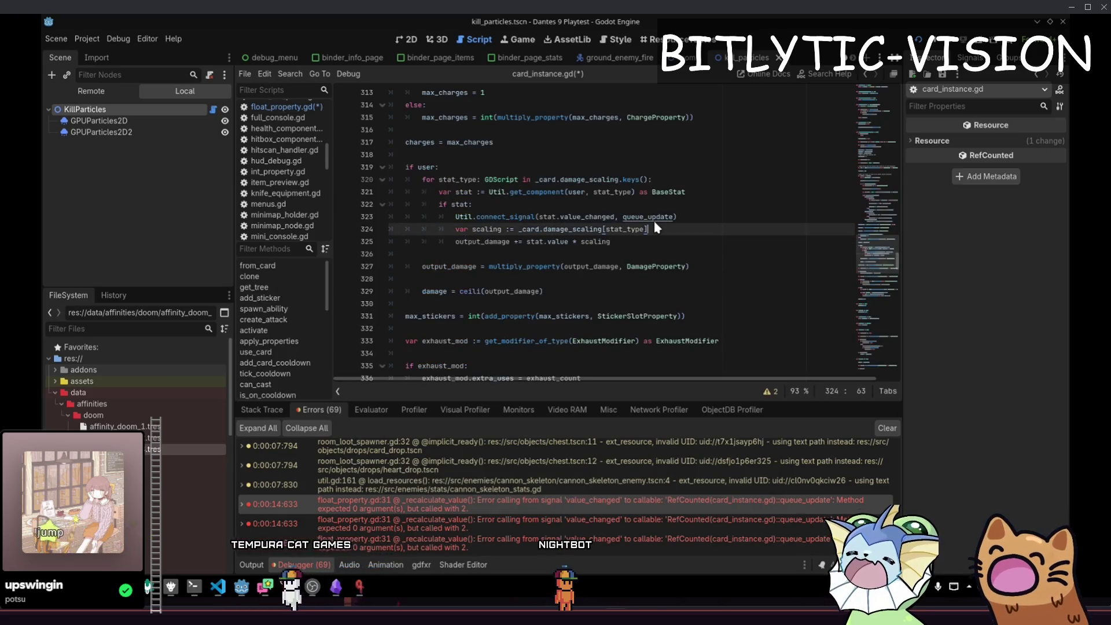
pyautogui.hotkey('ctrl', 'shift', 'Left')
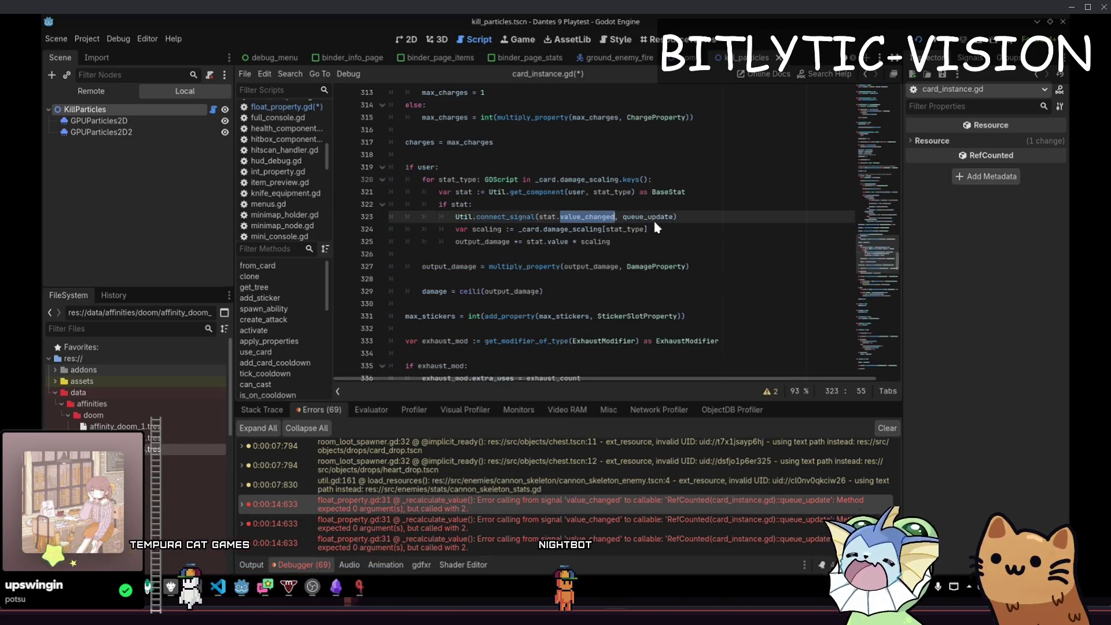
pyautogui.write('updated')
# Step: Search card_instance.gd for remaining value_changed uses, then save and run the project
pyautogui.hotkey('ctrl', 'f')
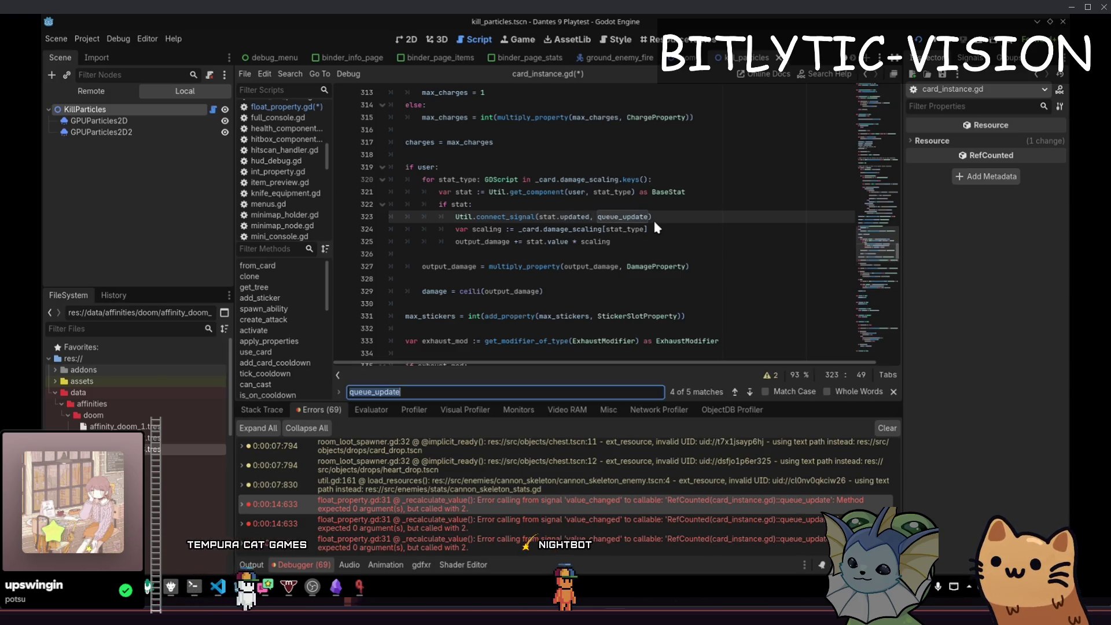
pyautogui.write('stat.')
pyautogui.press('BackSpace')
pyautogui.press('BackSpace')
pyautogui.press('BackSpace')
pyautogui.write('value_changed')
pyautogui.press('Escape')
pyautogui.hotkey('ctrl', 's')
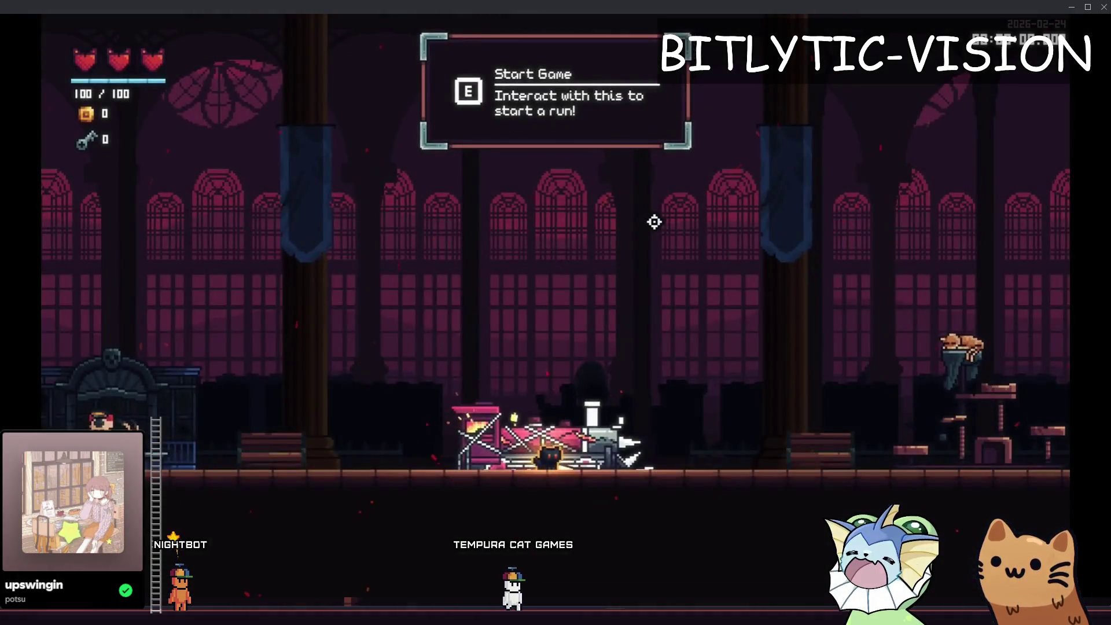
# Step: Check the book's Stats page, add a Soul Dispenser card via the debug menu, and recheck stats
pyautogui.press('Tab')
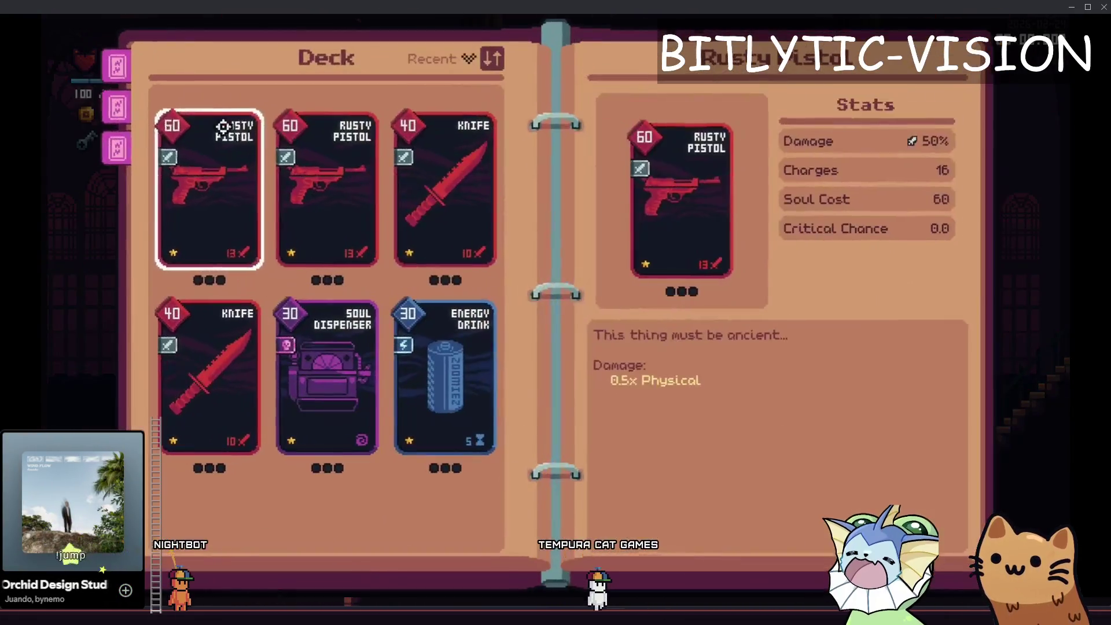
pyautogui.click(119, 145)
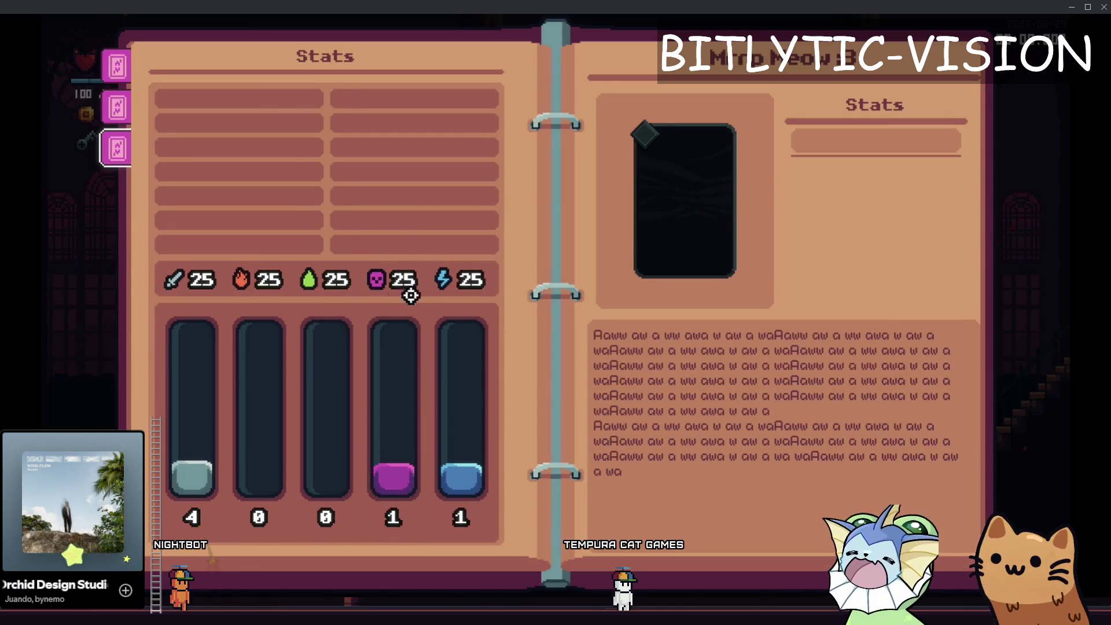
pyautogui.press('Tab')
pyautogui.press('`')
pyautogui.scroll(-10, 597, 347)
pyautogui.scroll(-6, 597, 347)
pyautogui.scroll(-5, 643, 333)
pyautogui.click(634, 315)
pyautogui.press('`')
pyautogui.press('Tab')
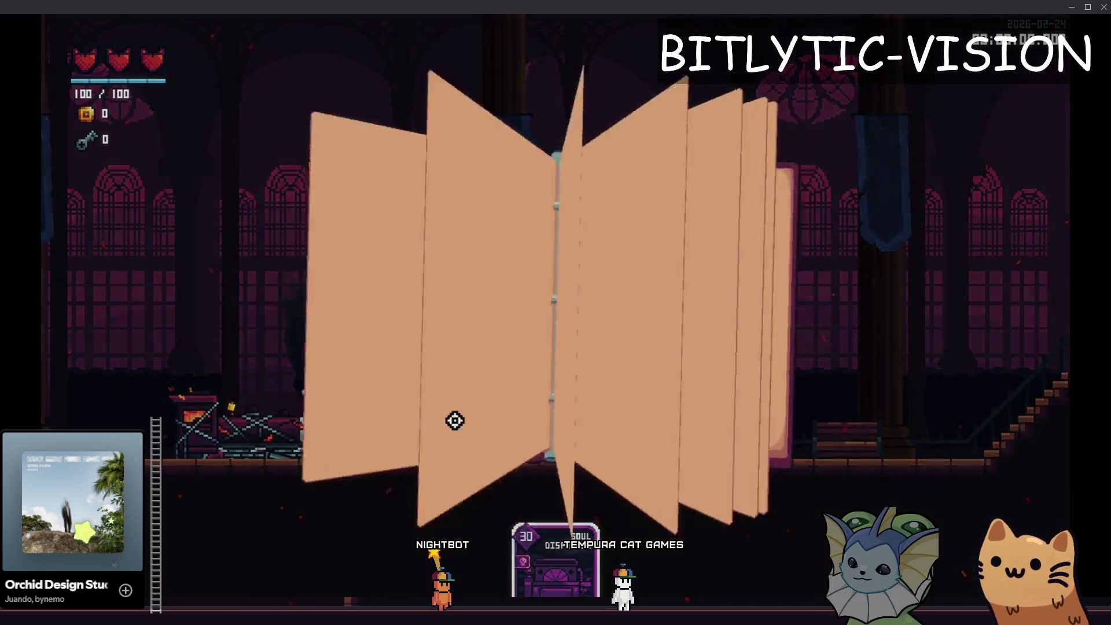
pyautogui.click(125, 147)
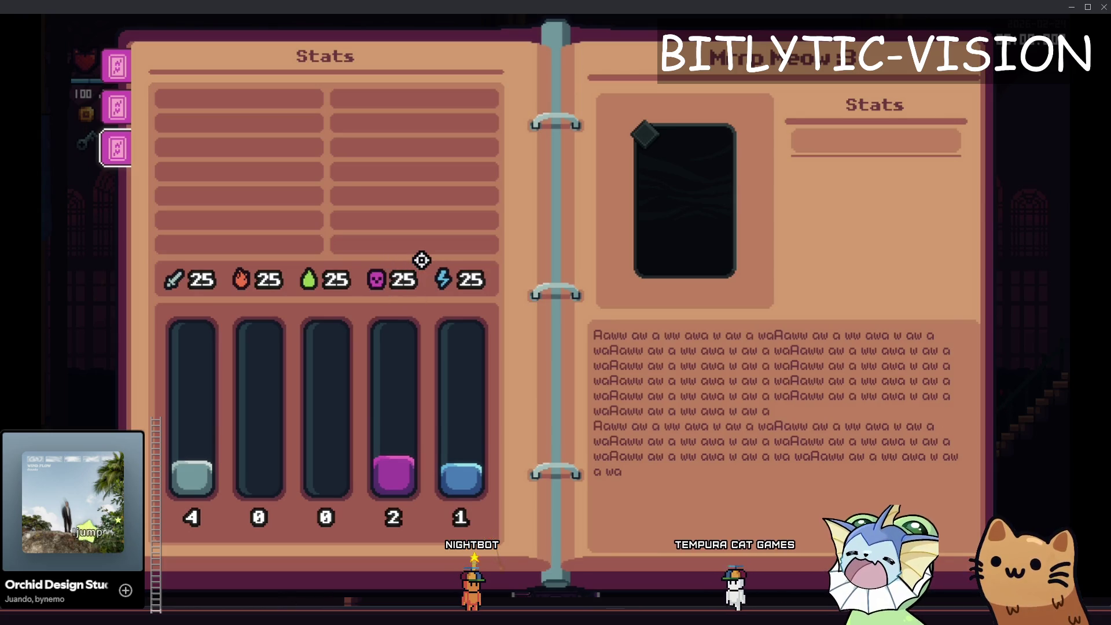
pyautogui.press('Tab')
# Step: Add a second Soul Dispenser, recheck stats, then return to Godot and select affinity_doom_1.tres
pyautogui.press('`')
pyautogui.scroll(-1, 676, 325)
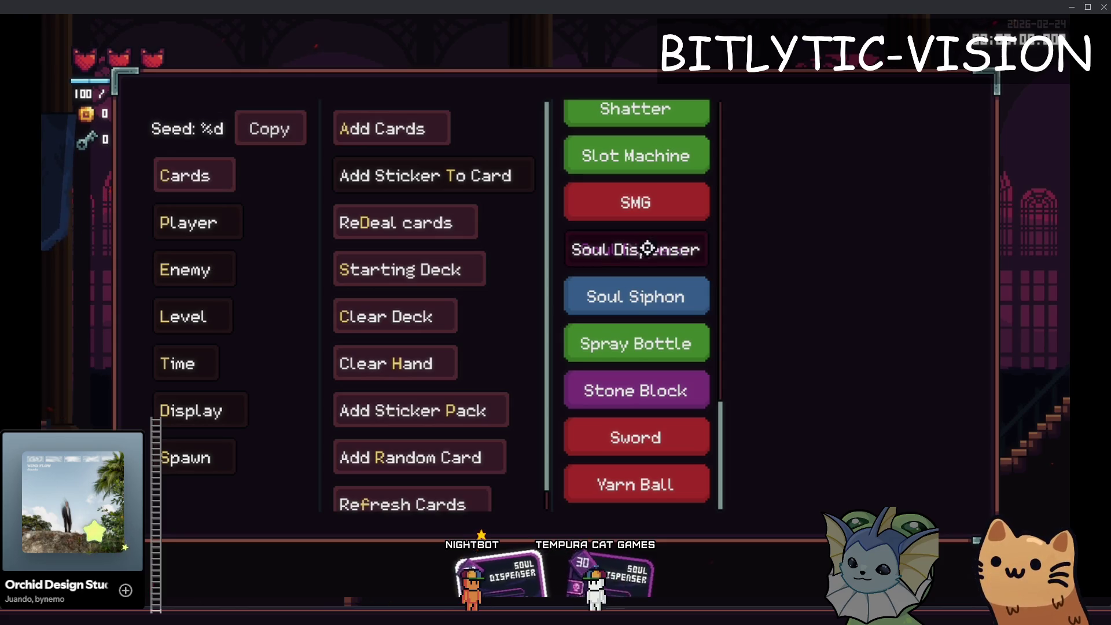
pyautogui.press('`')
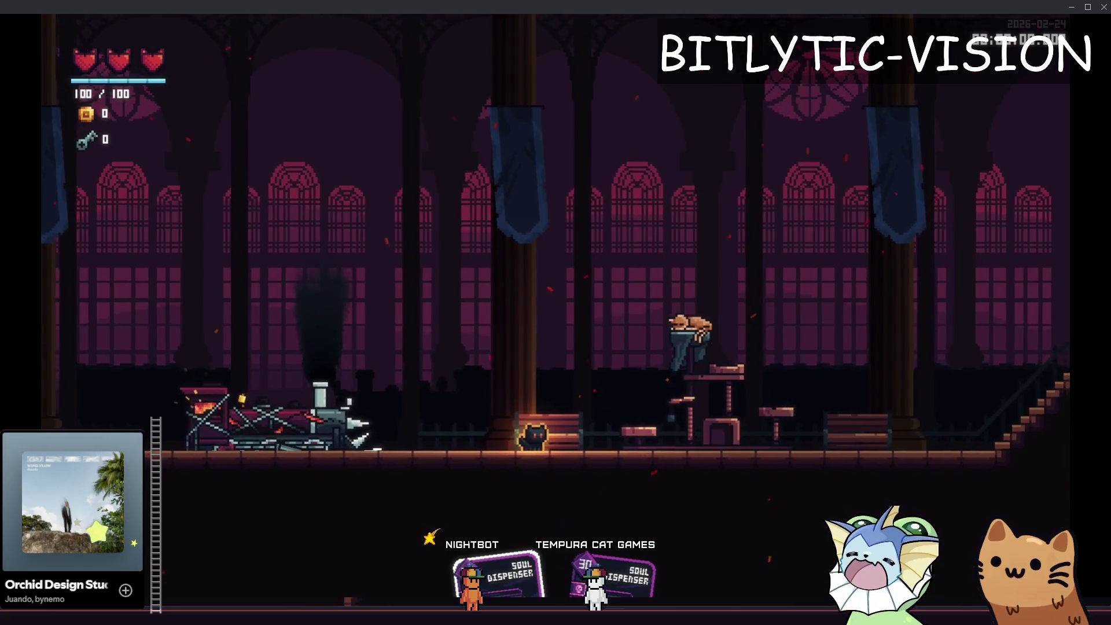
pyautogui.press('Tab')
pyautogui.click(114, 150)
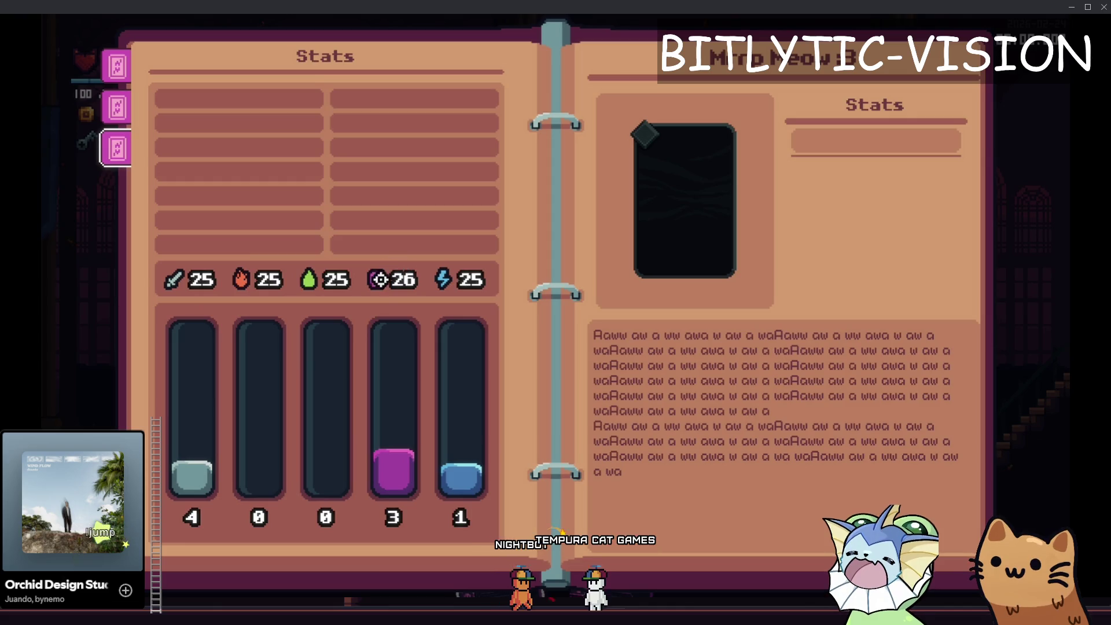
pyautogui.press('Tab')
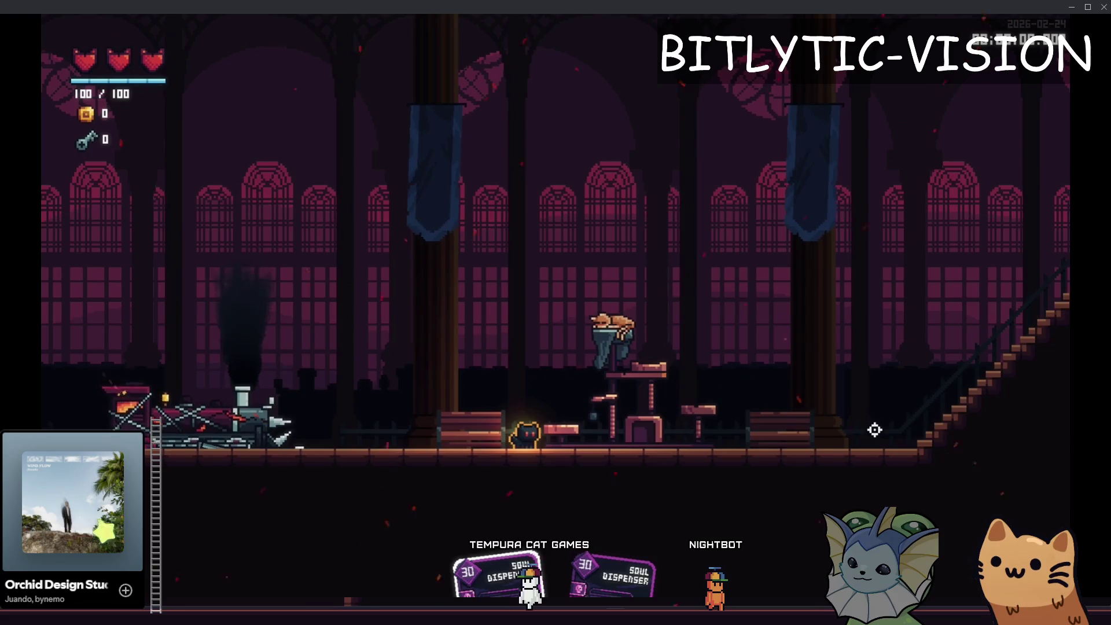
pyautogui.press('F8')
pyautogui.click(525, 241)
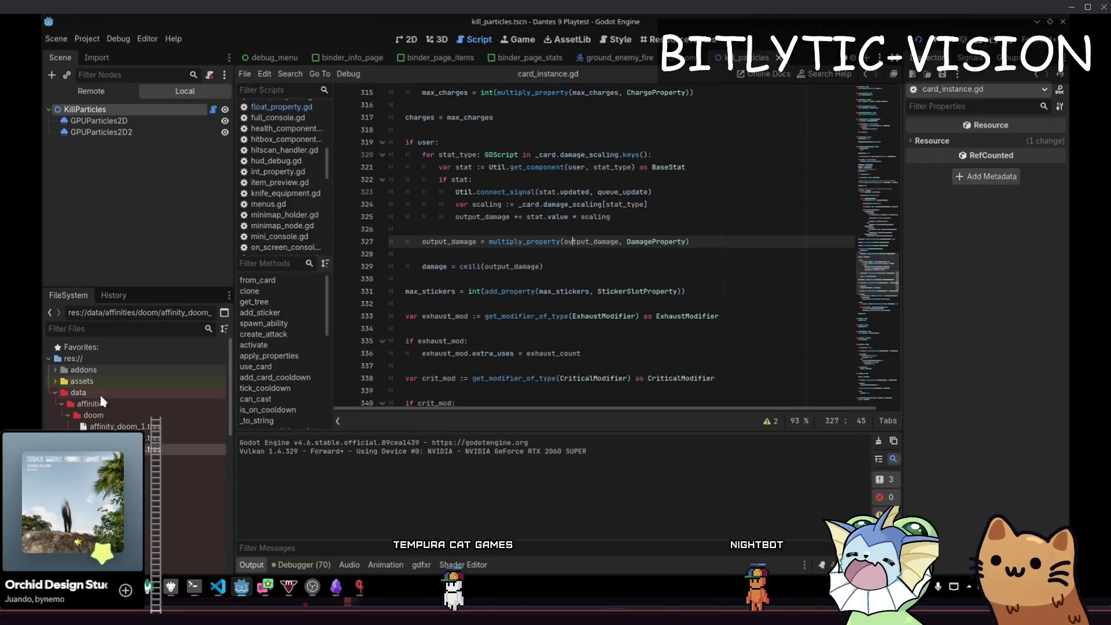
# Step: Inspect affinity_doom_1.tres and replay the KillParticles effect in the 2D view
pyautogui.click(123, 427)
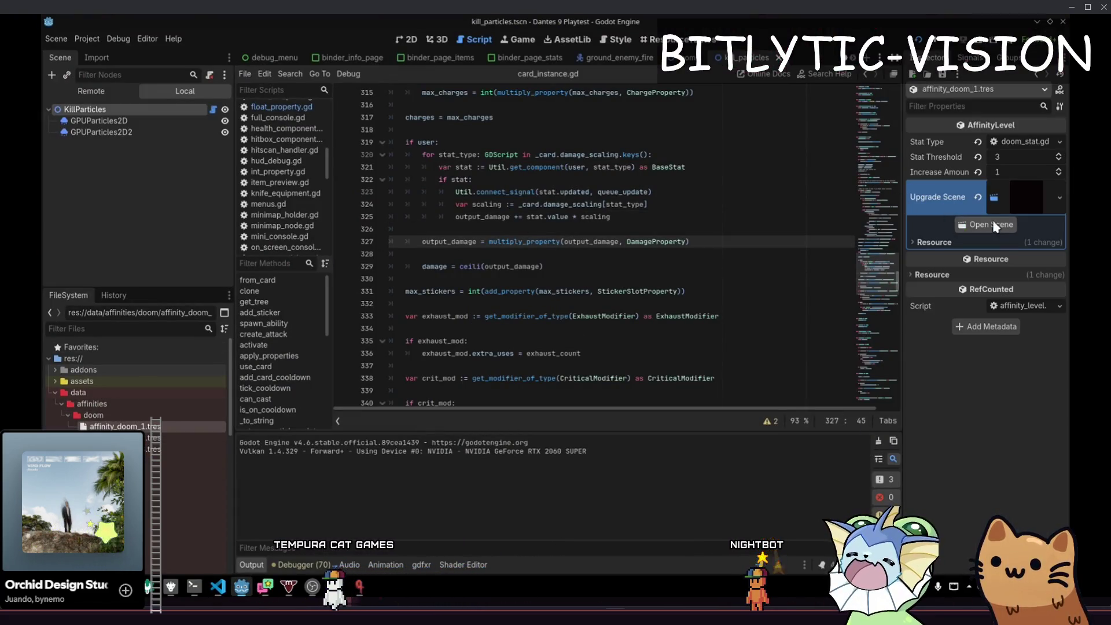
pyautogui.hotkey('ctrl', 'F1')
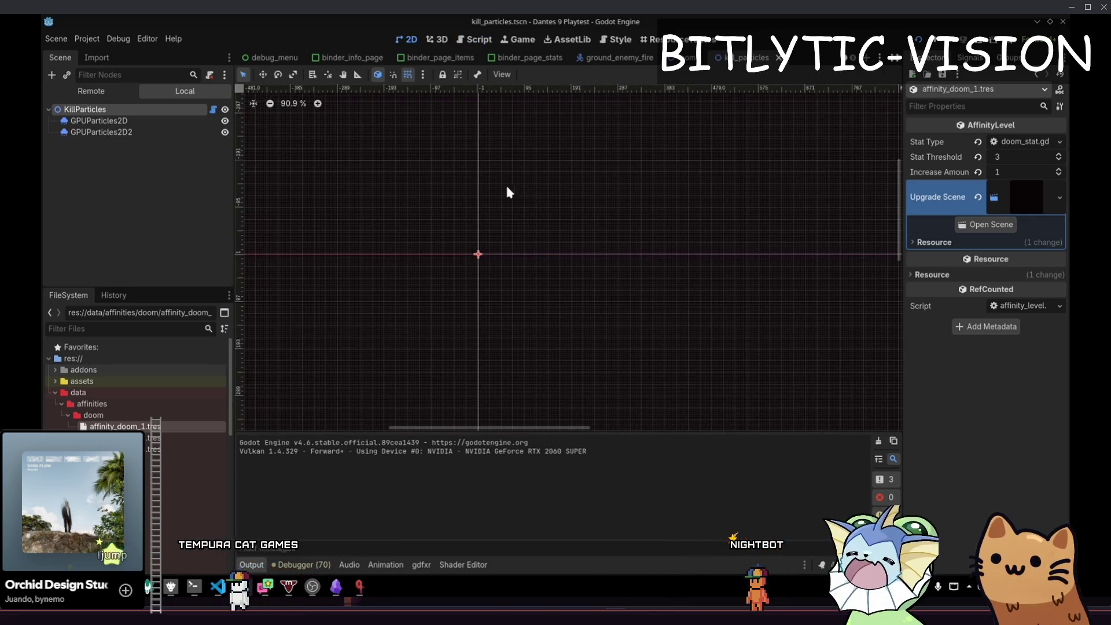
pyautogui.click(118, 114)
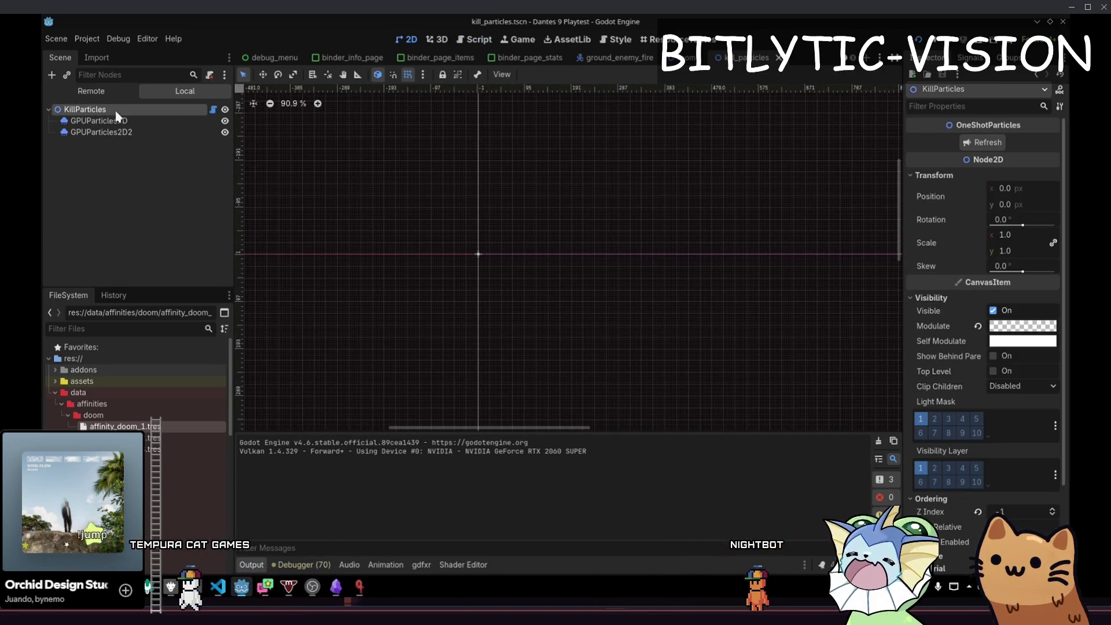
pyautogui.click(981, 143)
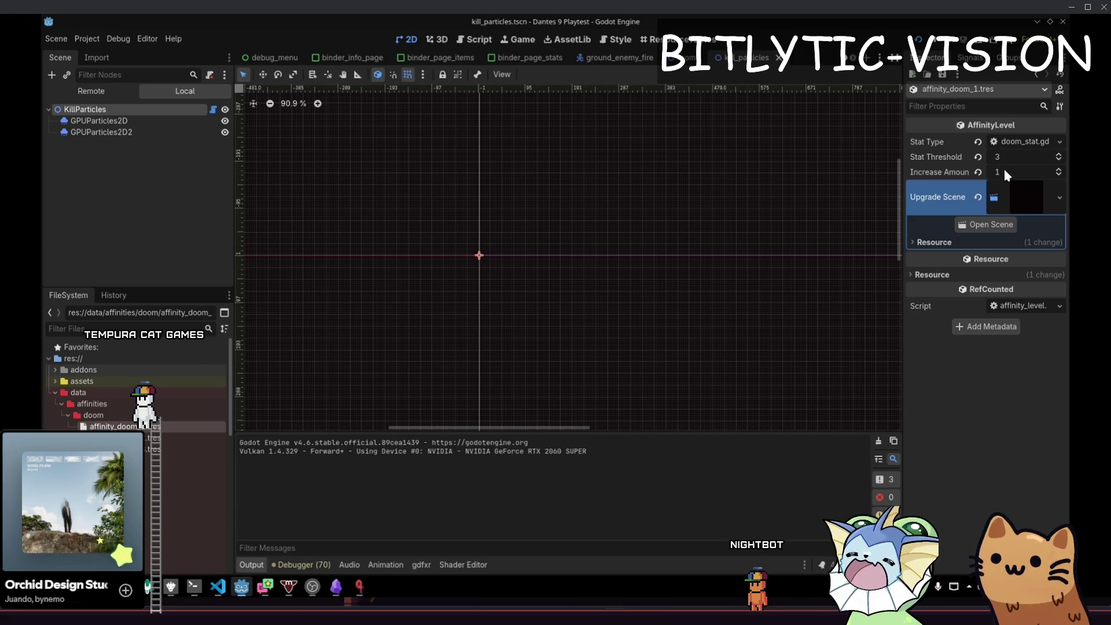
# Step: Check affinity_doom_2.tres, save the scene, and run the game again with F5
pyautogui.click(145, 439)
pyautogui.hotkey('ctrl', 's')
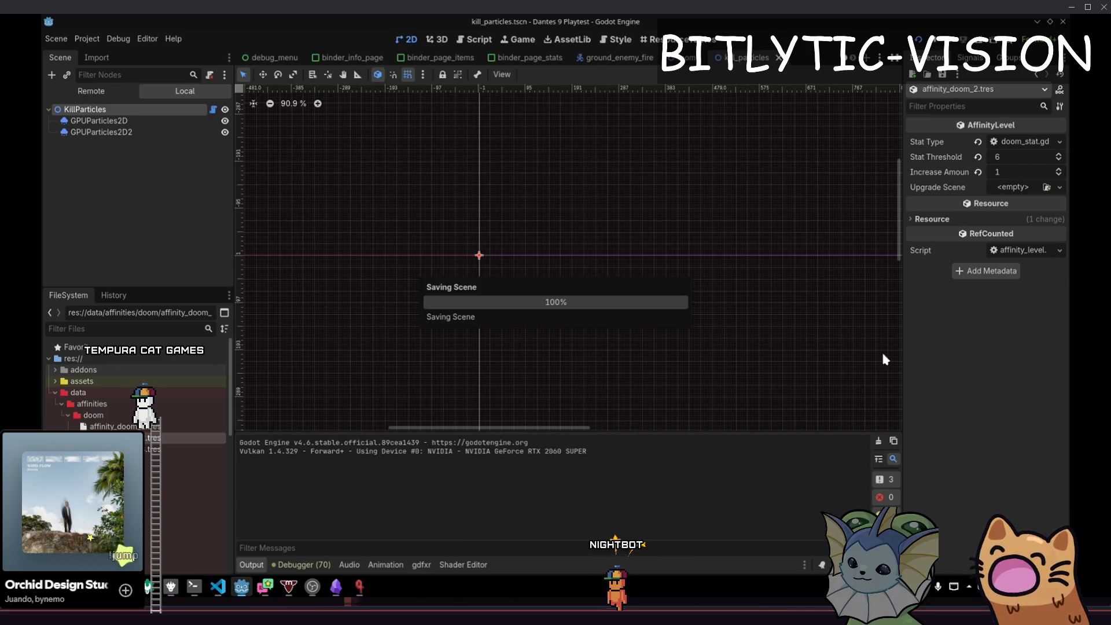
pyautogui.click(130, 426)
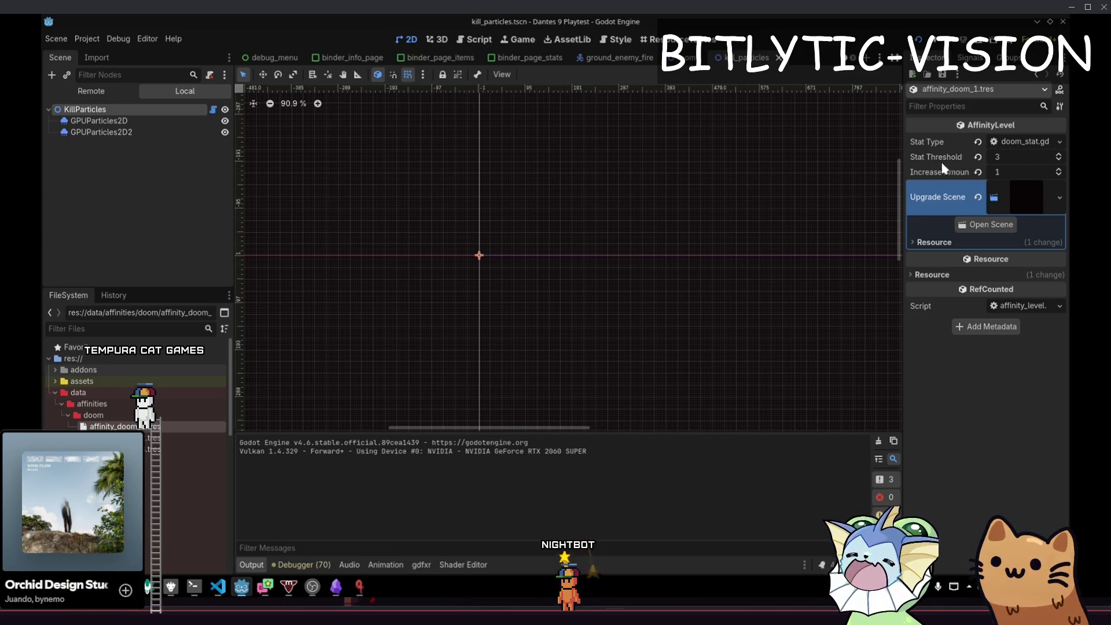
pyautogui.press('F5')
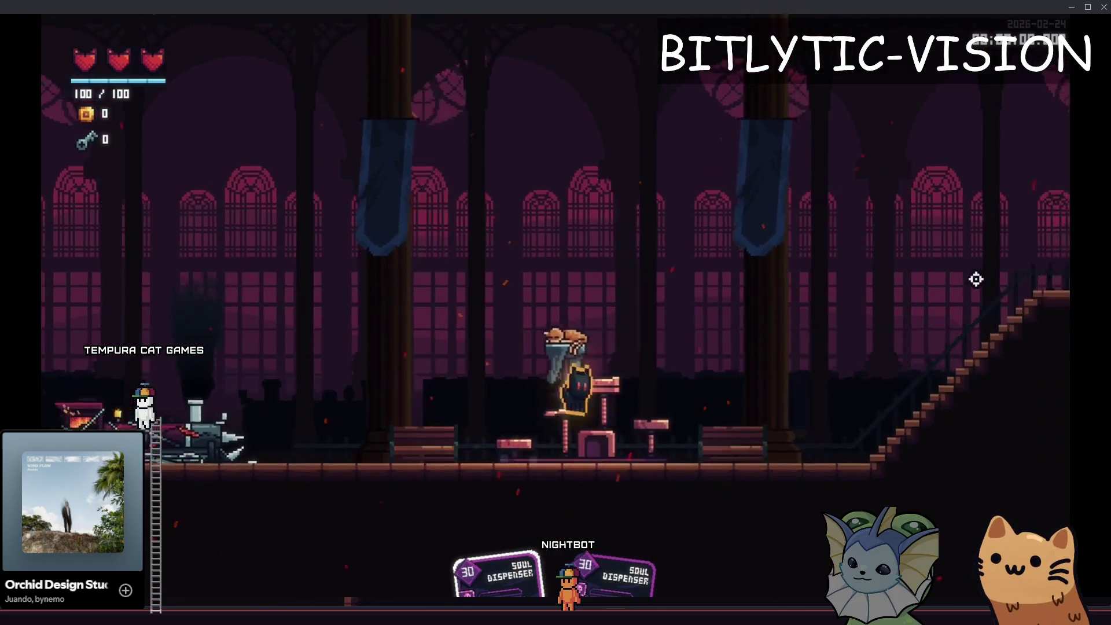
# Step: Move the cat up, clear the deck from the debug menu, and check the book's Stats page
pyautogui.press('d')
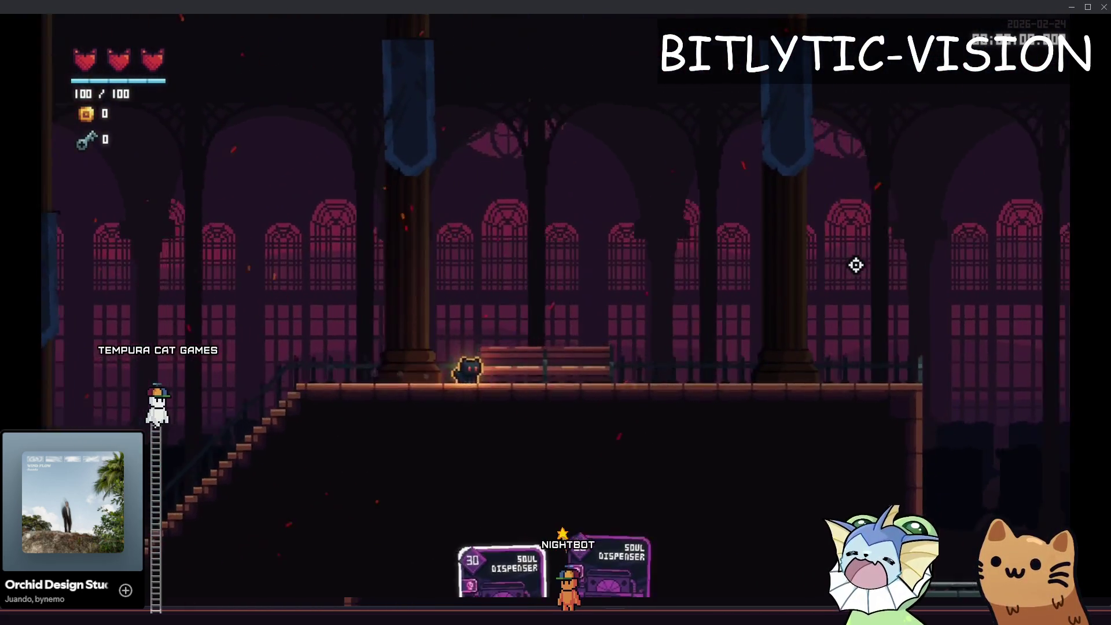
pyautogui.press('F1')
pyautogui.press('F1')
pyautogui.press('F1')
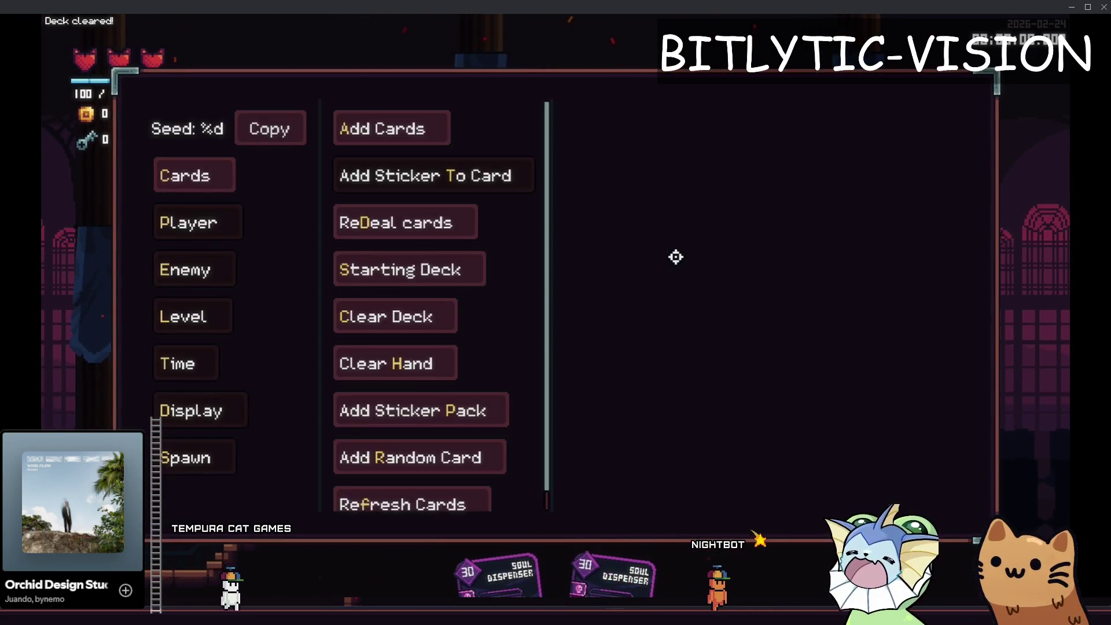
pyautogui.press('F1')
pyautogui.press('Tab')
pyautogui.click(115, 161)
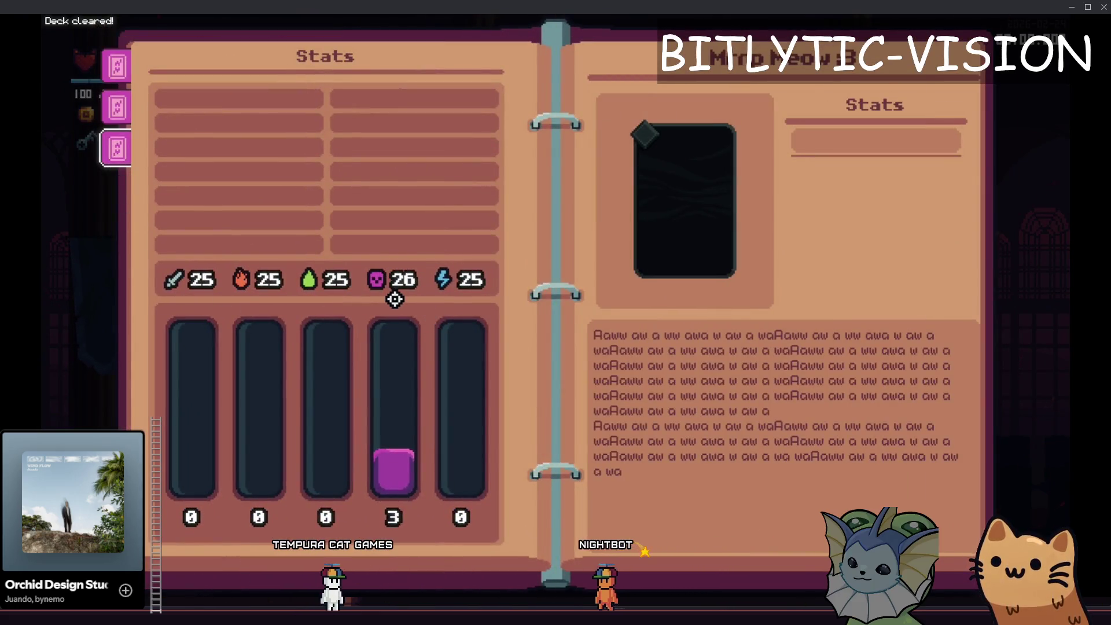
pyautogui.press('Escape')
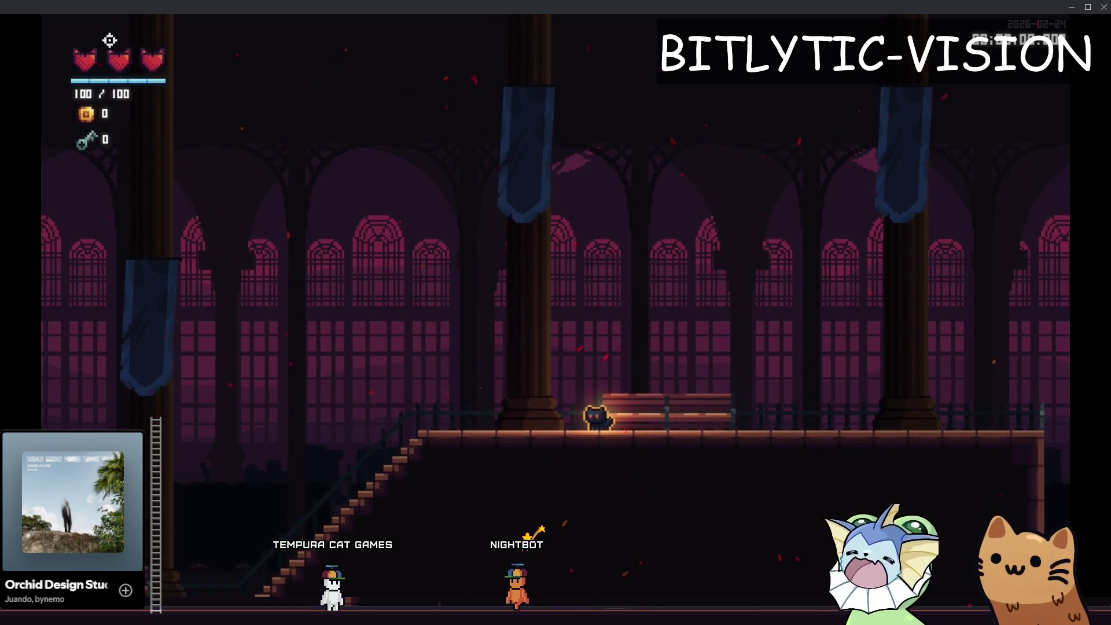
# Step: Clear the deck twice more, recheck the Stats page, and return to the Godot editor
pyautogui.press('`')
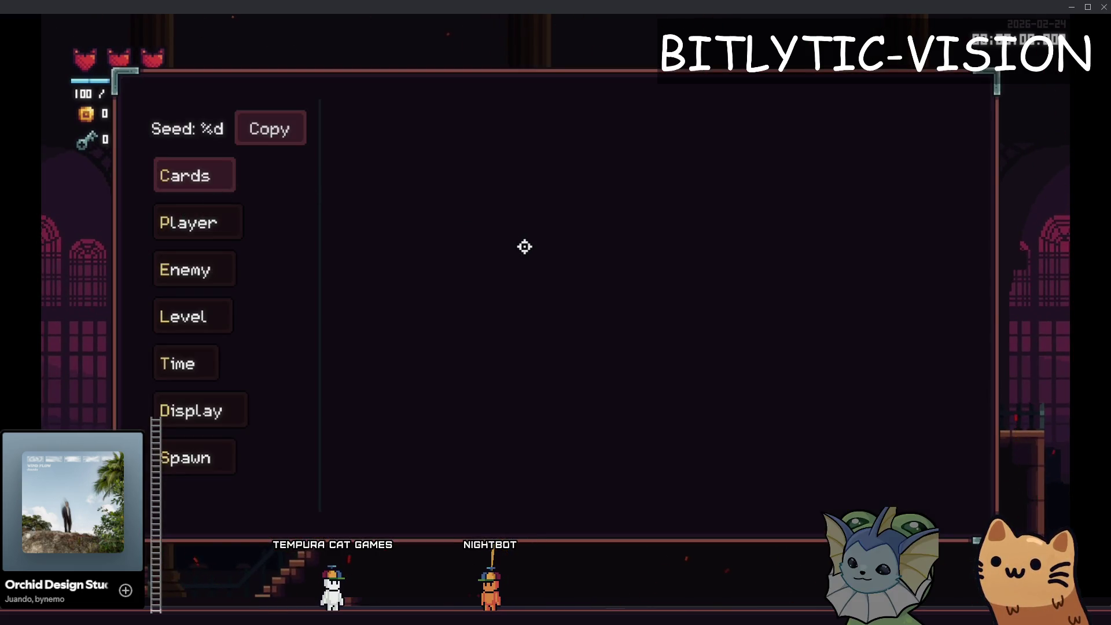
pyautogui.hotkey('alt', 'F4')
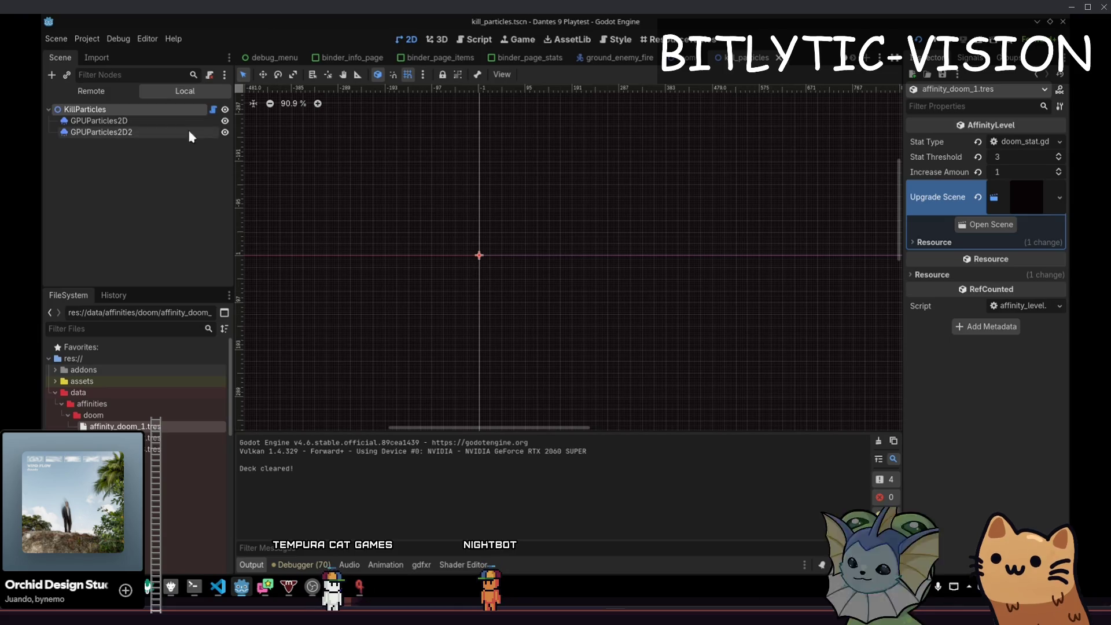
pyautogui.hotkey('alt', 'Tab')
pyautogui.press('`')
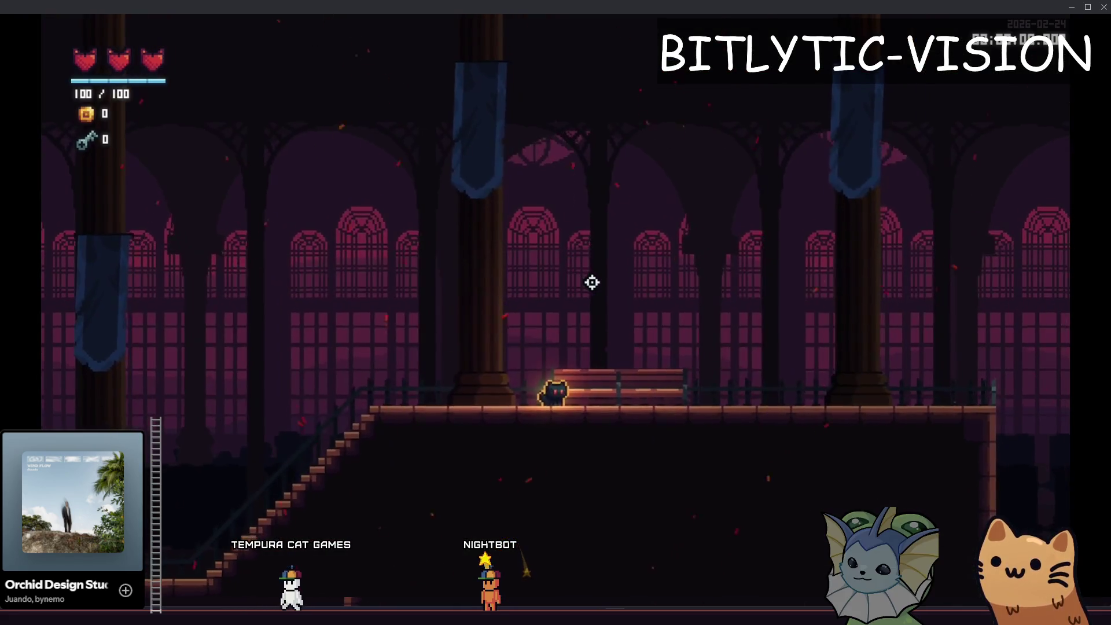
pyautogui.press('`')
pyautogui.press('`')
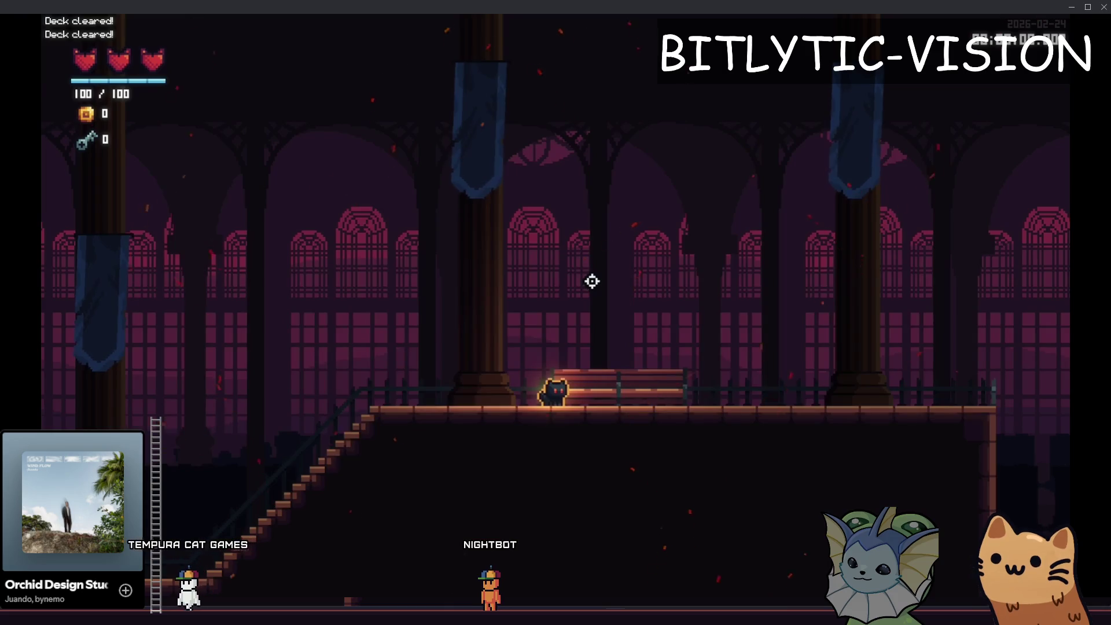
pyautogui.press('Tab')
pyautogui.click(144, 146)
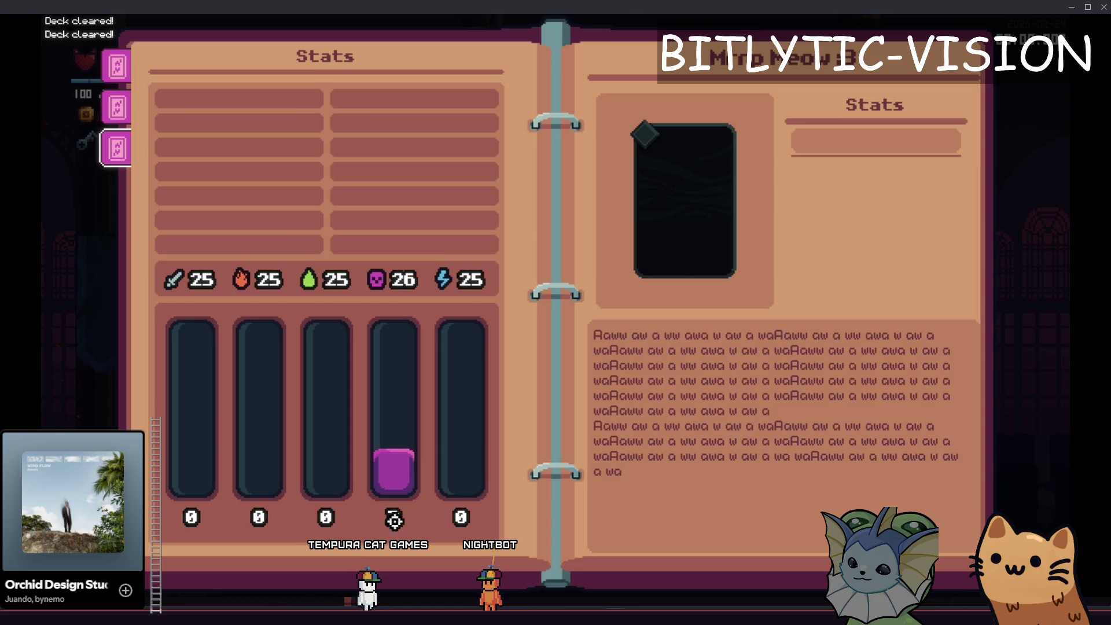
pyautogui.press('F8')
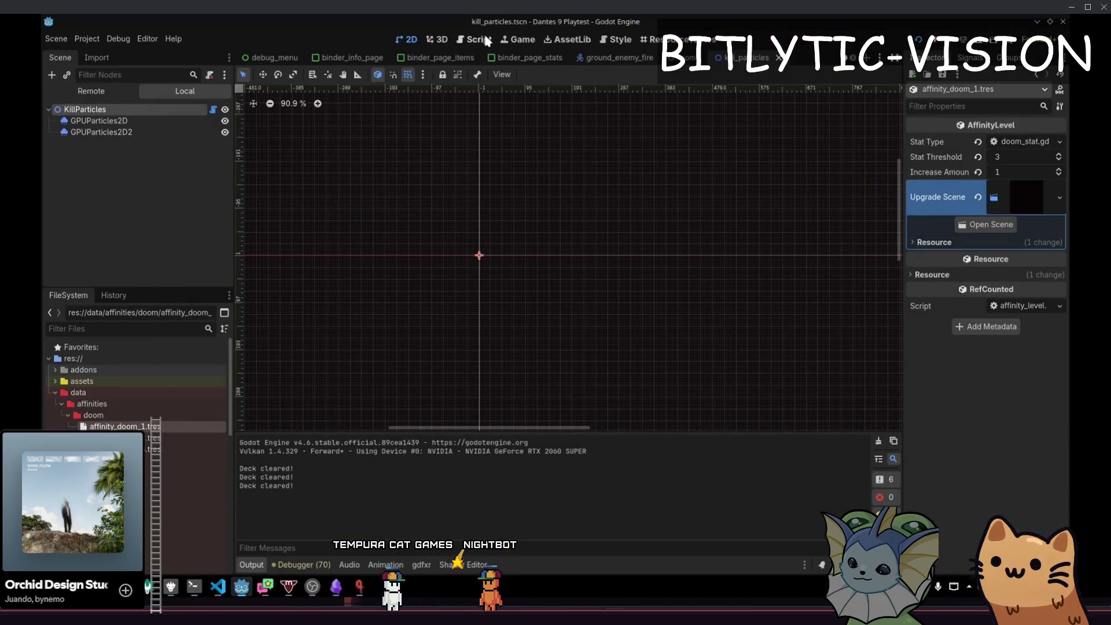
# Step: Bring up card_instance.gd and review the debugger's logged errors
pyautogui.click(488, 40)
pyautogui.click(301, 565)
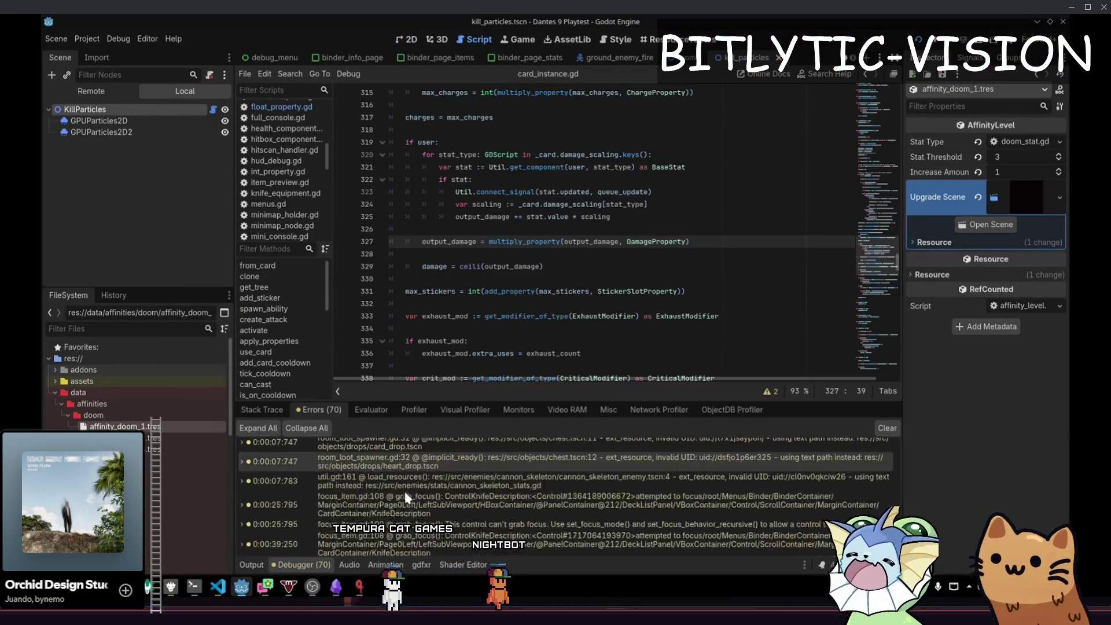
pyautogui.click(652, 301)
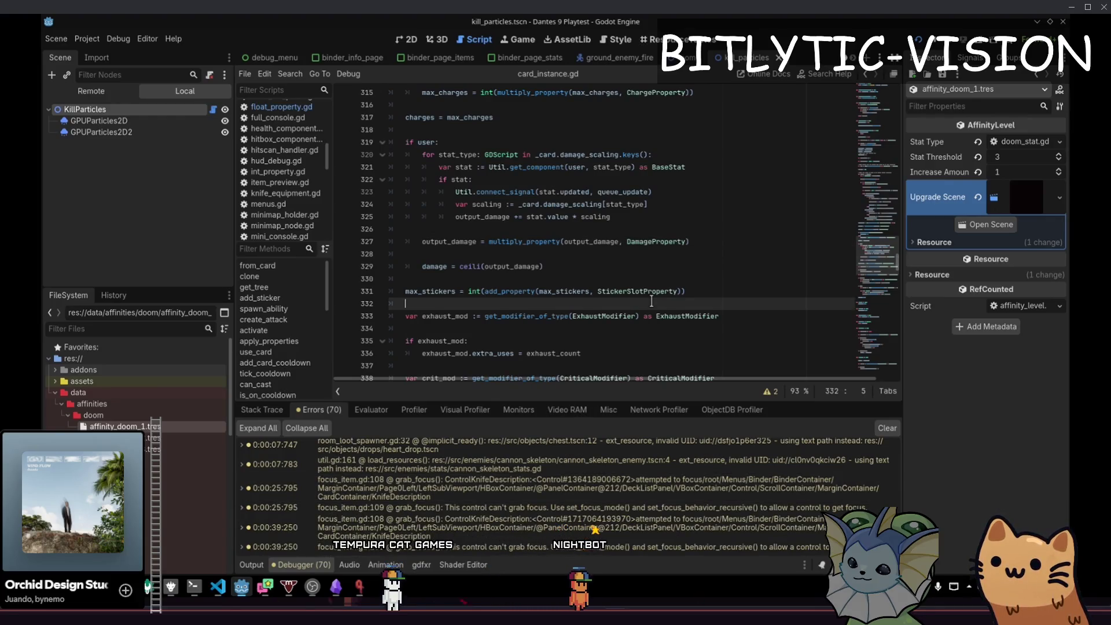
# Step: Open deck.gd and locate the clear_deck code by searching 'clear_d'
pyautogui.hotkey('shift', 'alt', 'o')
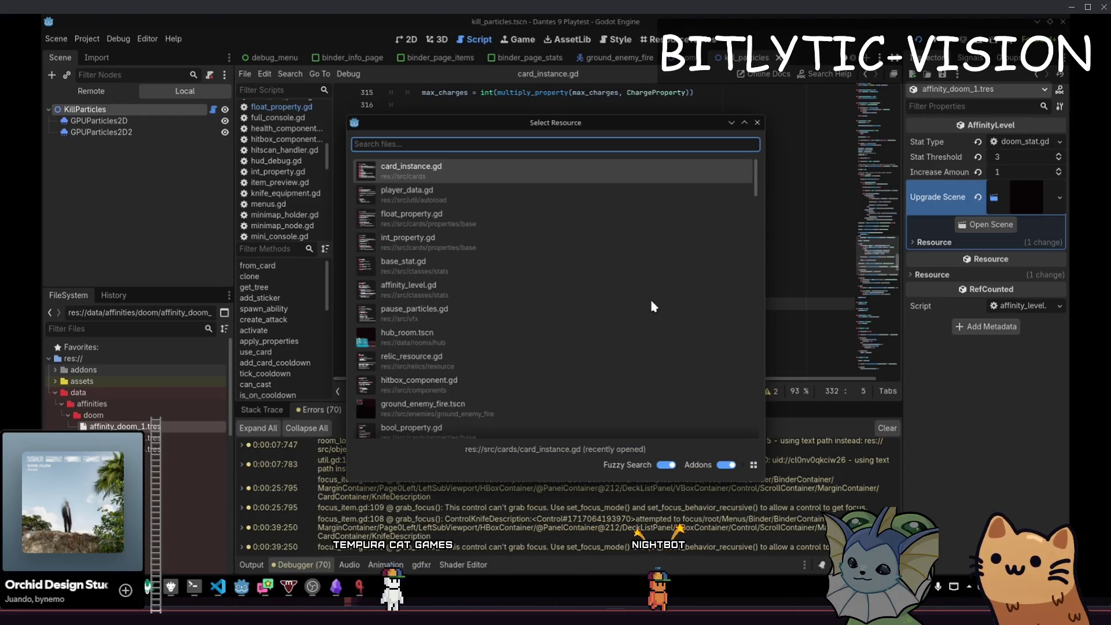
pyautogui.write('deck.gd')
pyautogui.press('Return')
pyautogui.hotkey('ctrl', 'f')
pyautogui.write('clear_d')
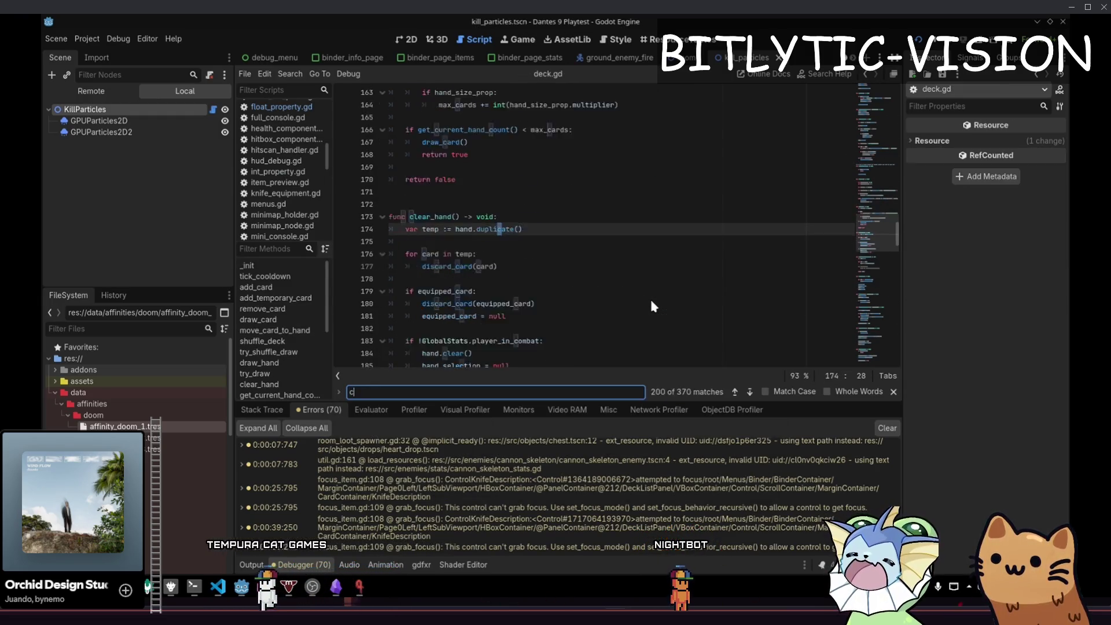
pyautogui.press('Escape')
pyautogui.press('Down')
pyautogui.press('Down')
pyautogui.press('Down')
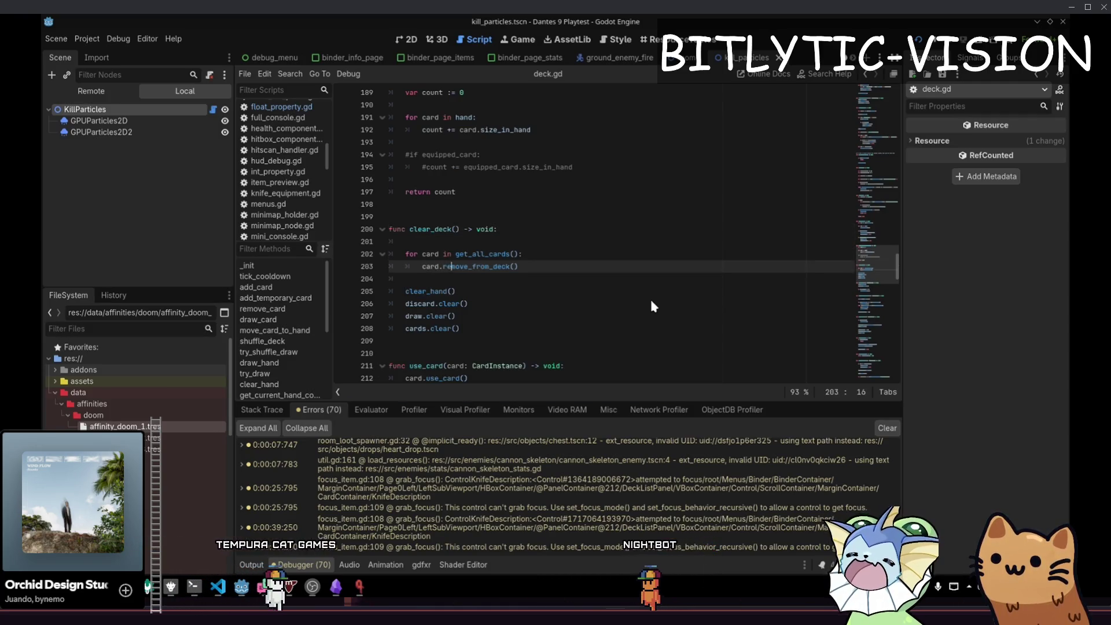
# Step: Jump to the remove_from_deck definition, read lines 531–535, then run the game
pyautogui.press('F12')
pyautogui.press('Down')
pyautogui.press('Down')
pyautogui.press('Down')
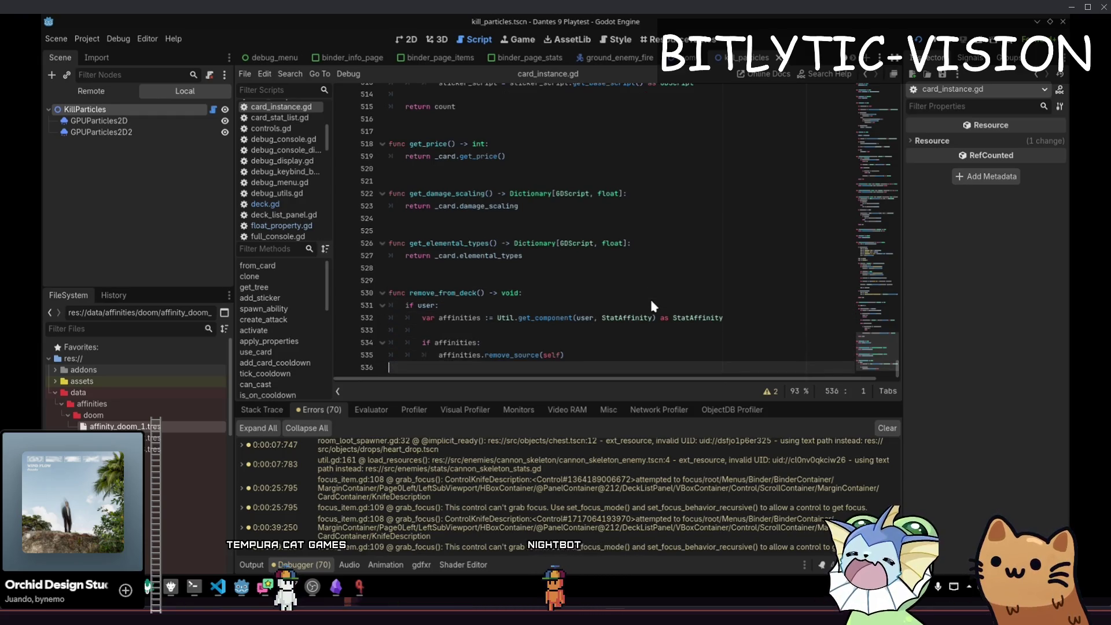
pyautogui.press('Up')
pyautogui.press('Up')
pyautogui.press('Up')
pyautogui.press('End')
pyautogui.press('Down')
pyautogui.press('Down')
pyautogui.press('Down')
pyautogui.press('Up')
pyautogui.press('Up')
pyautogui.press('Up')
pyautogui.press('Down')
pyautogui.press('Down')
pyautogui.press('Down')
pyautogui.press('Up')
pyautogui.press('Up')
pyautogui.press('Up')
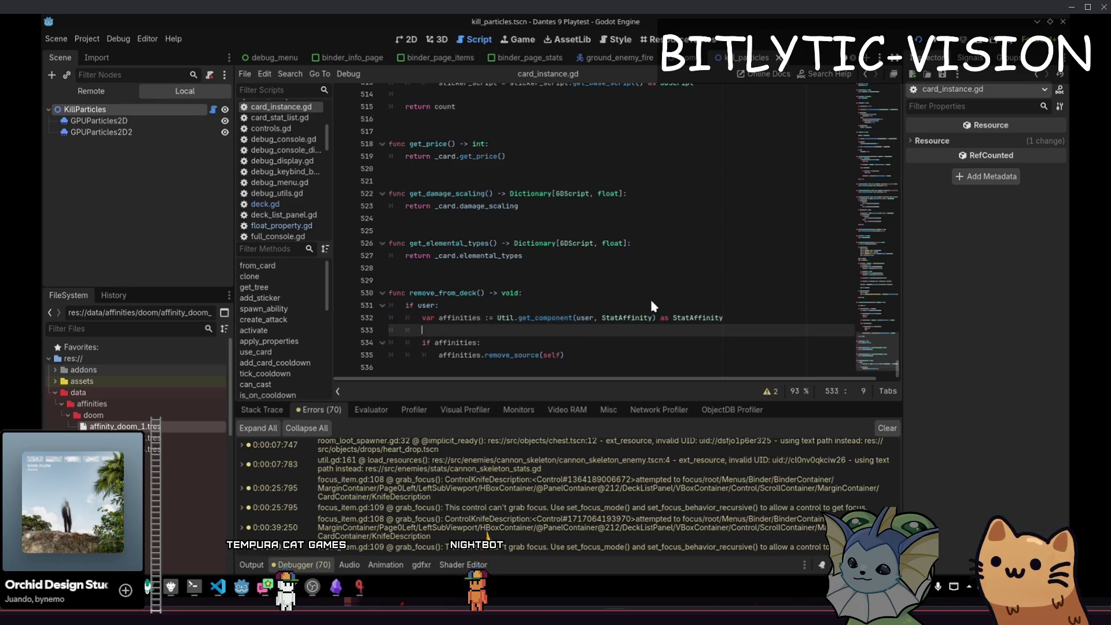
pyautogui.press('Home')
pyautogui.hotkey('alt', 'Tab')
pyautogui.press('Escape')
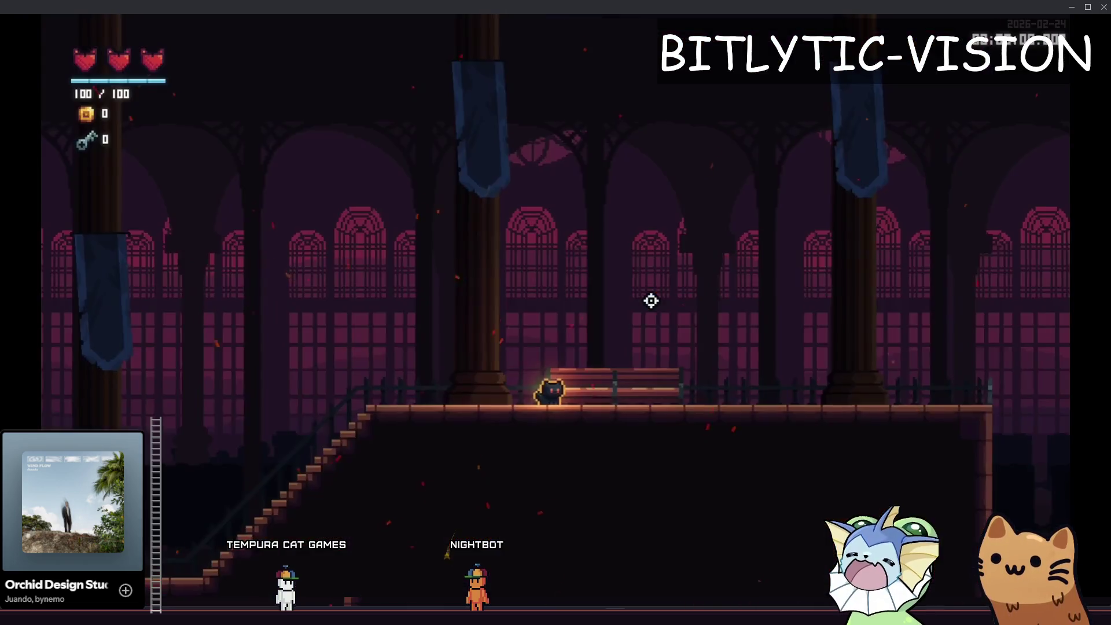
# Step: Add Soul Dispenser cards, clear the deck, and check the Stats page after clearing
pyautogui.press('F1')
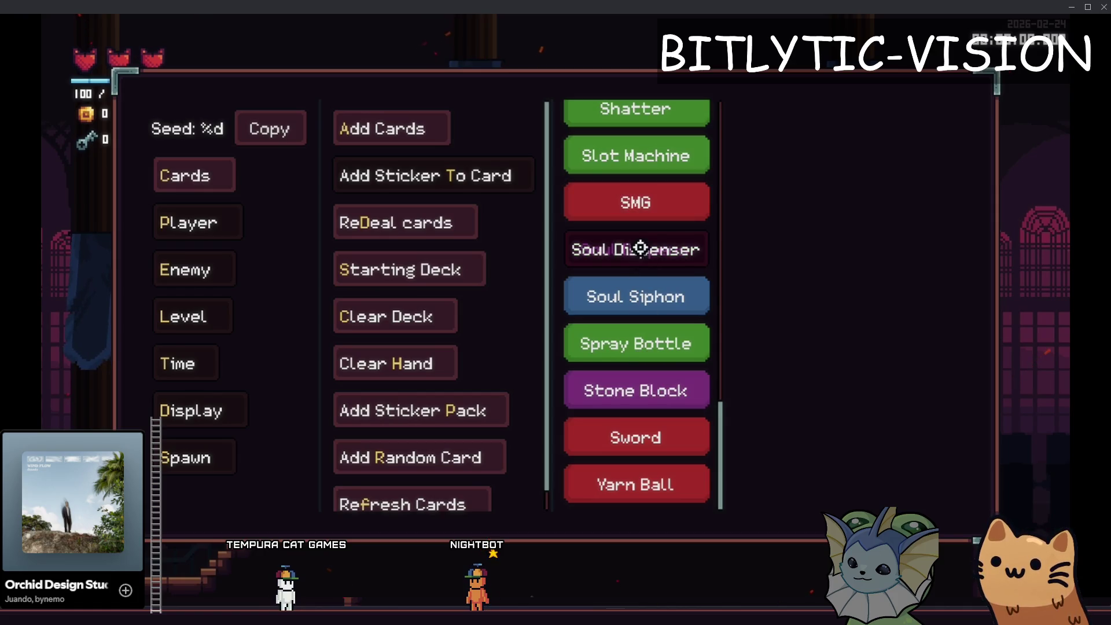
pyautogui.click(636, 255)
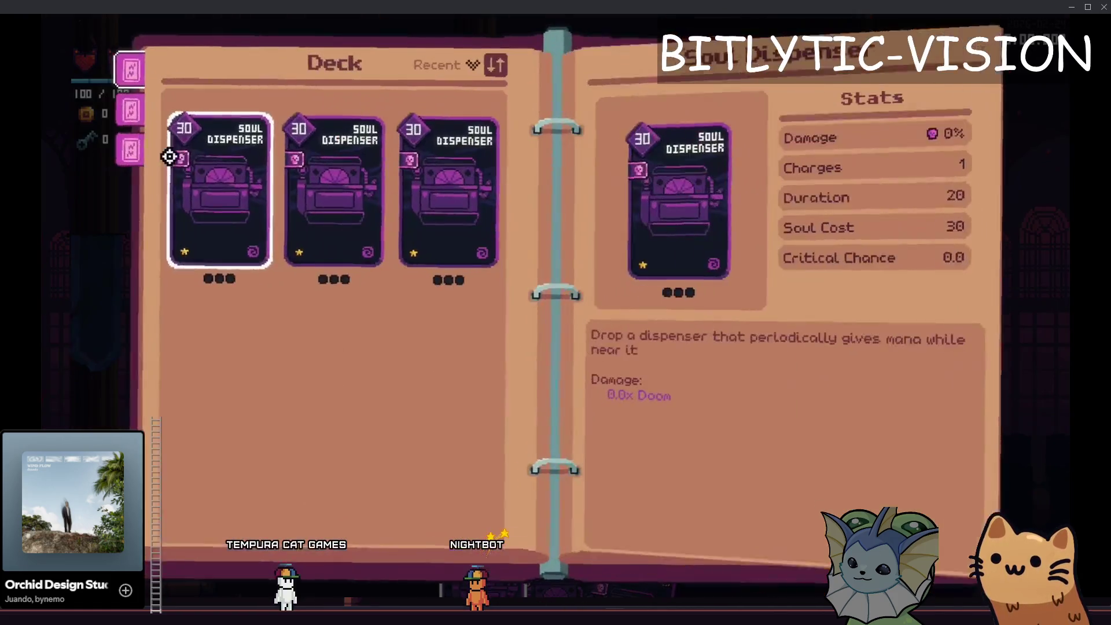
pyautogui.click(97, 150)
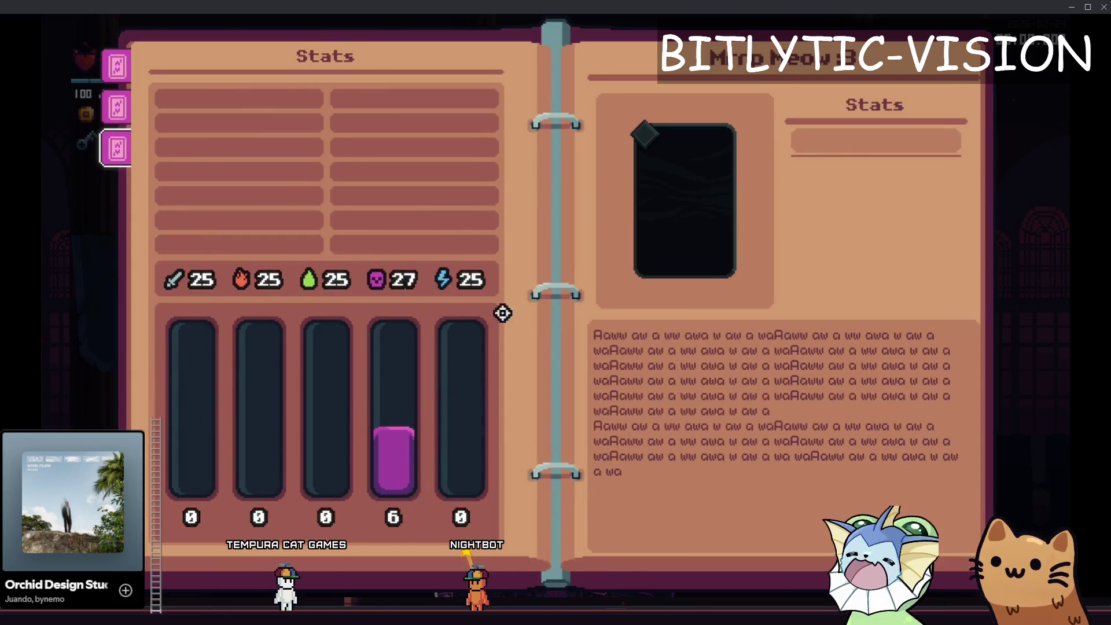
pyautogui.press('Escape')
pyautogui.press('F1')
pyautogui.press('F1')
pyautogui.press('Tab')
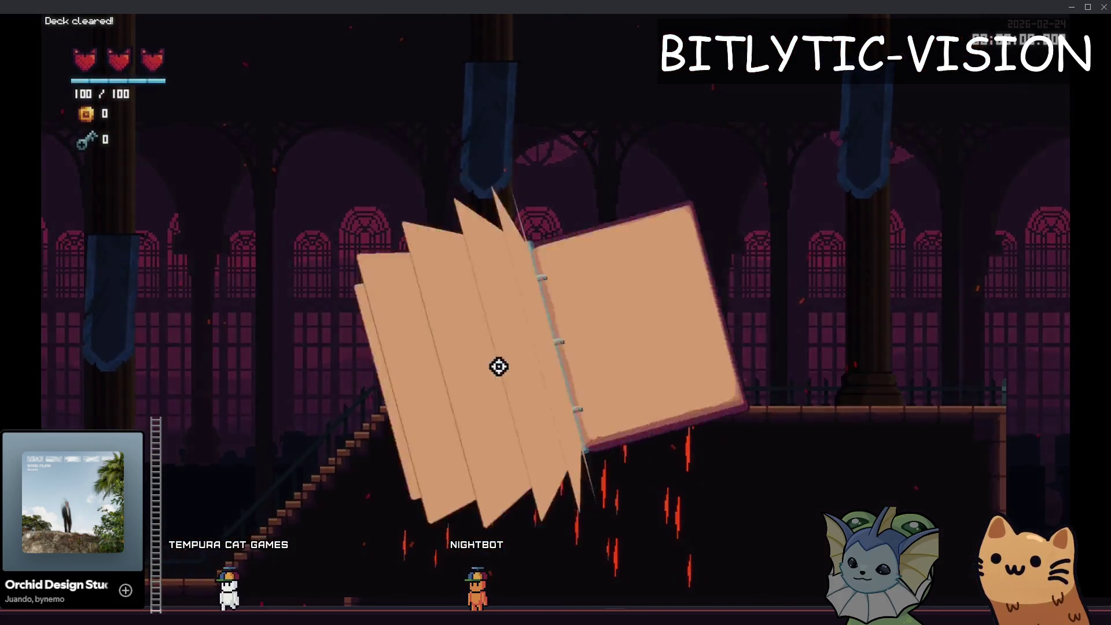
pyautogui.press('Tab')
pyautogui.press('Escape')
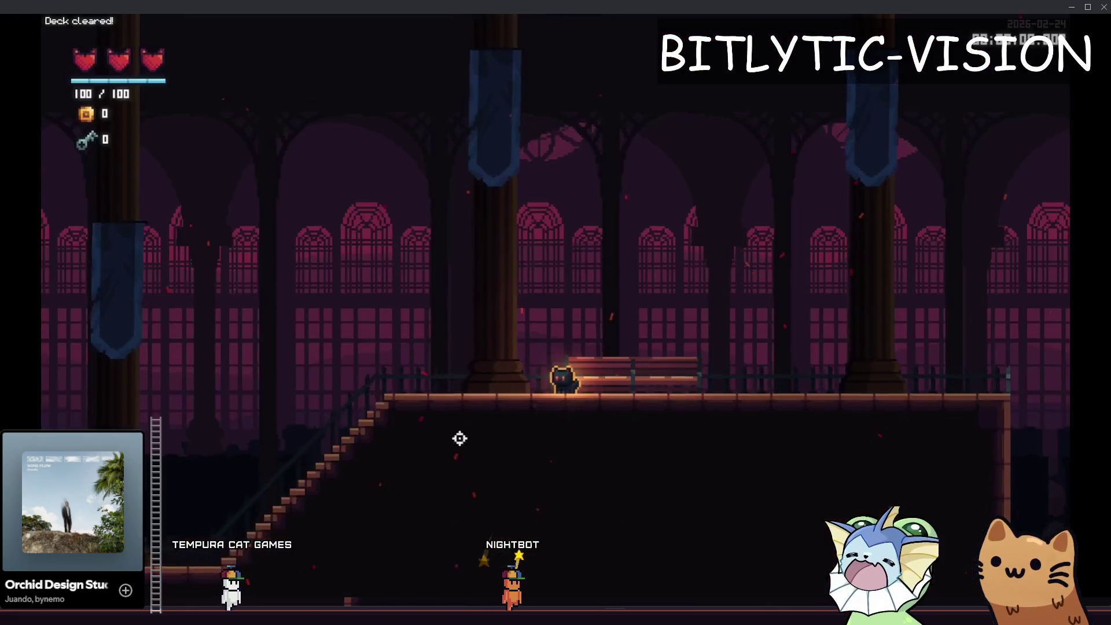
pyautogui.hotkey('alt', 'Tab')
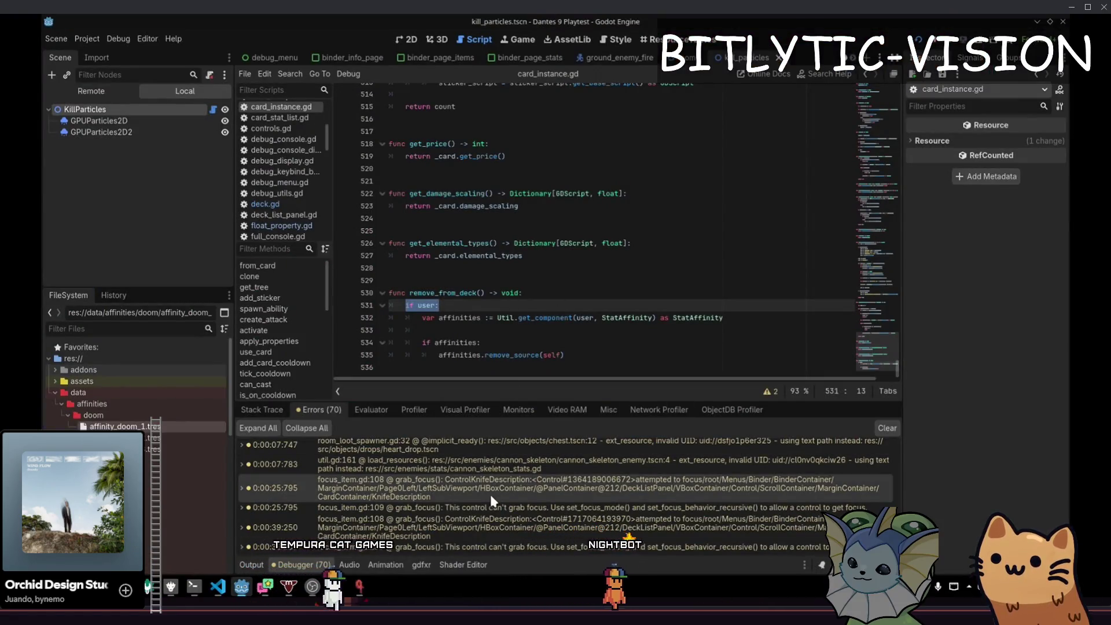
# Step: Set a breakpoint on line 531, add a Soul Dispenser card, and clear the deck to hit it
pyautogui.press('Right')
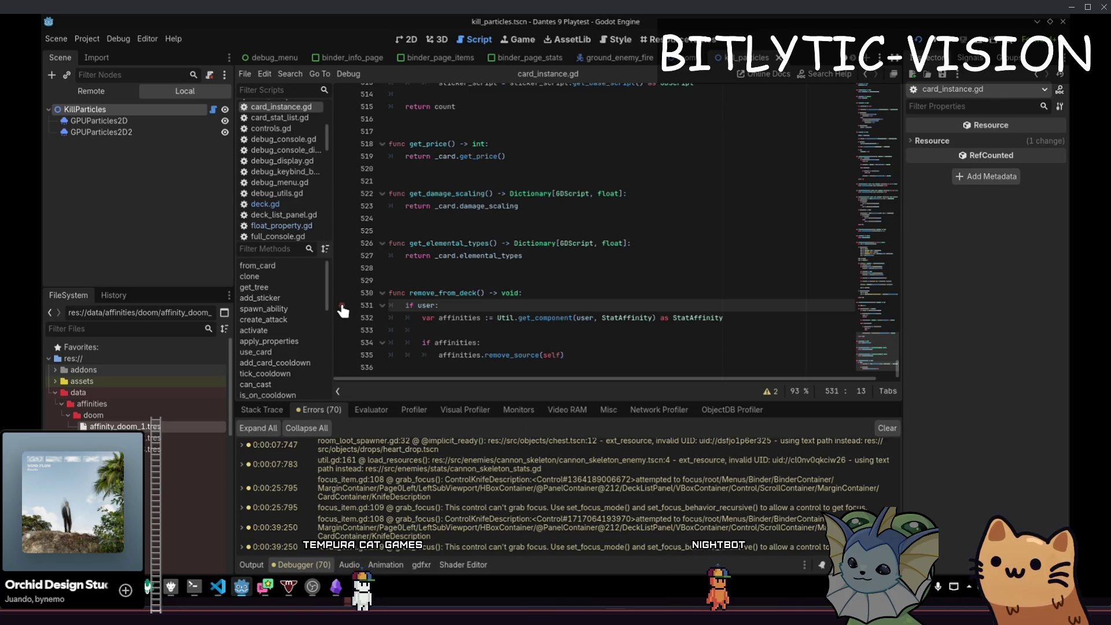
pyautogui.hotkey('alt', 'Tab')
pyautogui.press('`')
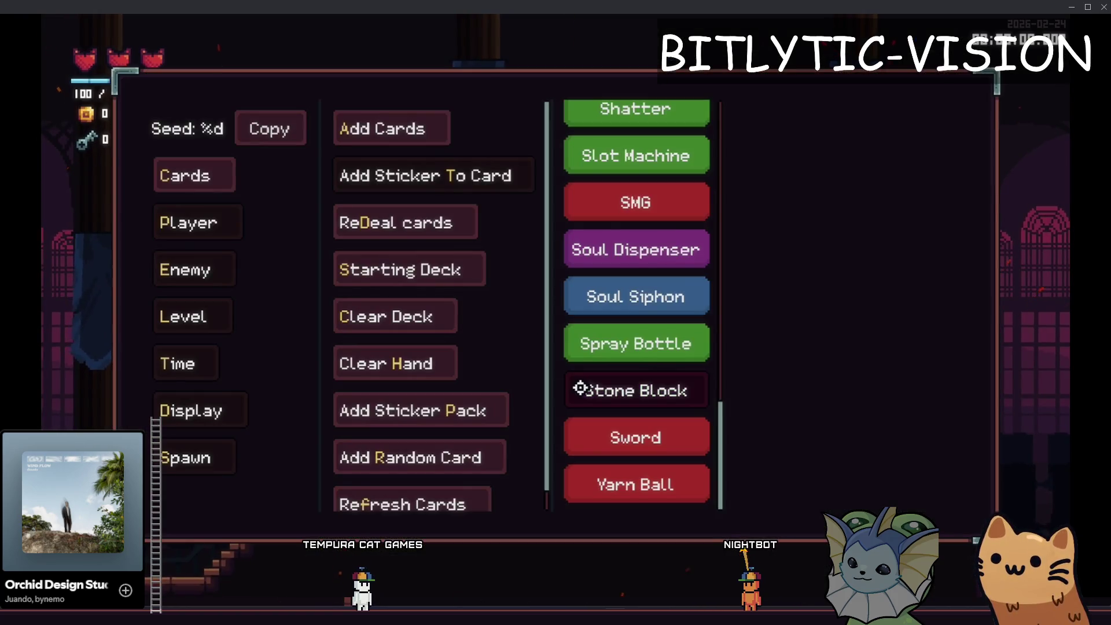
pyautogui.click(607, 253)
pyautogui.press('`')
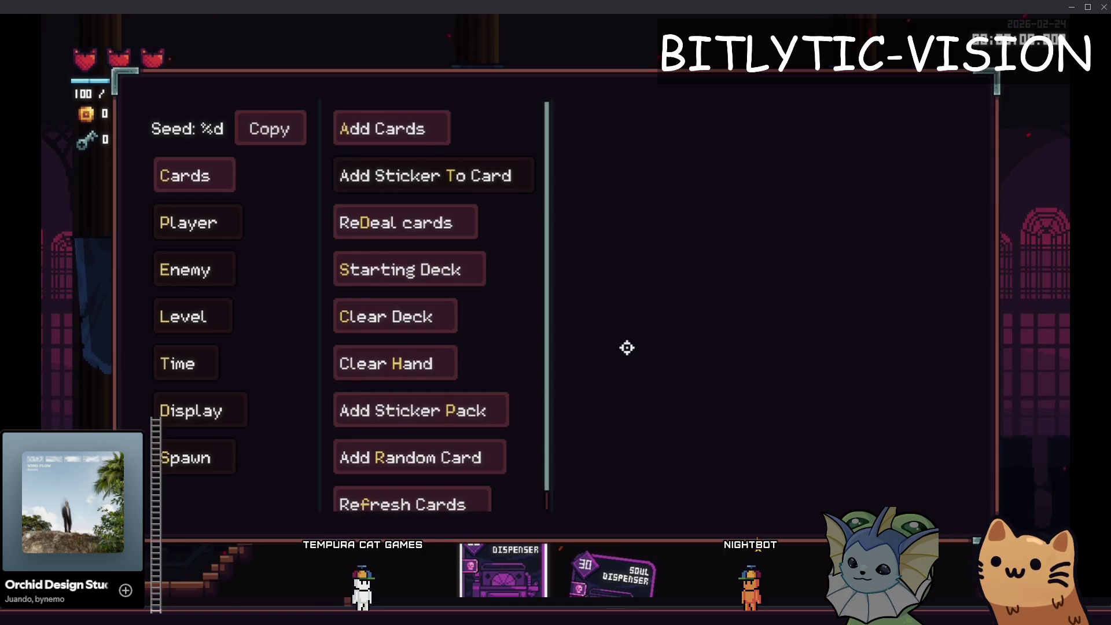
pyautogui.click(446, 303)
pyautogui.moveTo(427, 305)
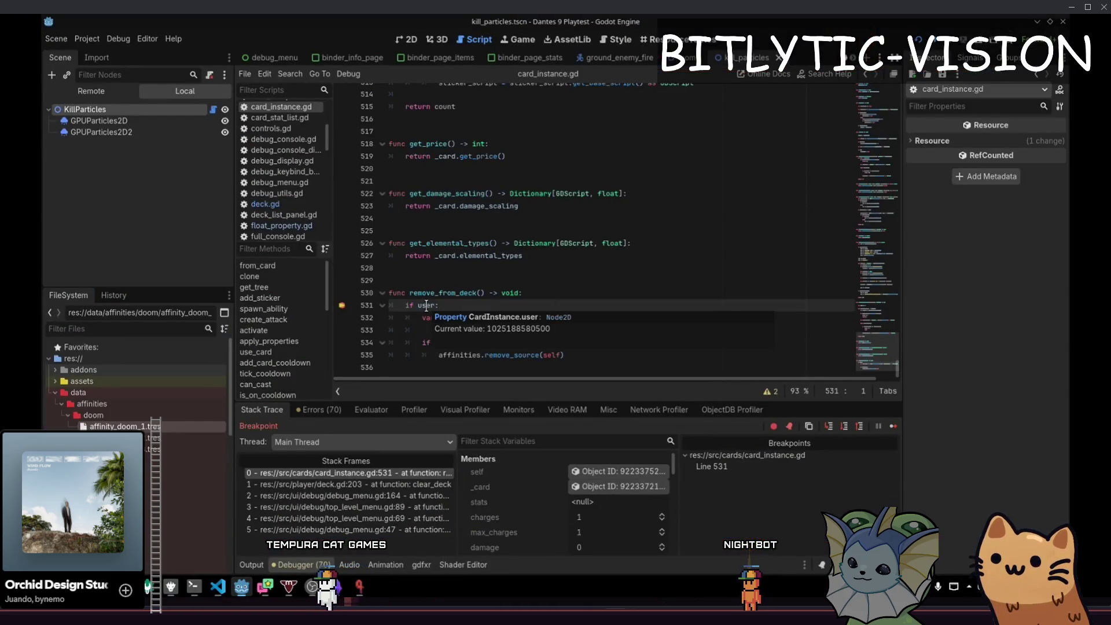
# Step: Step over twice to the affinities check and inspect the Affinities dictionary entries
pyautogui.click(847, 427)
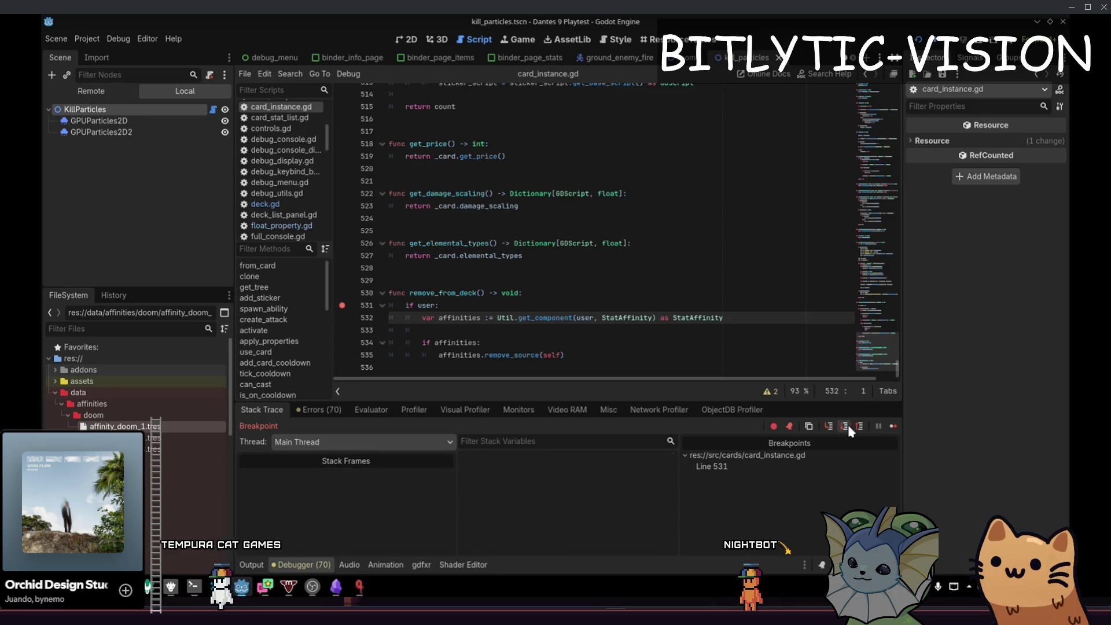
pyautogui.click(846, 427)
pyautogui.moveTo(465, 317)
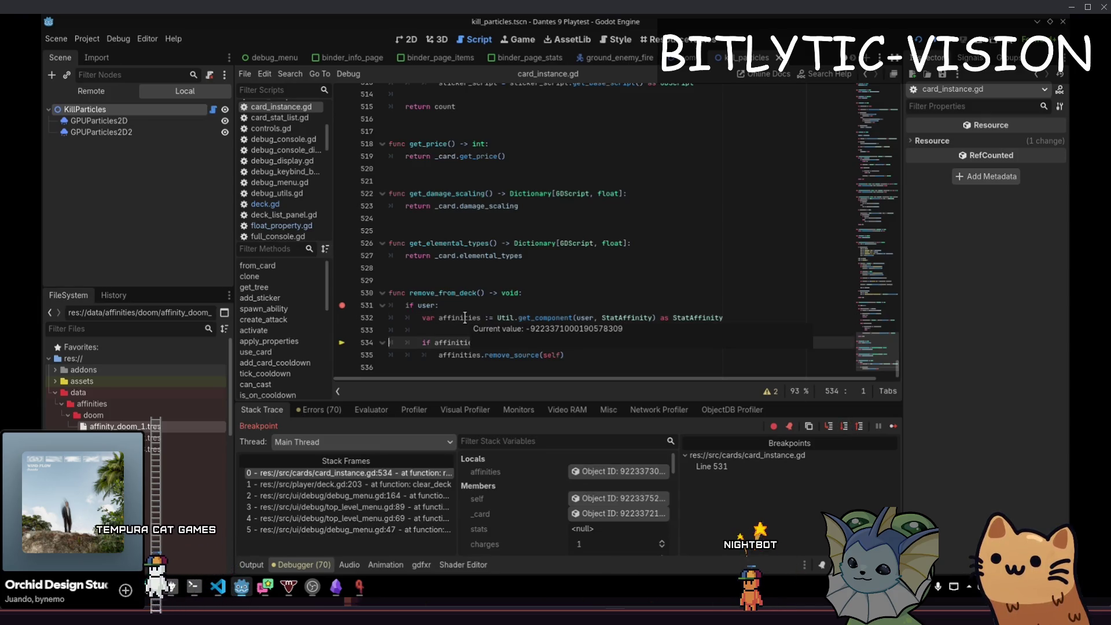
pyautogui.click(618, 471)
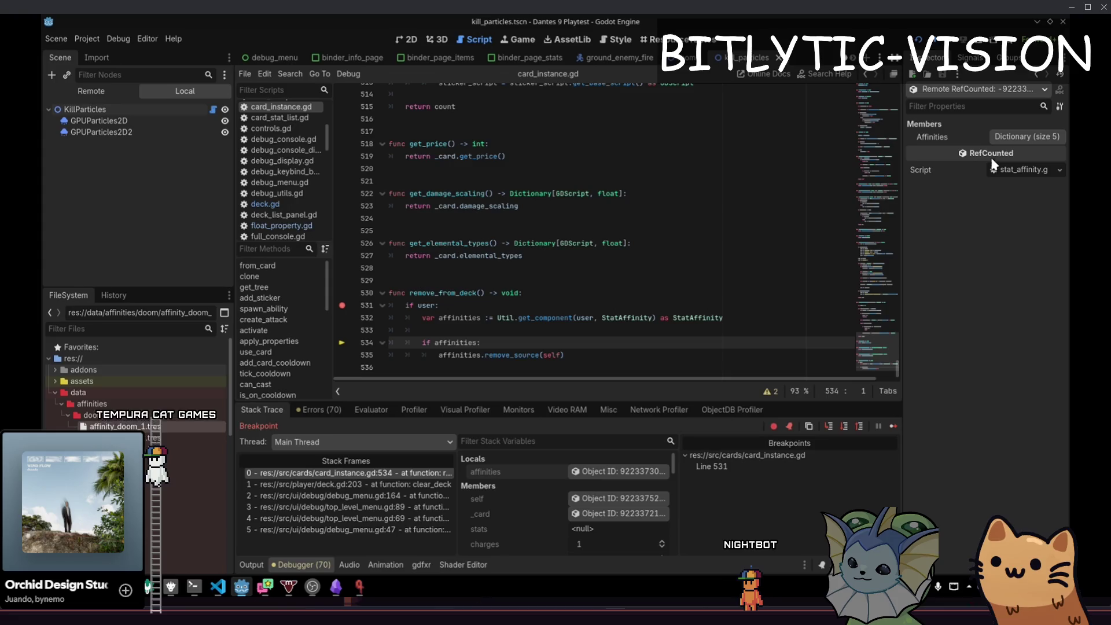
pyautogui.click(1009, 136)
pyautogui.moveTo(907, 199); pyautogui.dragTo(704, 200)
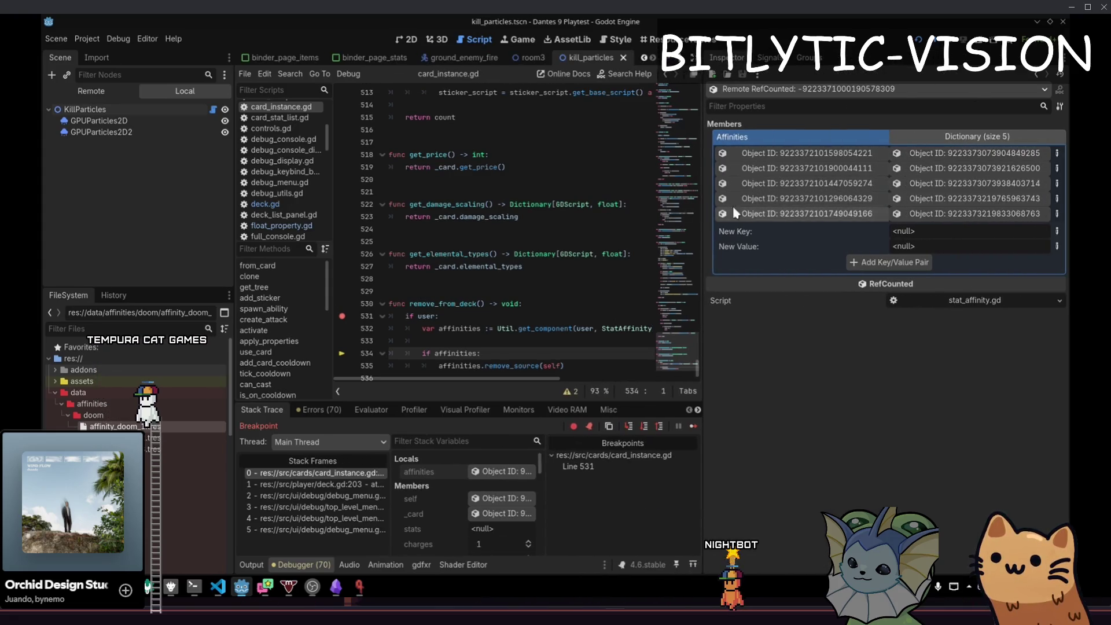
pyautogui.click(853, 153)
pyautogui.scroll(1, 529, 354)
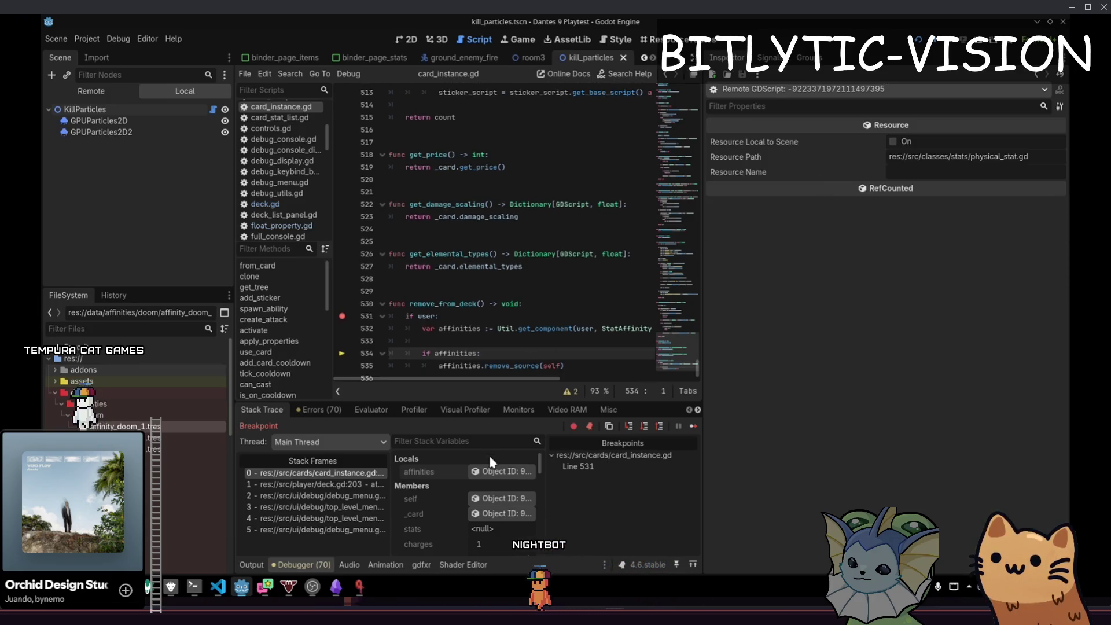
# Step: Open remove_source in stat_affinity.gd, continue to line 46, step over, and inspect the affinity
pyautogui.keyDown('ctrl'); pyautogui.click(518, 366); pyautogui.keyUp('ctrl')
pyautogui.click(452, 278)
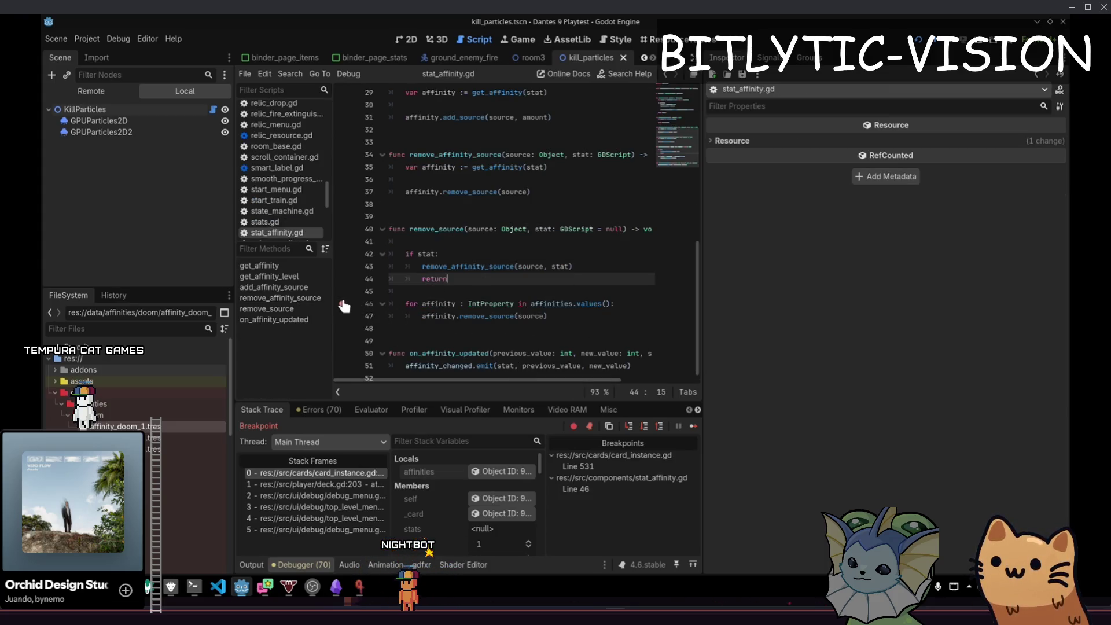
pyautogui.click(693, 426)
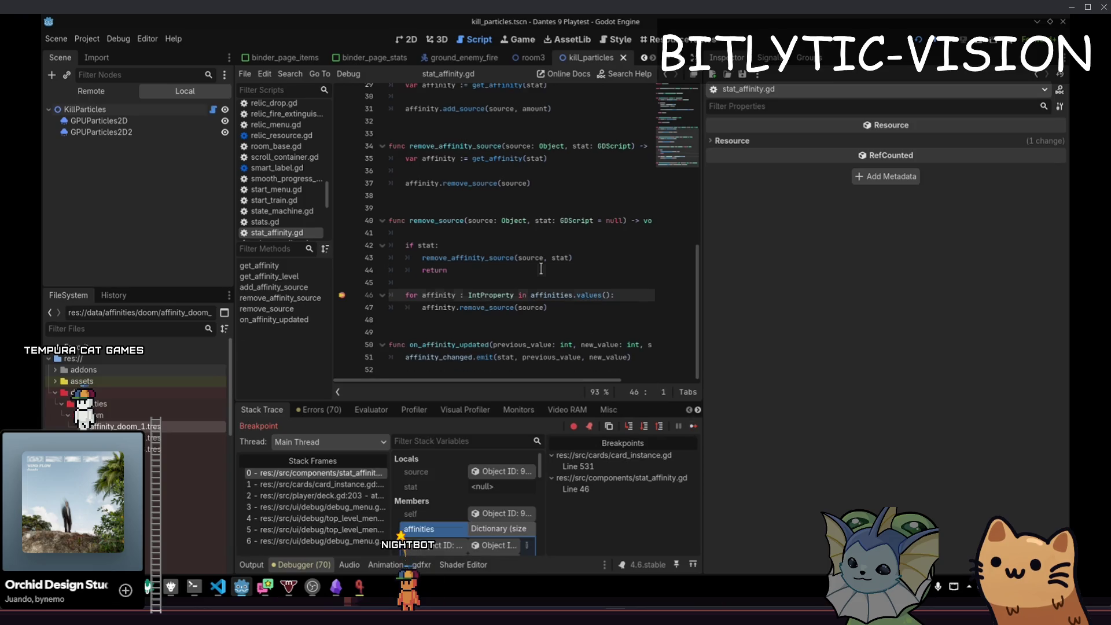
pyautogui.click(659, 426)
pyautogui.click(501, 502)
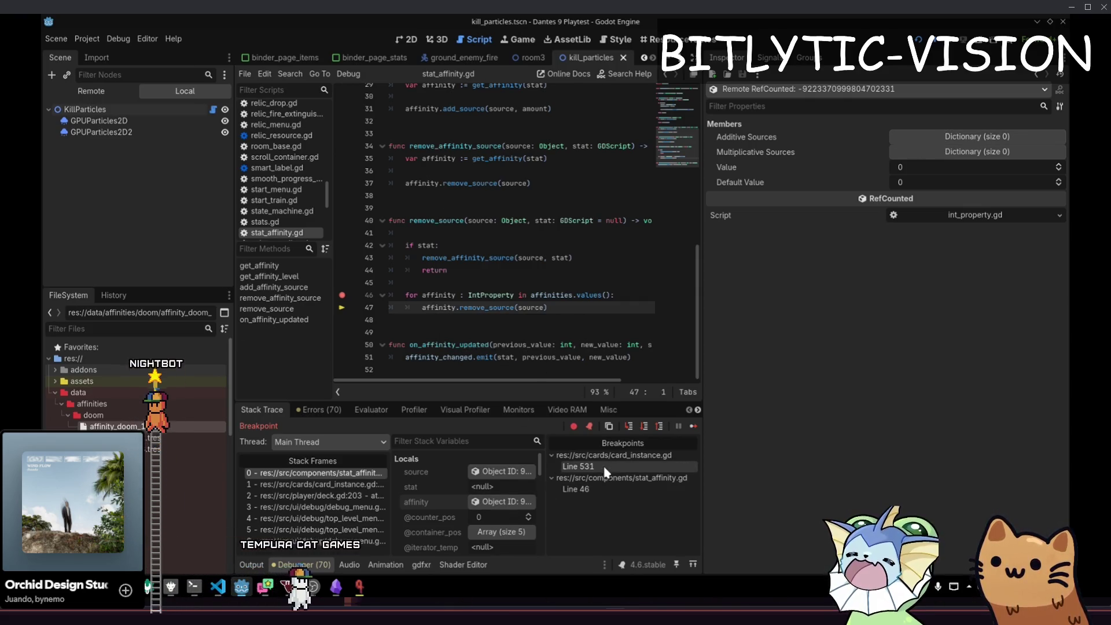
pyautogui.moveTo(543, 295)
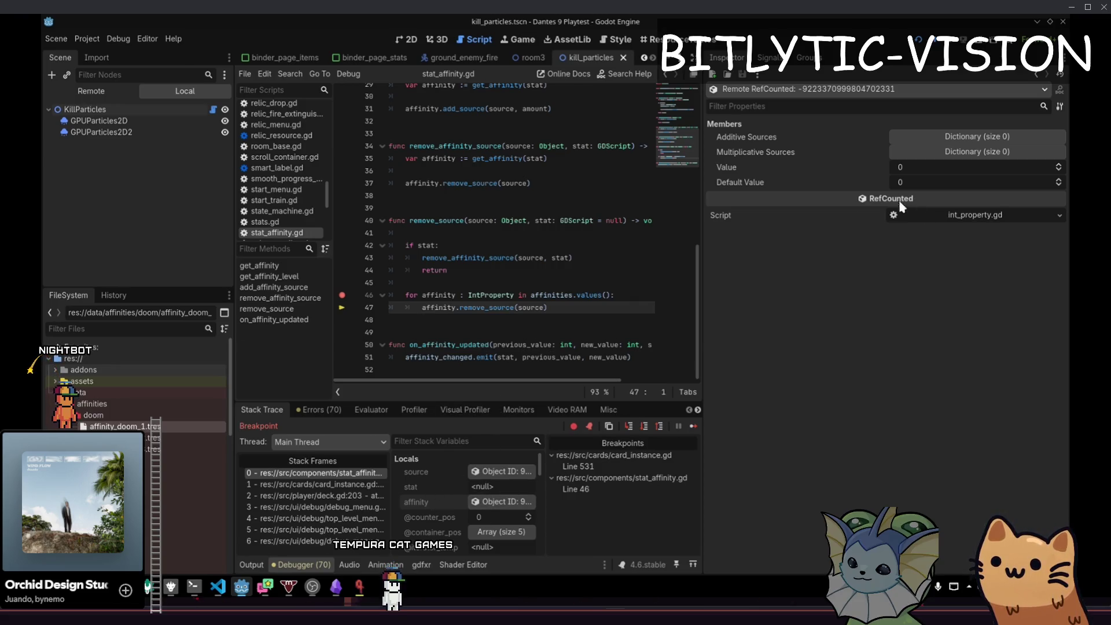
pyautogui.click(543, 288)
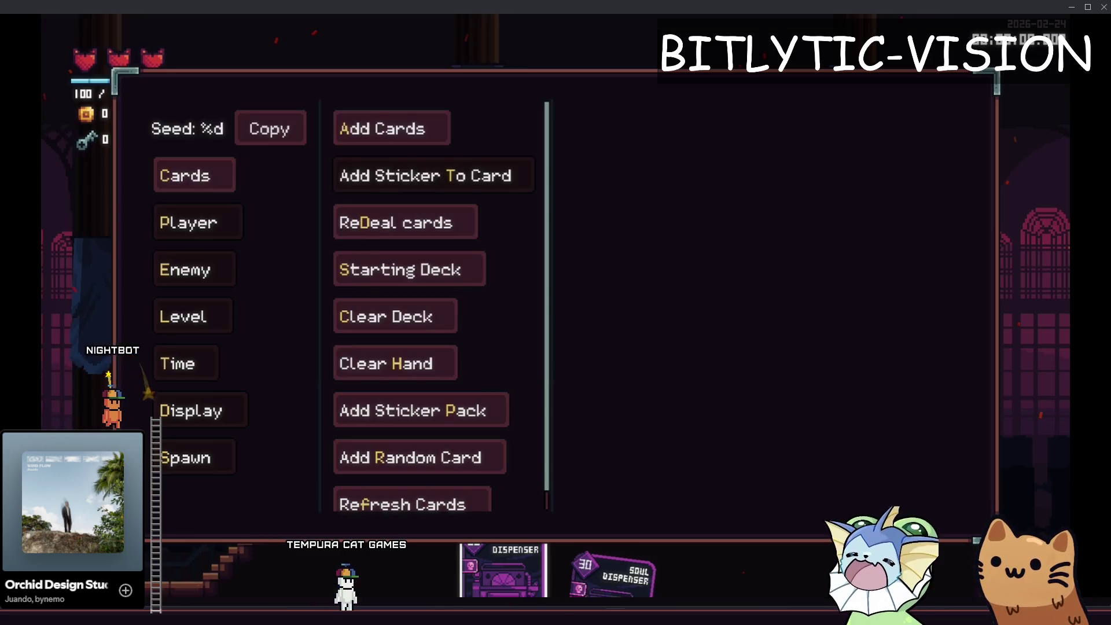
# Step: Resume the game, switch to Obsidian's to-do notes, and launch Dantes 9 Playtest from the Project Manager
pyautogui.press('c')
pyautogui.hotkey('alt', 'Tab')
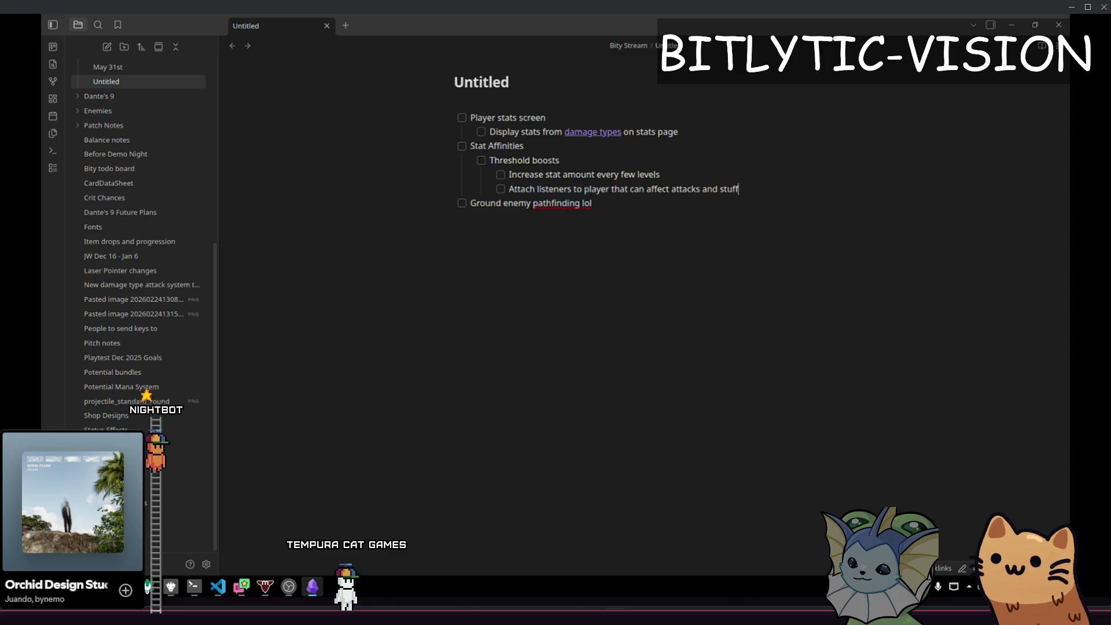
pyautogui.press('super')
pyautogui.press('super')
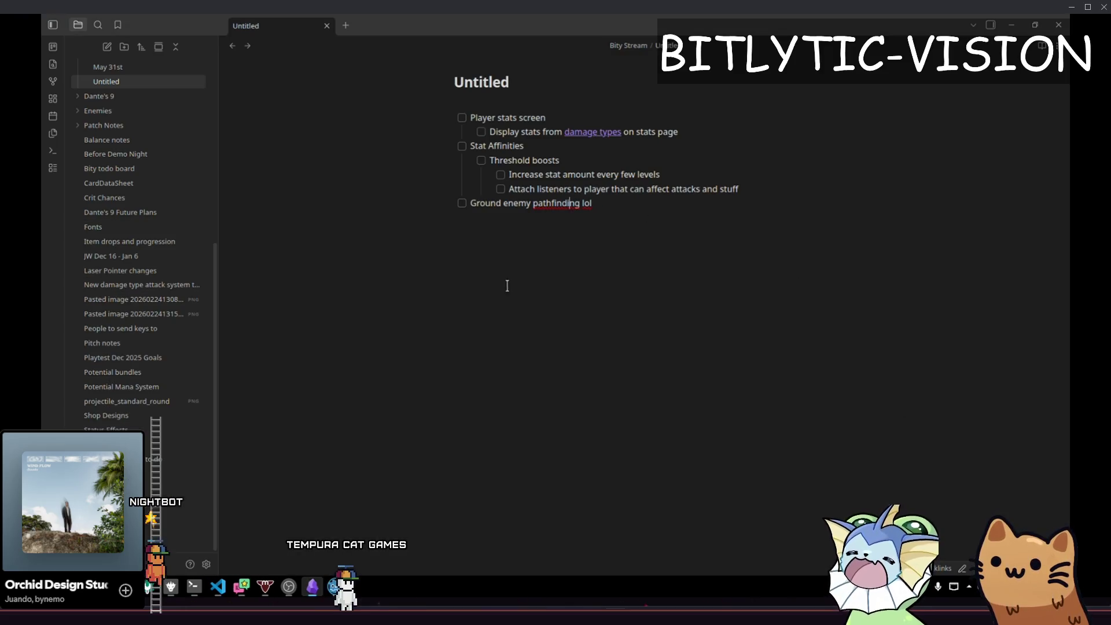
pyautogui.doubleClick(397, 139)
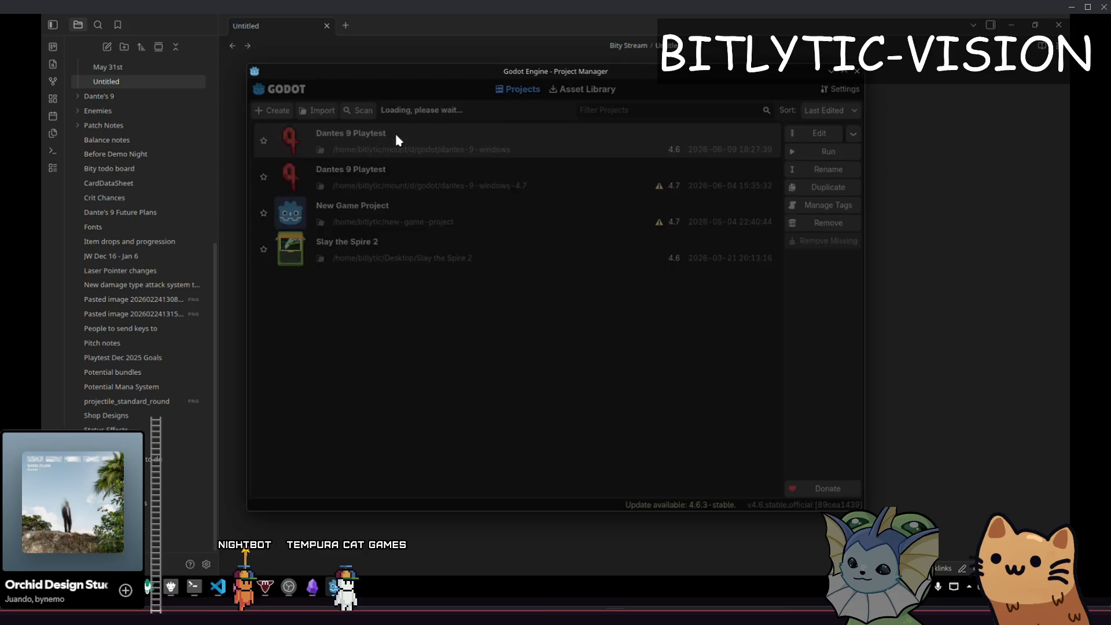
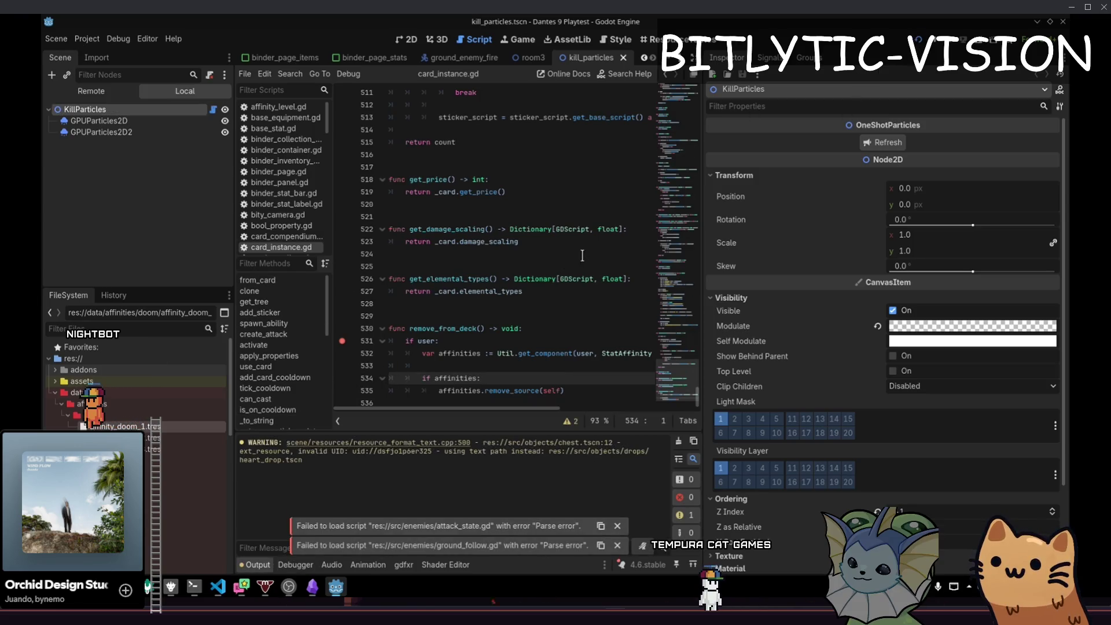
# Step: Launch the game and add Soul Dispenser cards to the hand from the debug Cards list
pyautogui.press('F5')
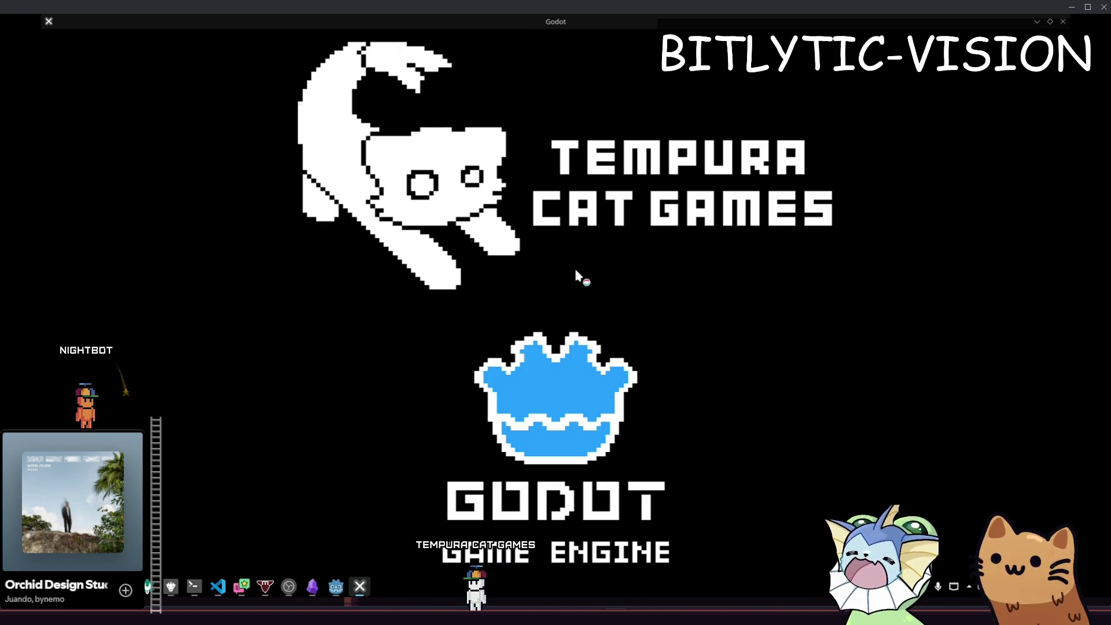
pyautogui.press('F8')
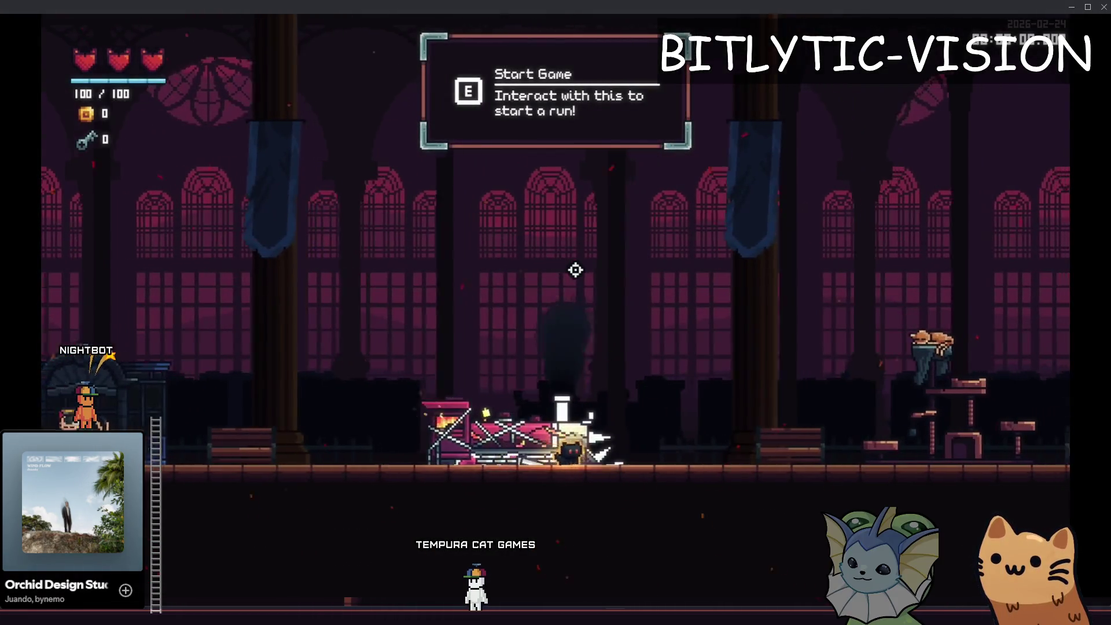
pyautogui.press('d')
pyautogui.press('`')
pyautogui.scroll(-3, 636, 353)
pyautogui.scroll(-10, 637, 353)
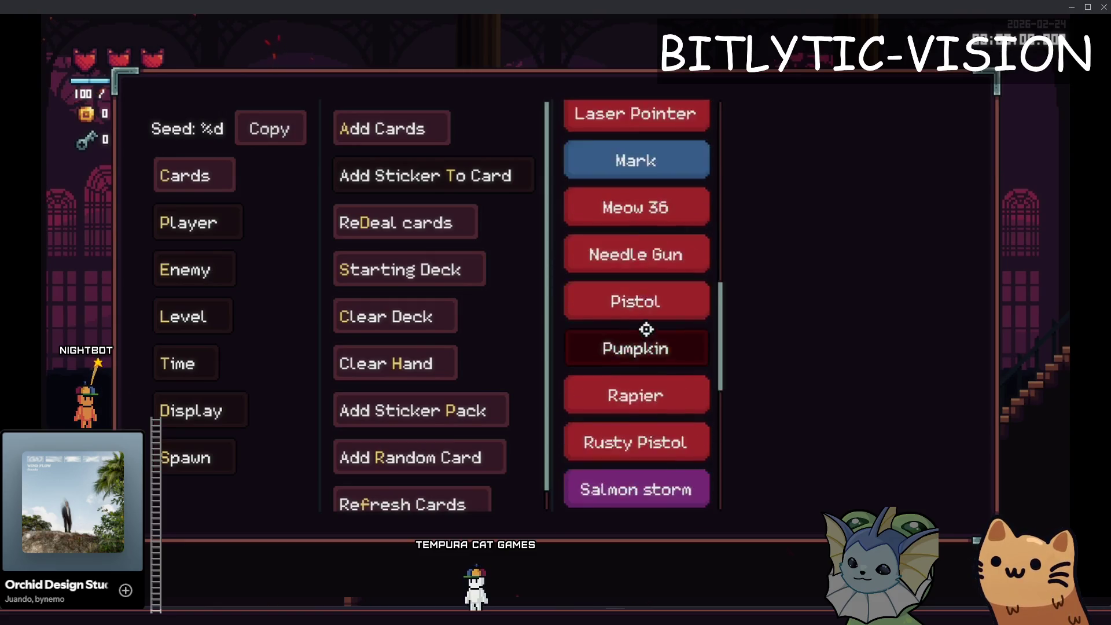
pyautogui.click(609, 354)
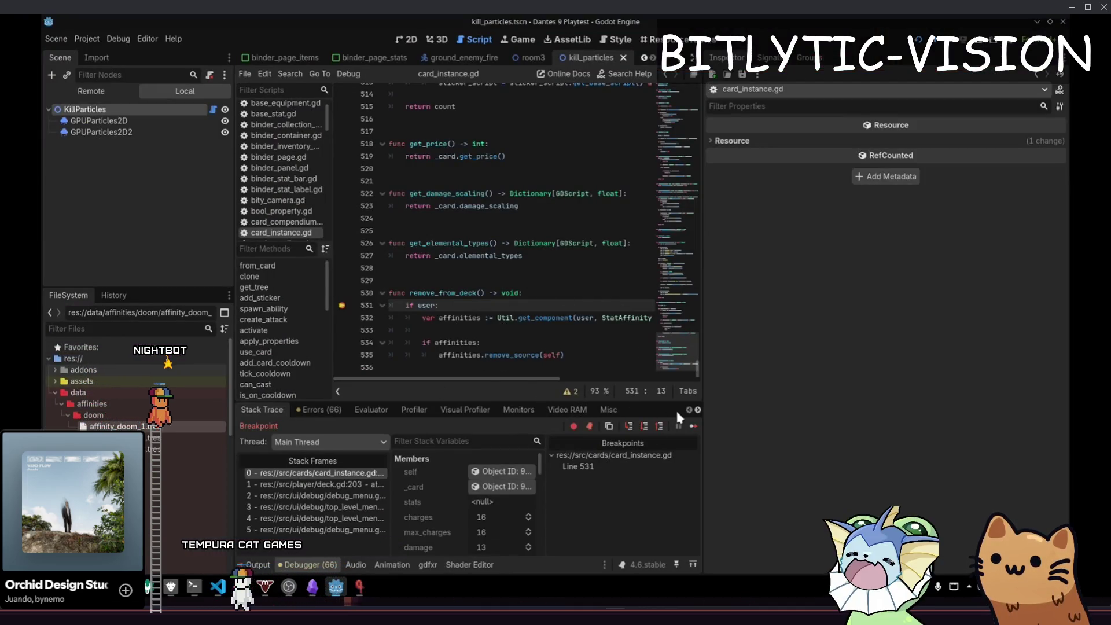
# Step: Step out of remove_from_deck, continue to the line 531 breakpoint, and pass the affinities check
pyautogui.scroll(-5, 487, 488)
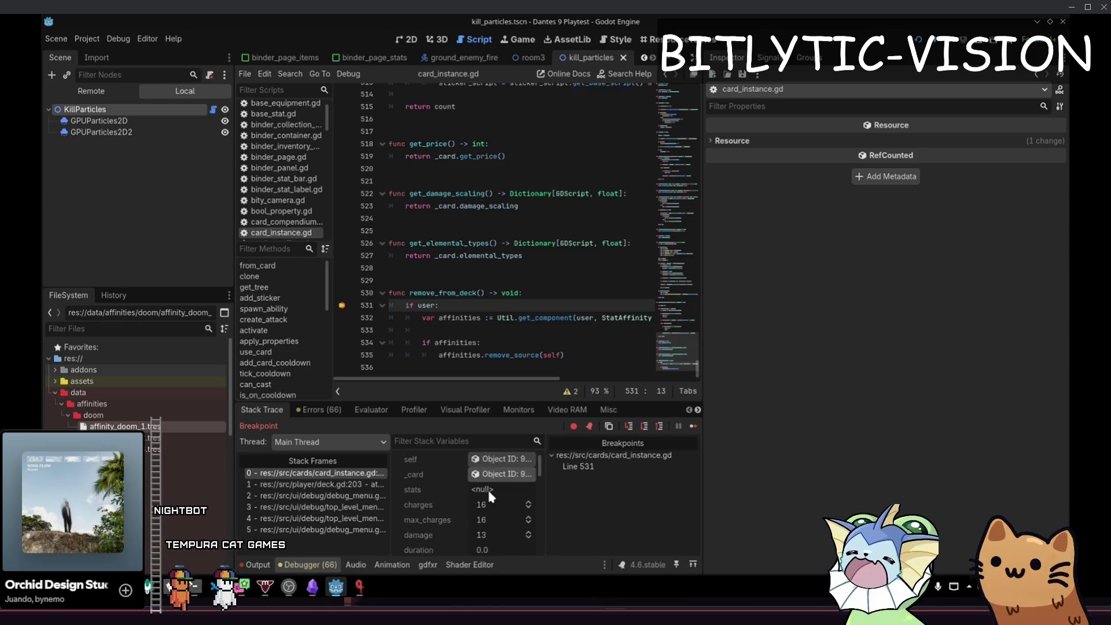
pyautogui.click(659, 426)
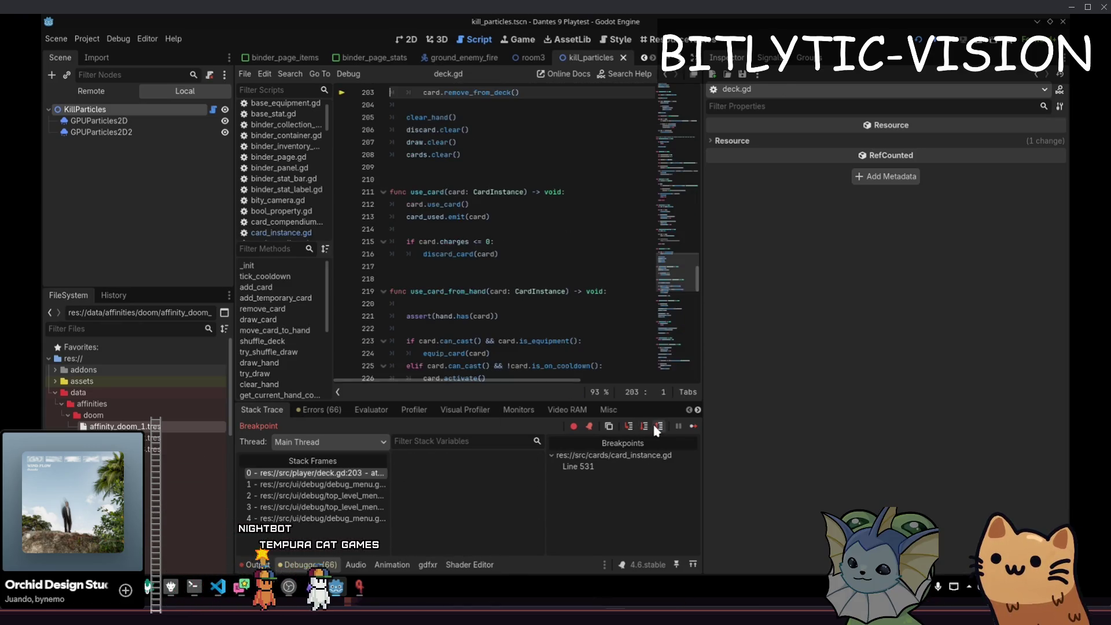
pyautogui.click(644, 428)
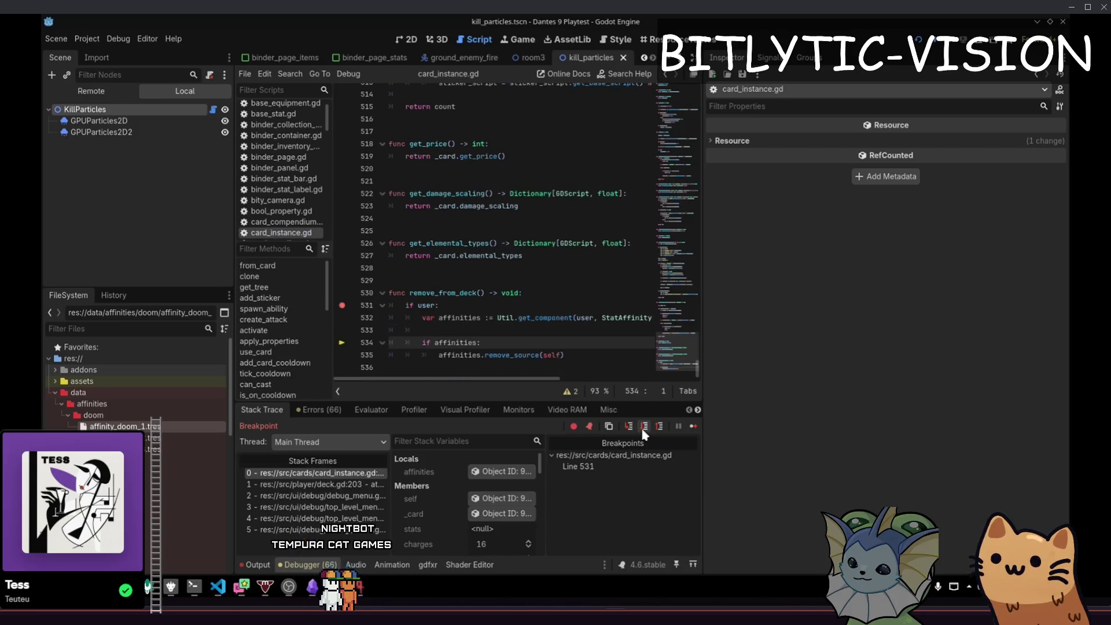
pyautogui.click(644, 428)
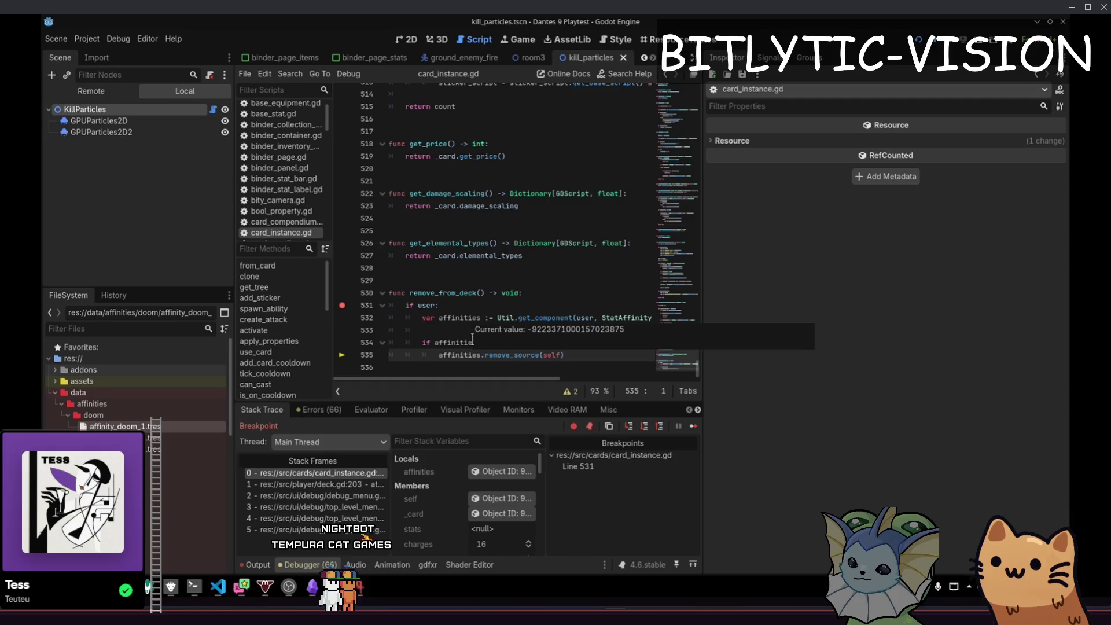
# Step: Inspect the affinities dictionary's stat keys and expand one affinity's four additive sources
pyautogui.click(501, 472)
pyautogui.click(912, 142)
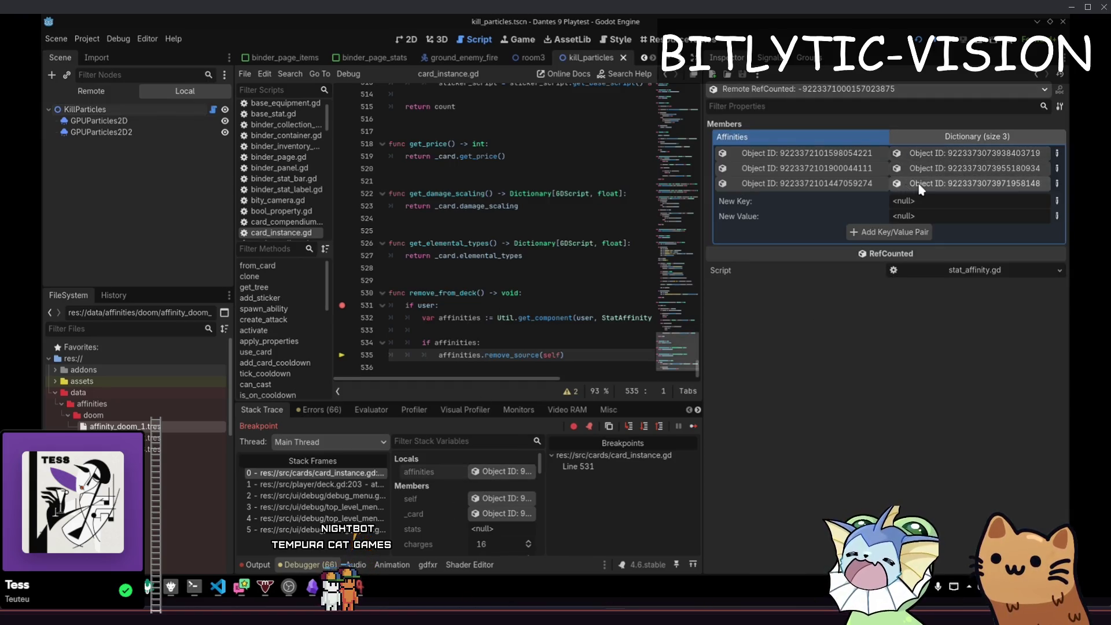
pyautogui.click(848, 184)
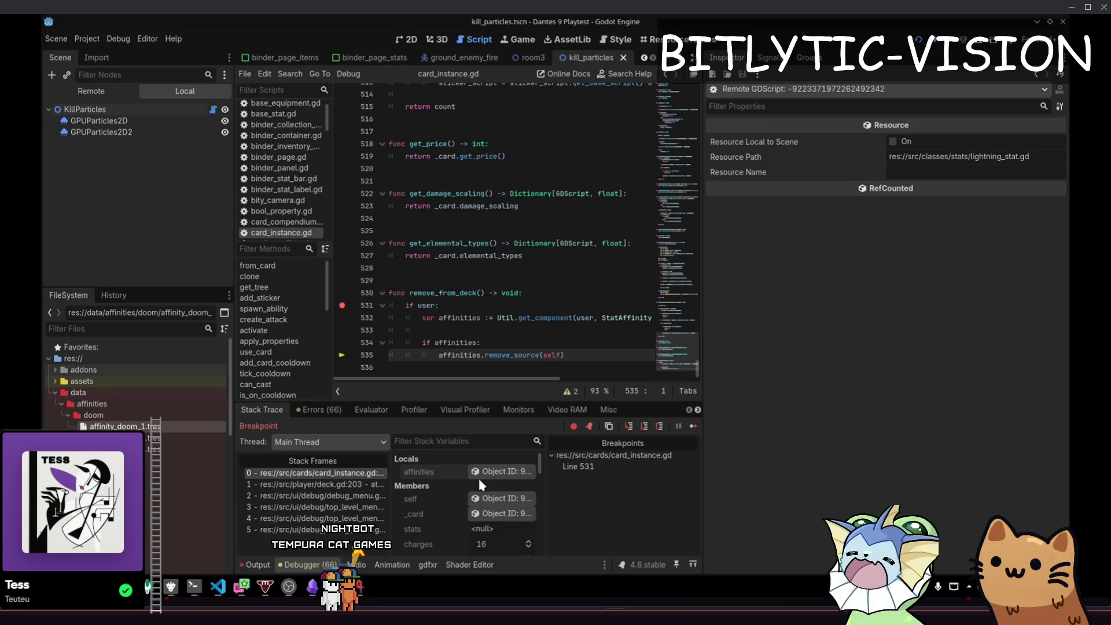
pyautogui.click(491, 468)
pyautogui.click(824, 168)
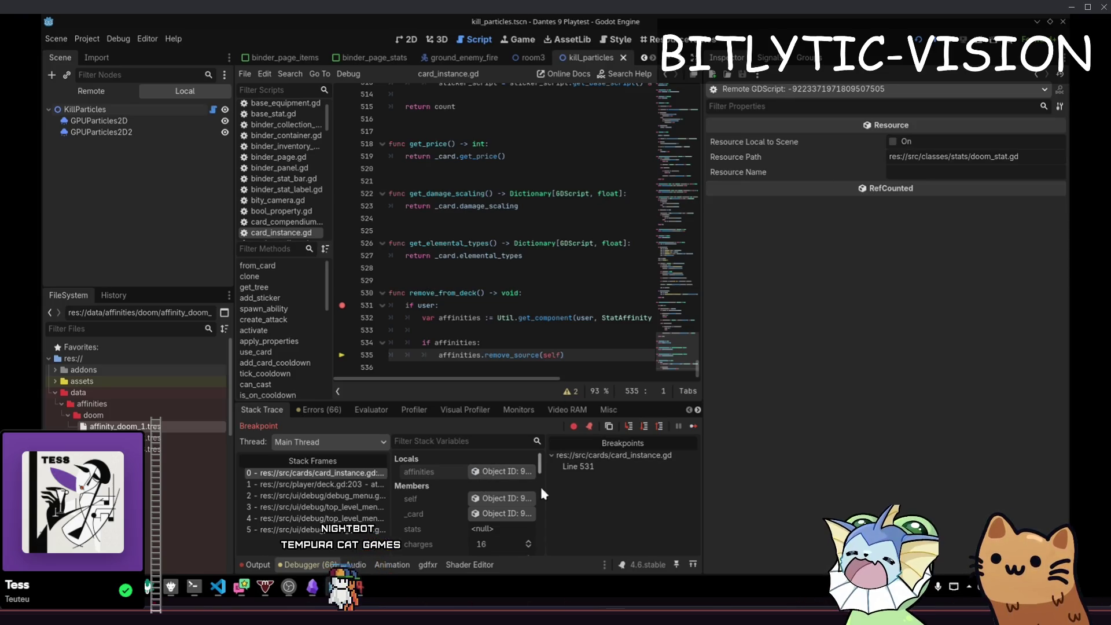
pyautogui.click(504, 472)
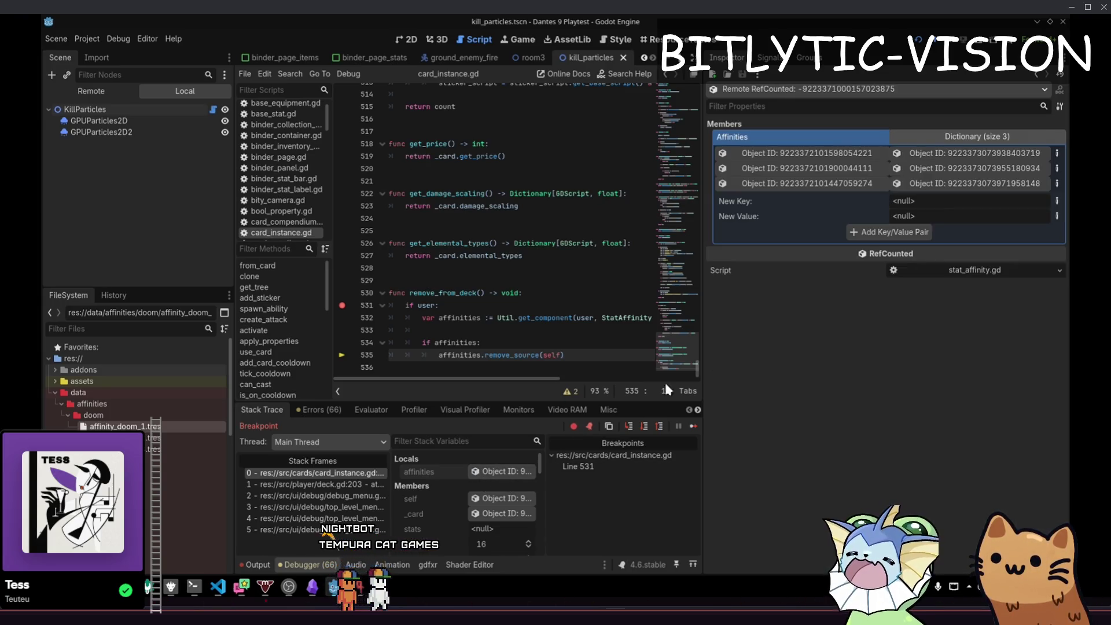
pyautogui.click(938, 168)
pyautogui.click(961, 137)
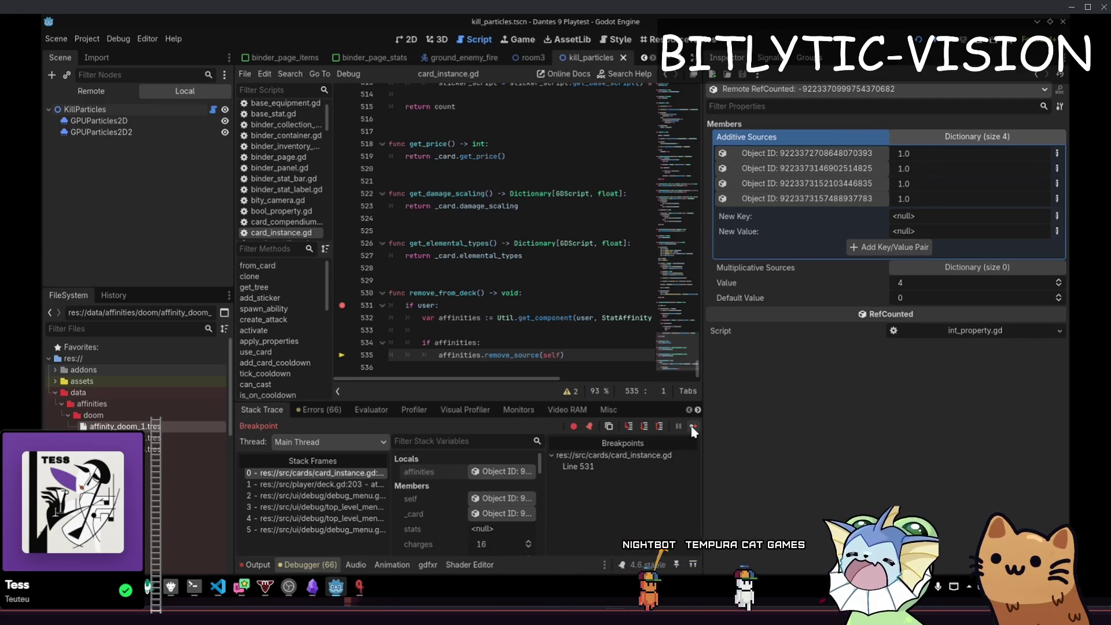
pyautogui.click(629, 427)
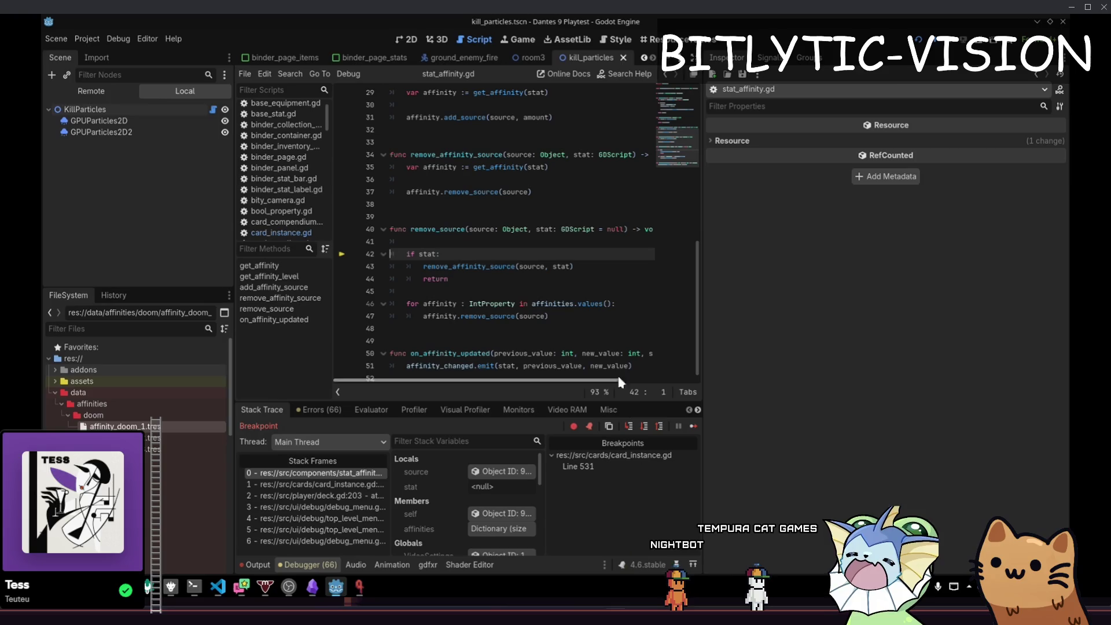
# Step: Step through remove_source's loop, inspecting the source card and current affinity objects
pyautogui.click(645, 427)
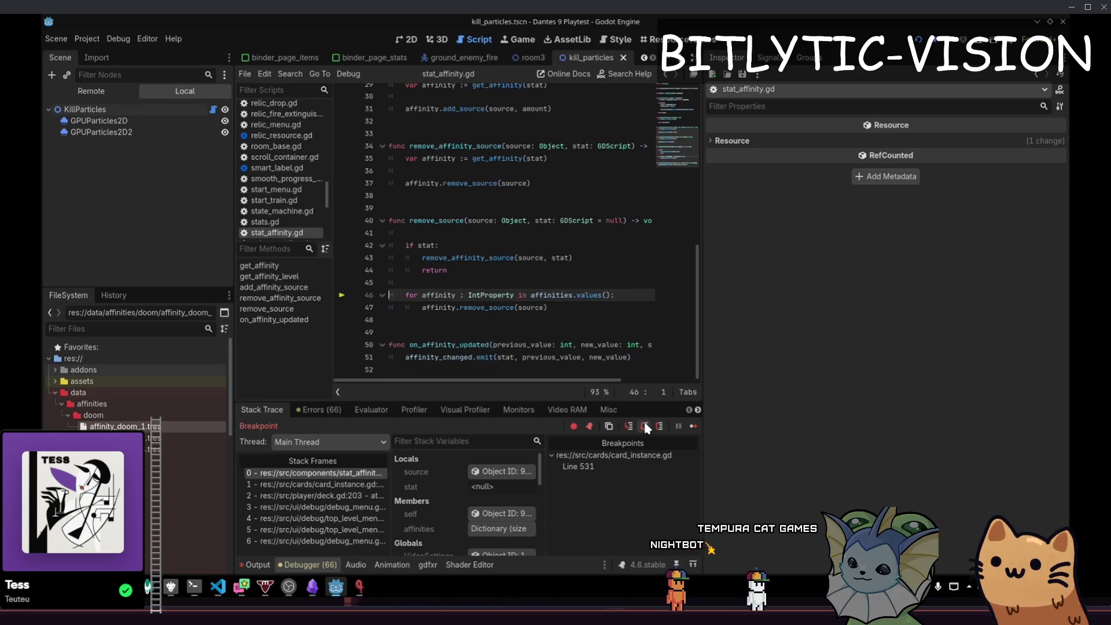
pyautogui.click(645, 426)
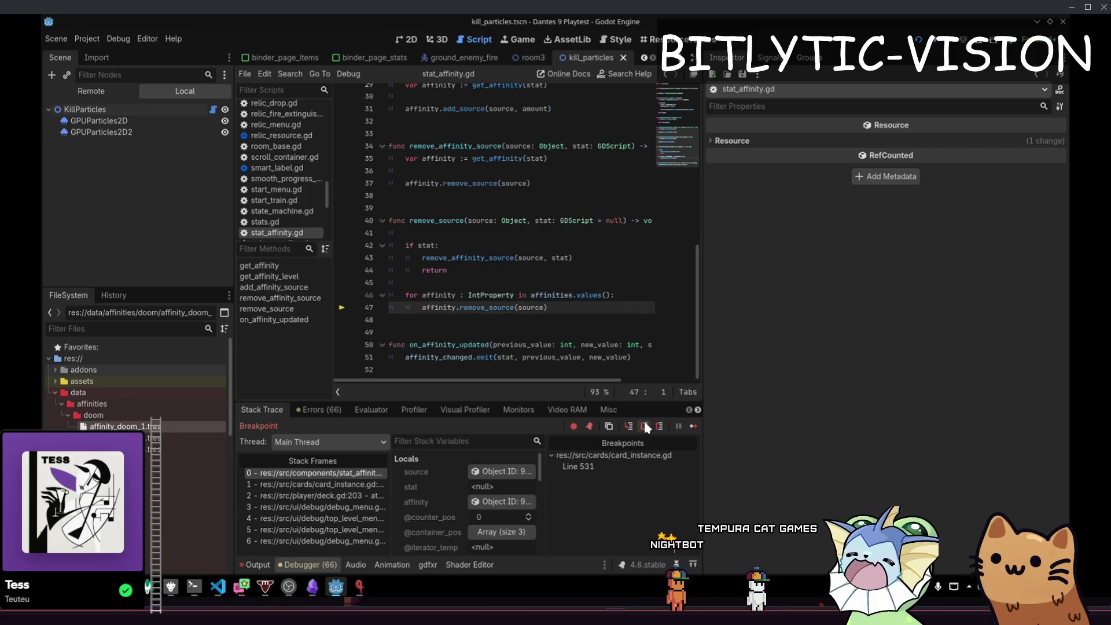
pyautogui.click(646, 427)
pyautogui.click(487, 478)
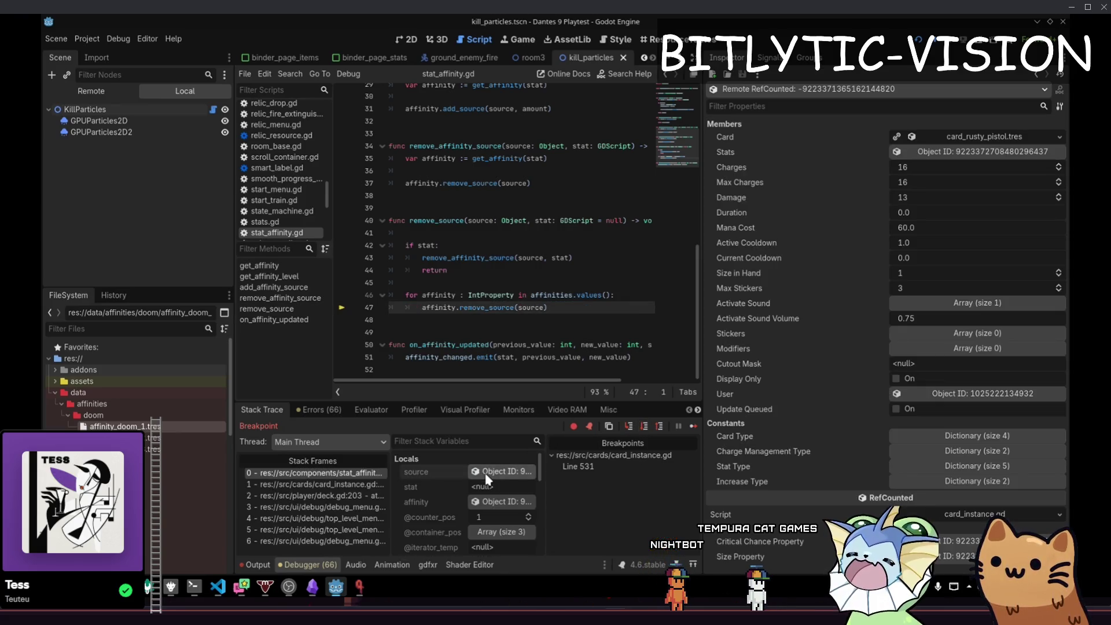
pyautogui.click(501, 502)
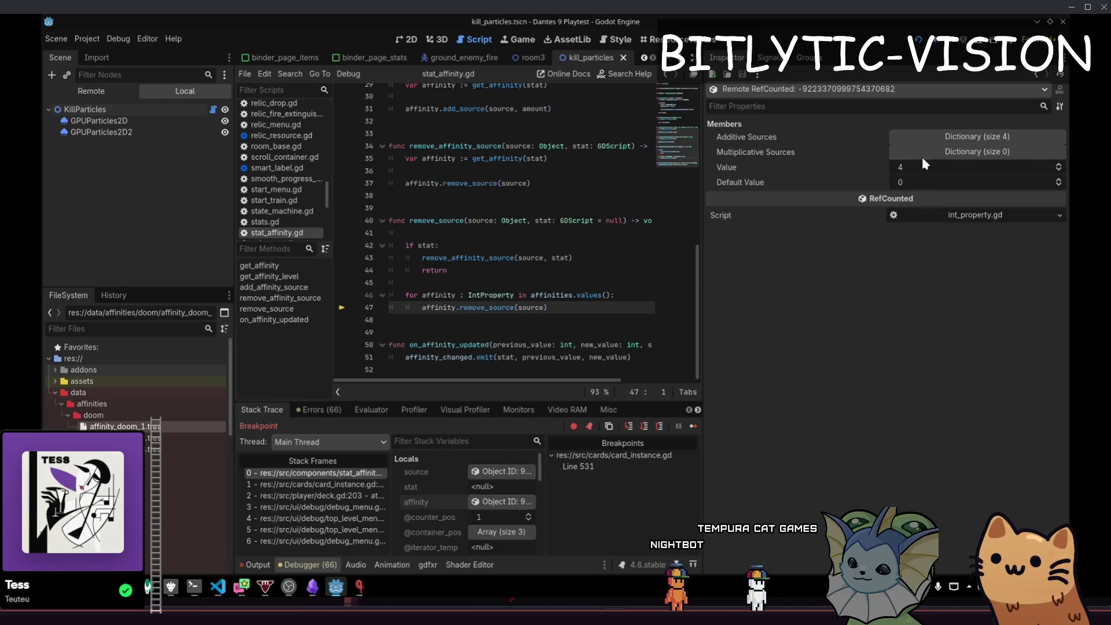
pyautogui.click(503, 476)
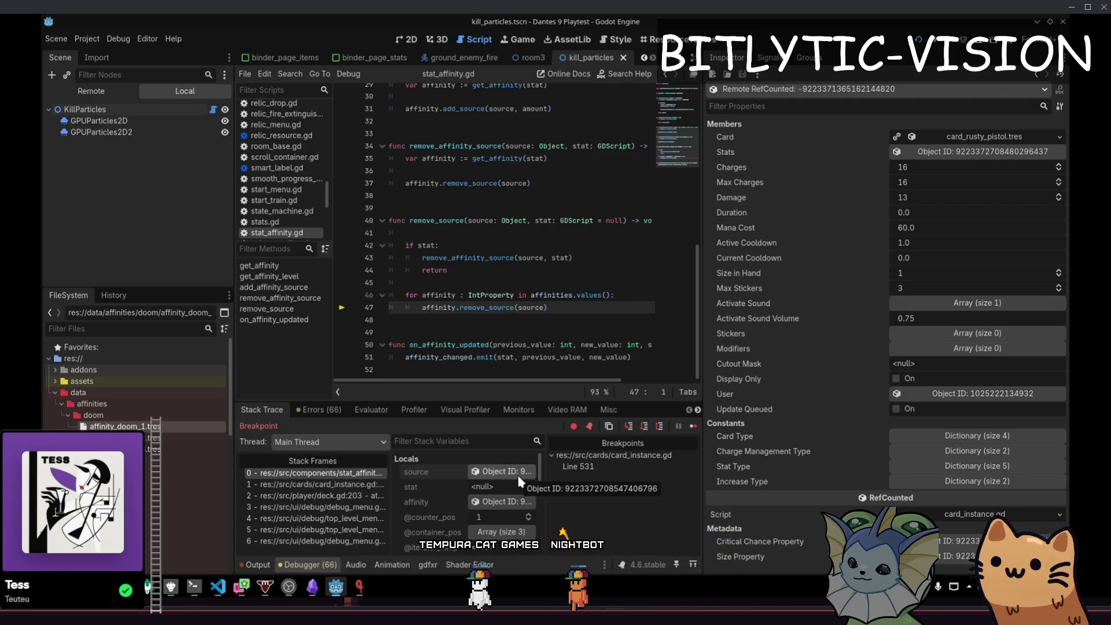
pyautogui.click(504, 502)
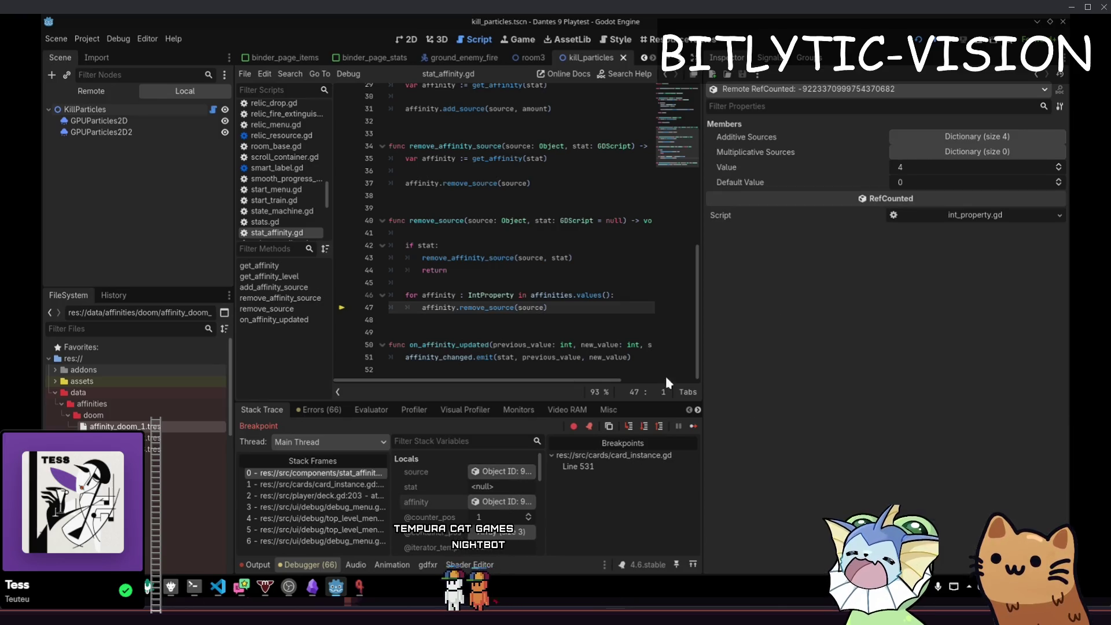
# Step: Expand the affinity's additive sources, recheck the card instance, and continue to the next breakpoint
pyautogui.click(936, 137)
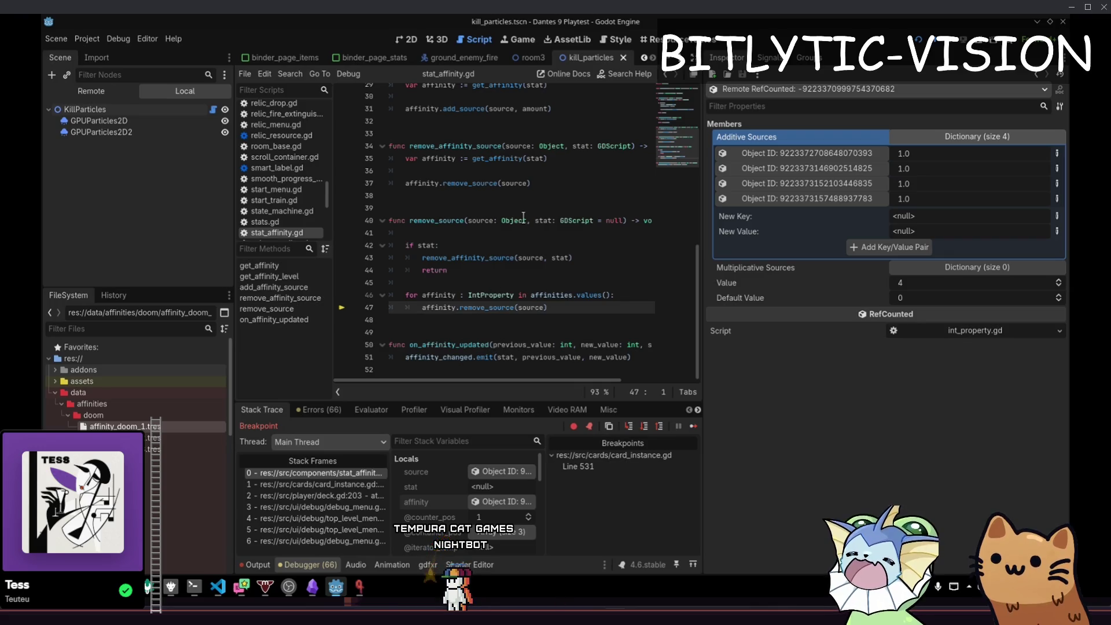
pyautogui.moveTo(478, 223)
pyautogui.click(501, 472)
pyautogui.click(691, 427)
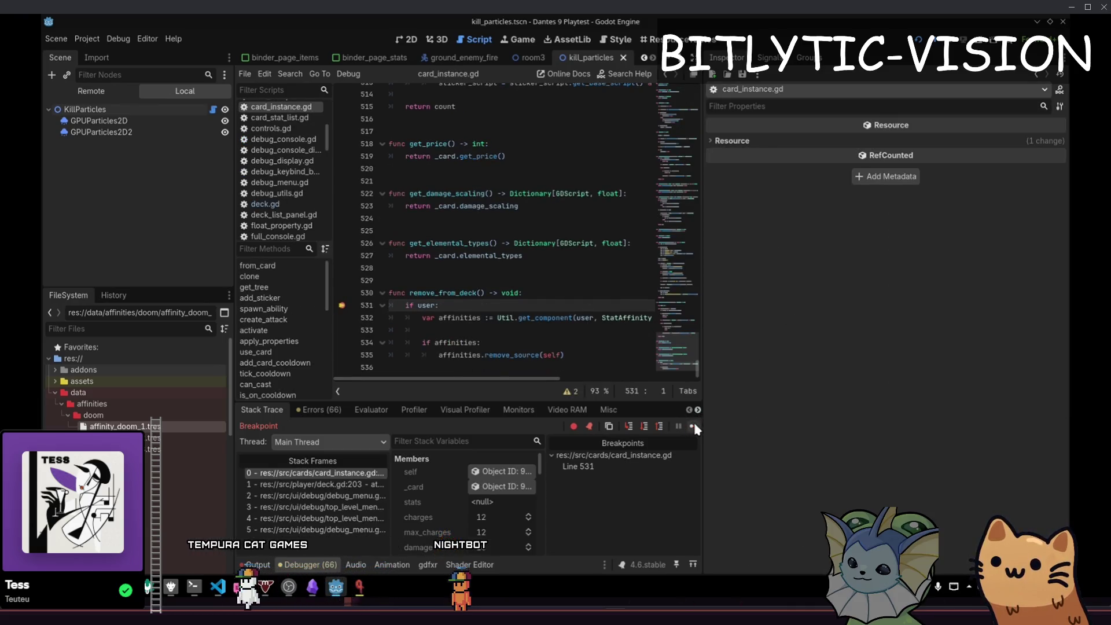
pyautogui.click(692, 426)
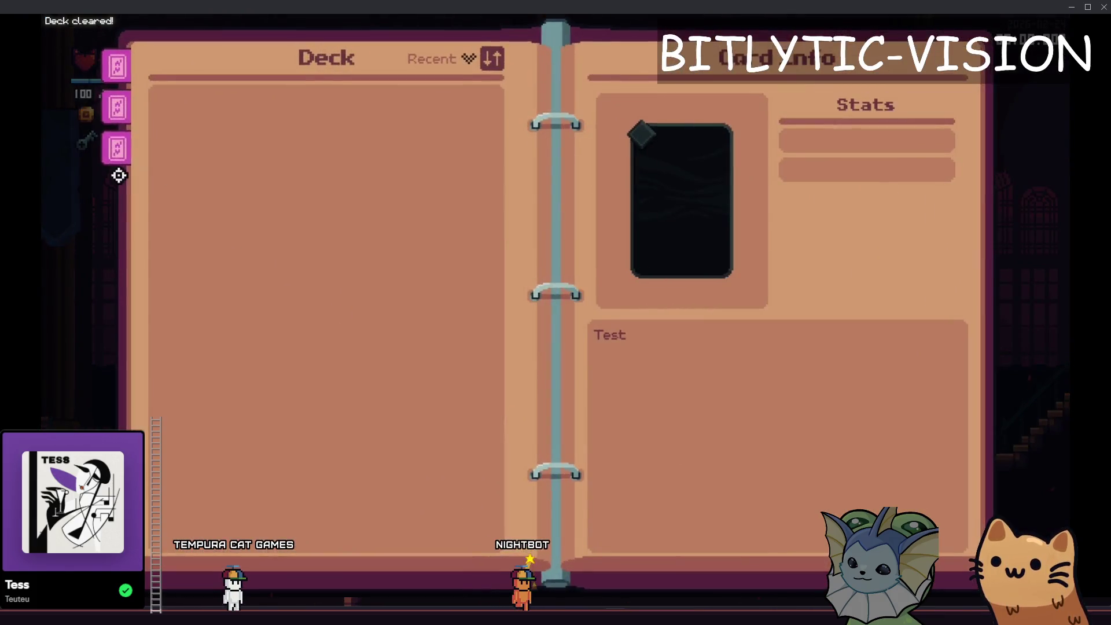
# Step: Close the deck view, add Soul Dispenser cards from the debug panel, and clear the deck
pyautogui.press('Escape')
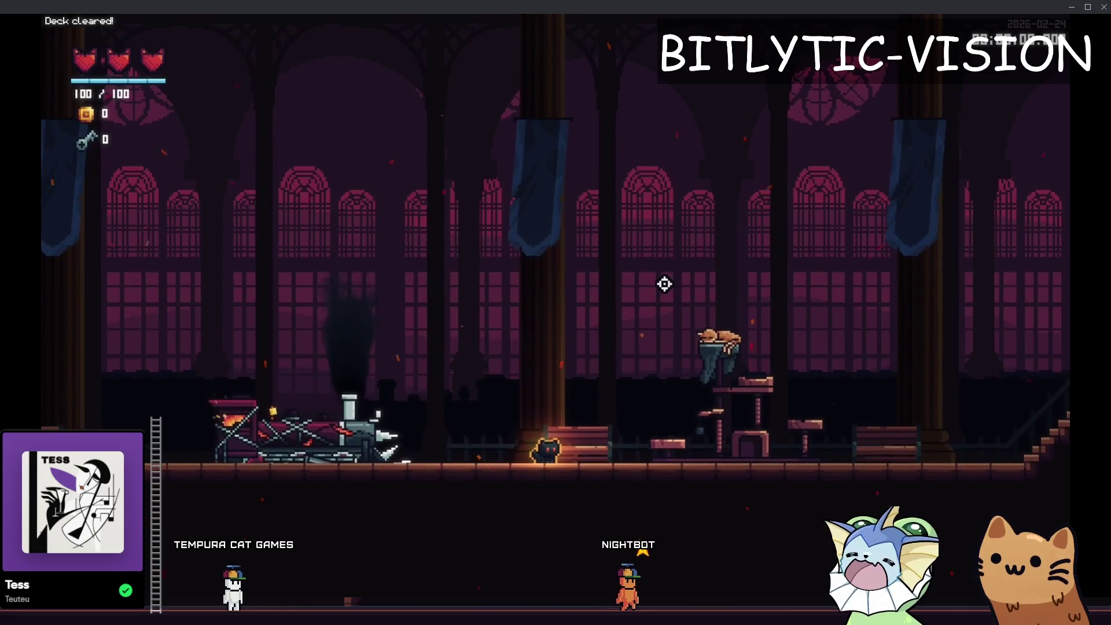
pyautogui.press('`')
pyautogui.scroll(-3, 662, 283)
pyautogui.click(643, 255)
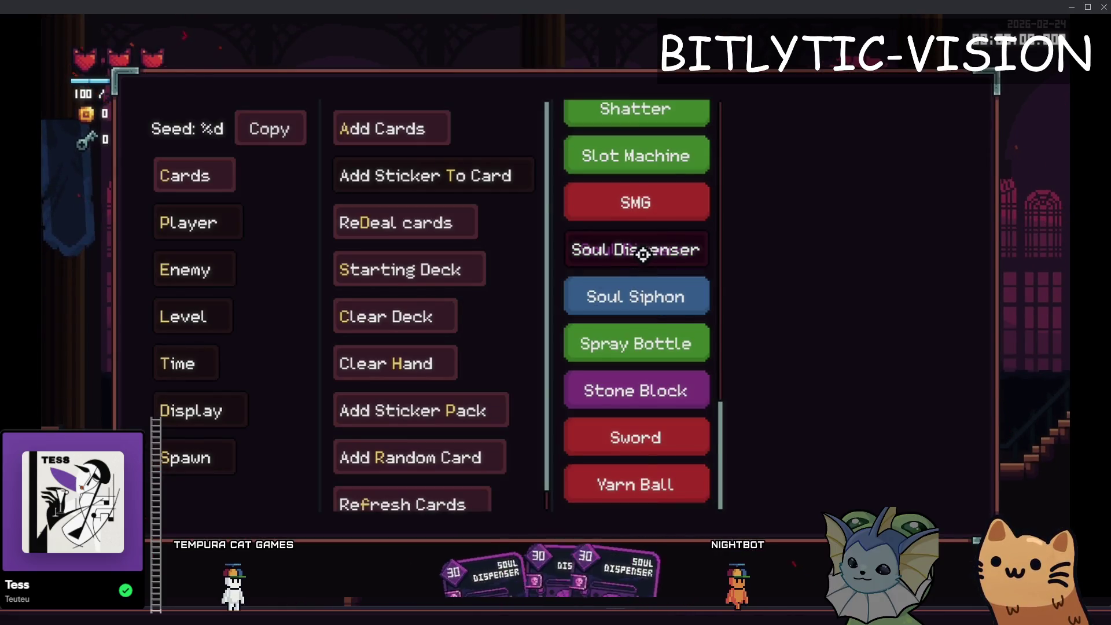
pyautogui.press('`')
pyautogui.press('`')
pyautogui.hotkey('alt', 'Tab')
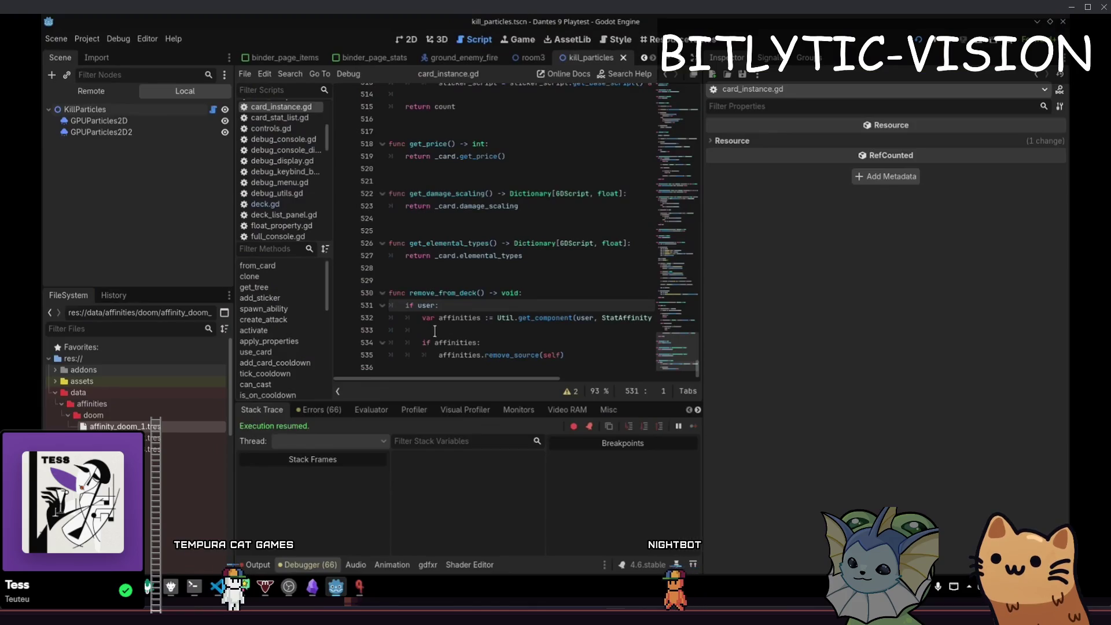
pyautogui.hotkey('alt', 'Tab')
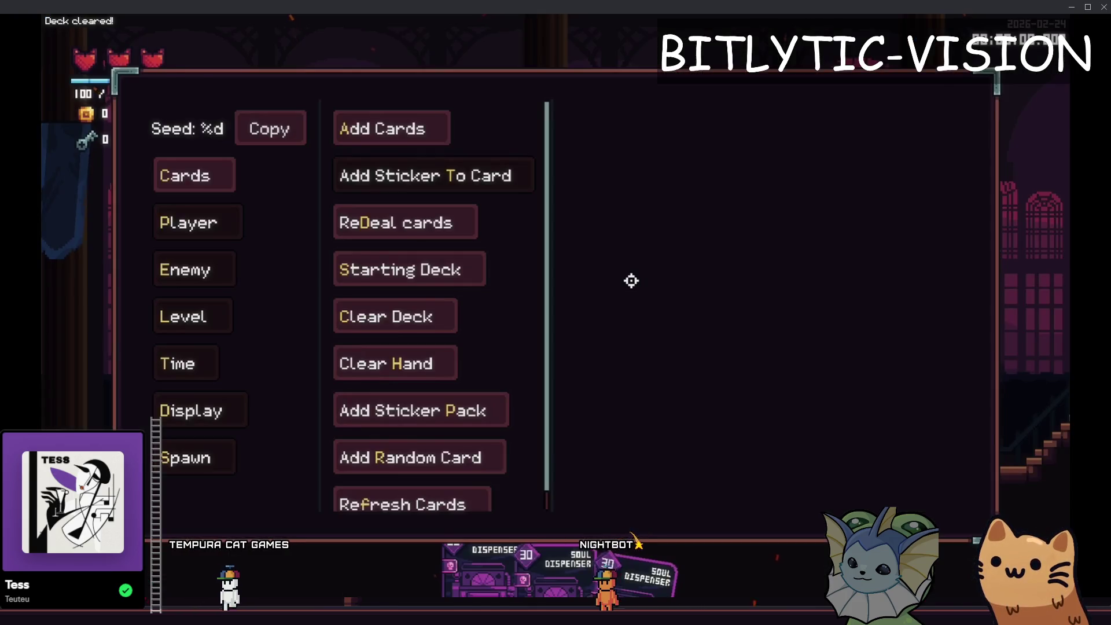
pyautogui.click(629, 256)
pyautogui.click(629, 256)
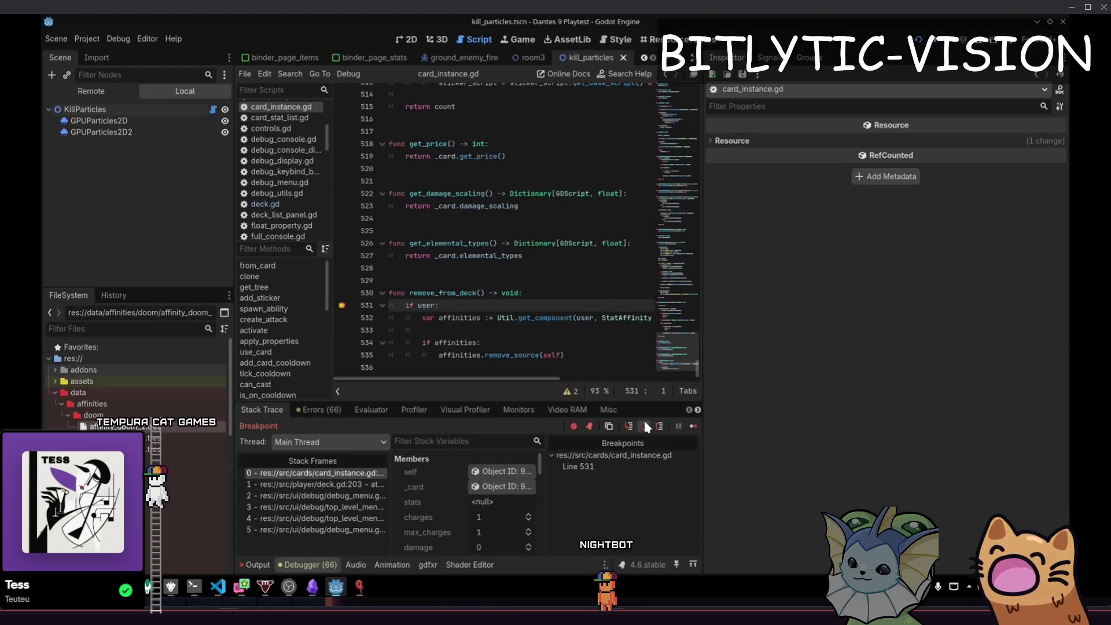
# Step: Step into stat_affinity.gd's remove_source and place the caret at line 47
pyautogui.click(629, 426)
pyautogui.click(629, 426)
pyautogui.click(629, 426)
pyautogui.click(629, 426)
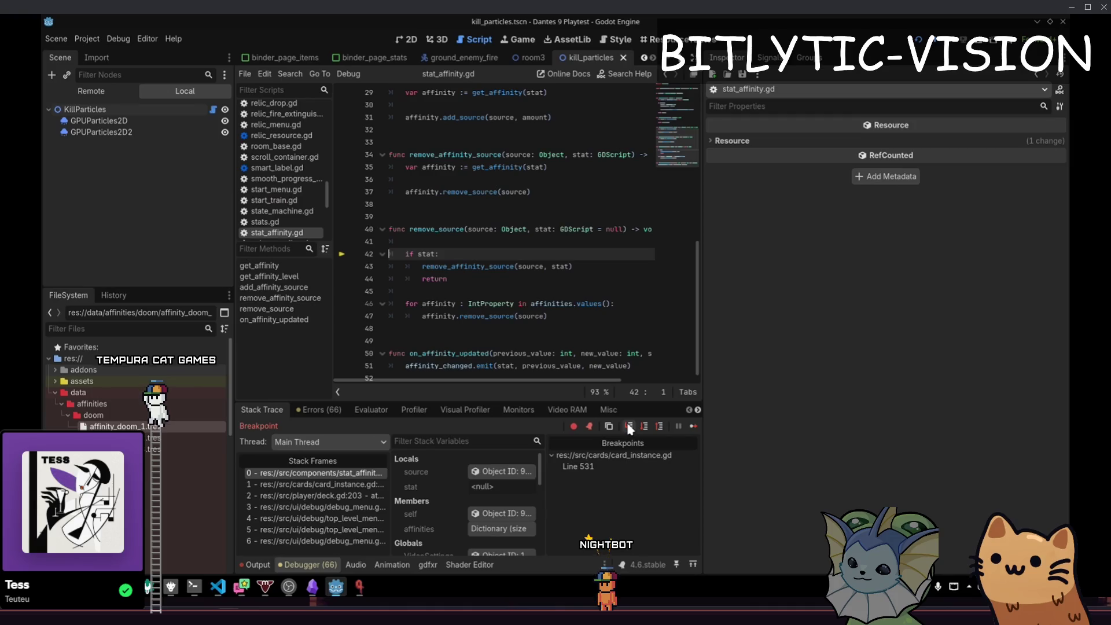
pyautogui.click(602, 328)
pyautogui.click(597, 316)
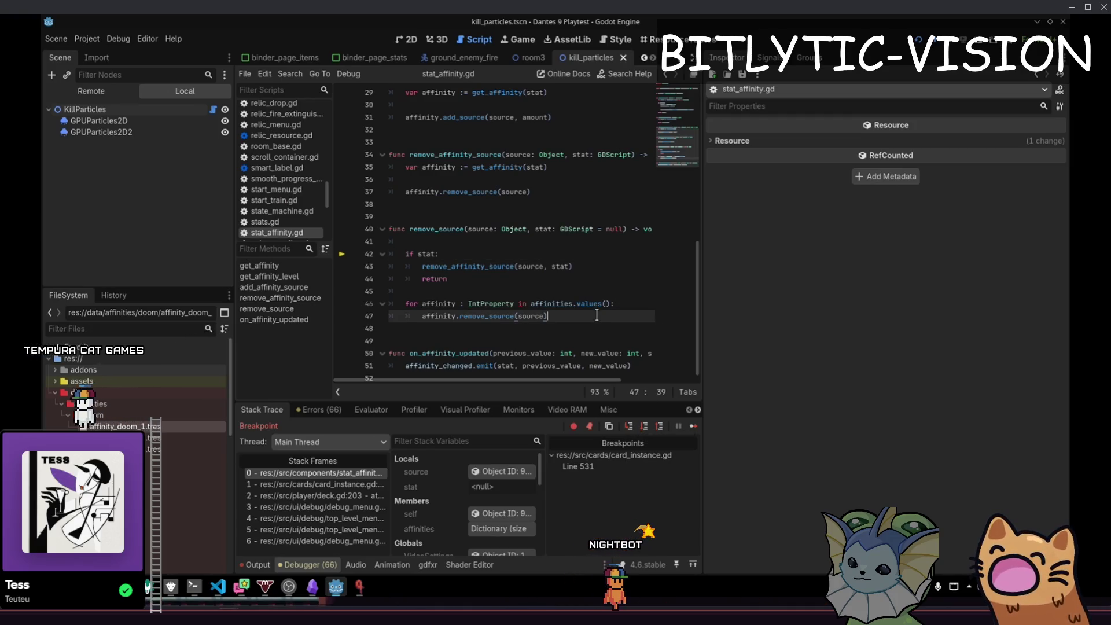
# Step: Step through the loop and expand the second affinity's Additive Sources, showing 9 entries
pyautogui.click(643, 431)
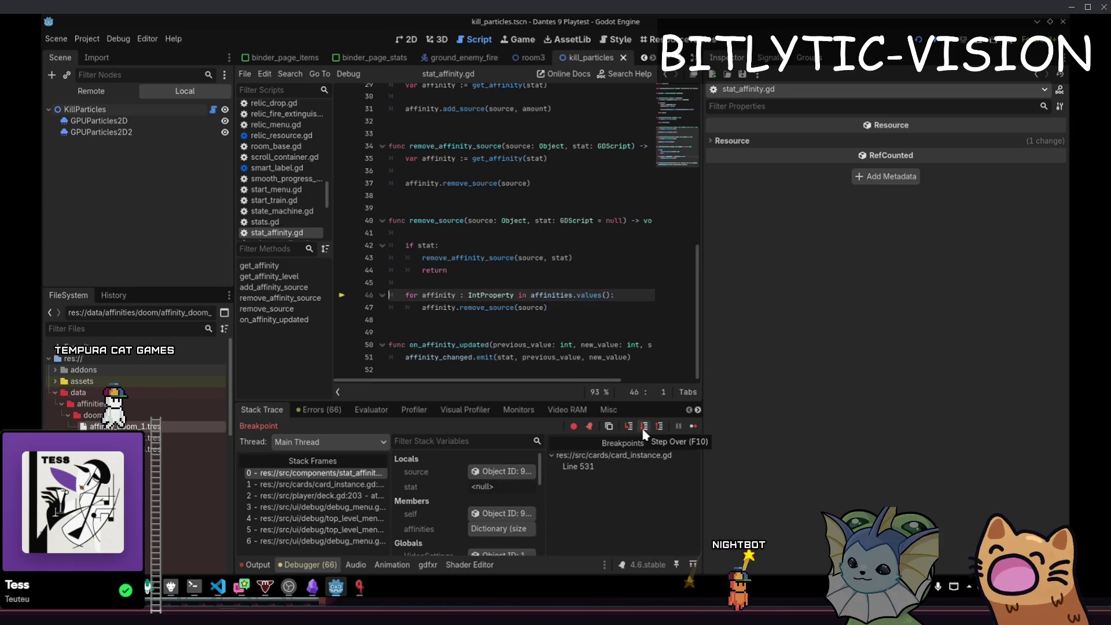
pyautogui.click(644, 431)
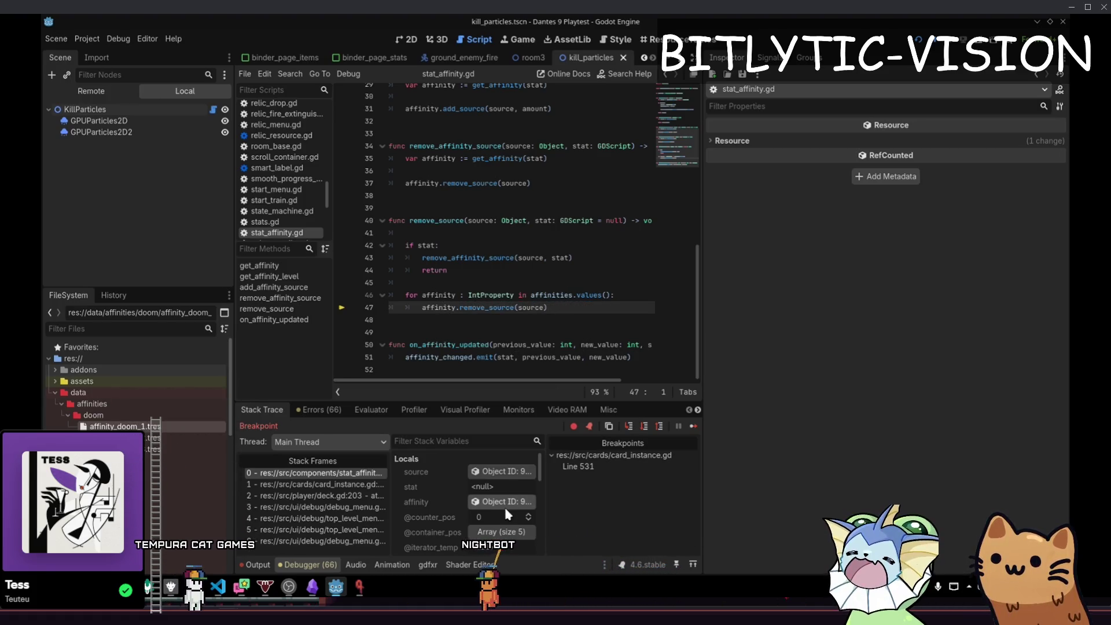
pyautogui.click(503, 470)
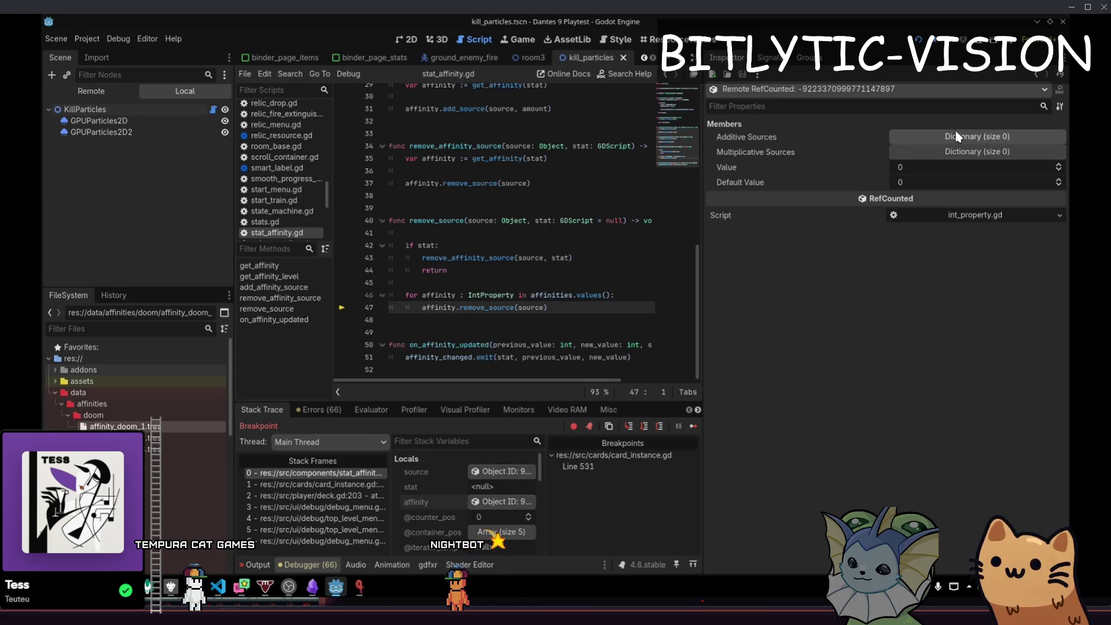
pyautogui.click(646, 427)
pyautogui.click(528, 503)
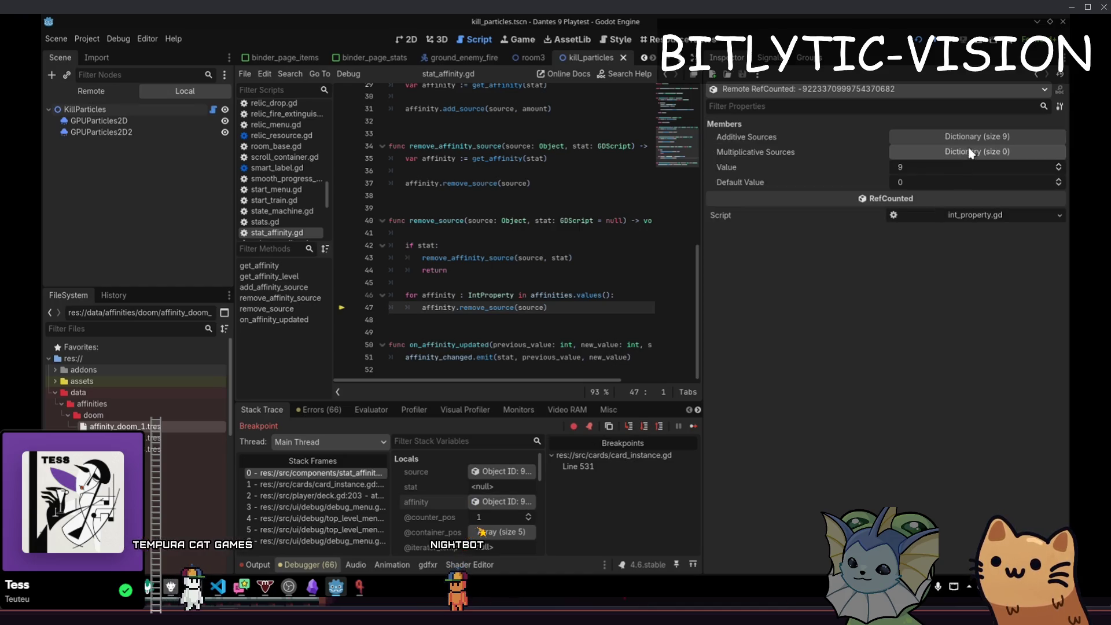
pyautogui.click(981, 136)
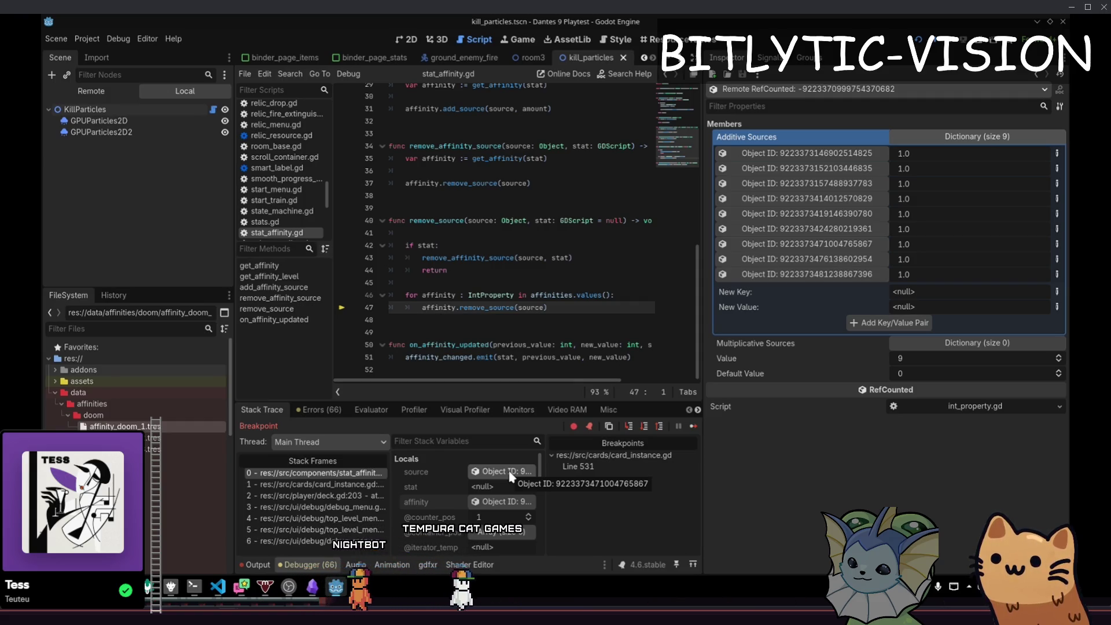
# Step: View IntProperty's remove_source definition in int_property.gd, then return to stat_affinity.gd
pyautogui.keyDown('ctrl'); pyautogui.click(485, 309); pyautogui.keyUp('ctrl')
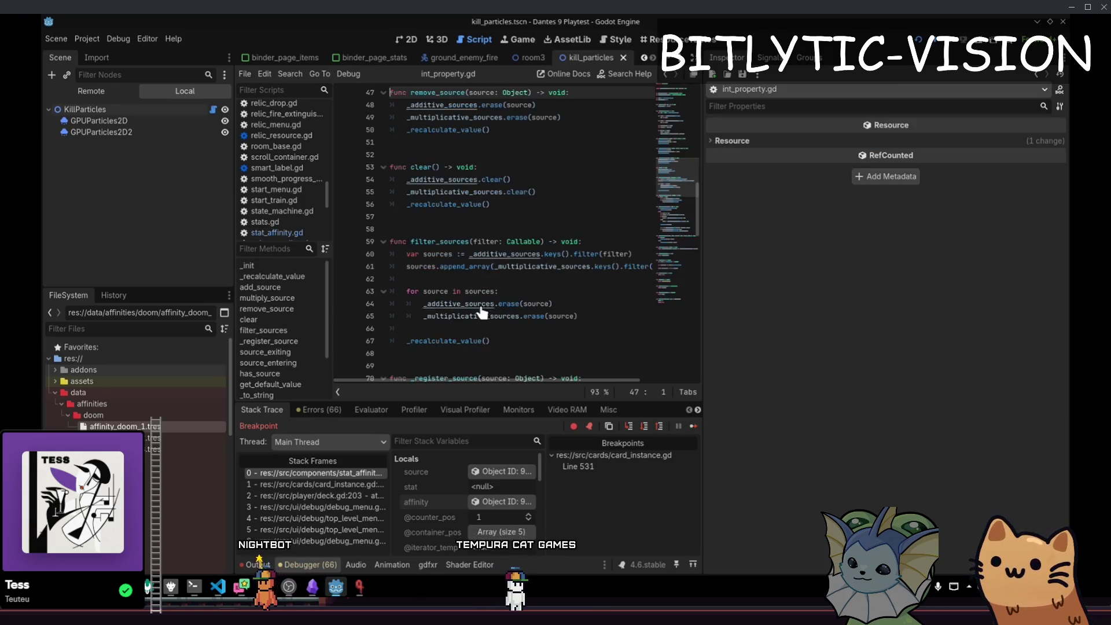
pyautogui.scroll(3, 549, 201)
pyautogui.moveTo(572, 205); pyautogui.dragTo(536, 216)
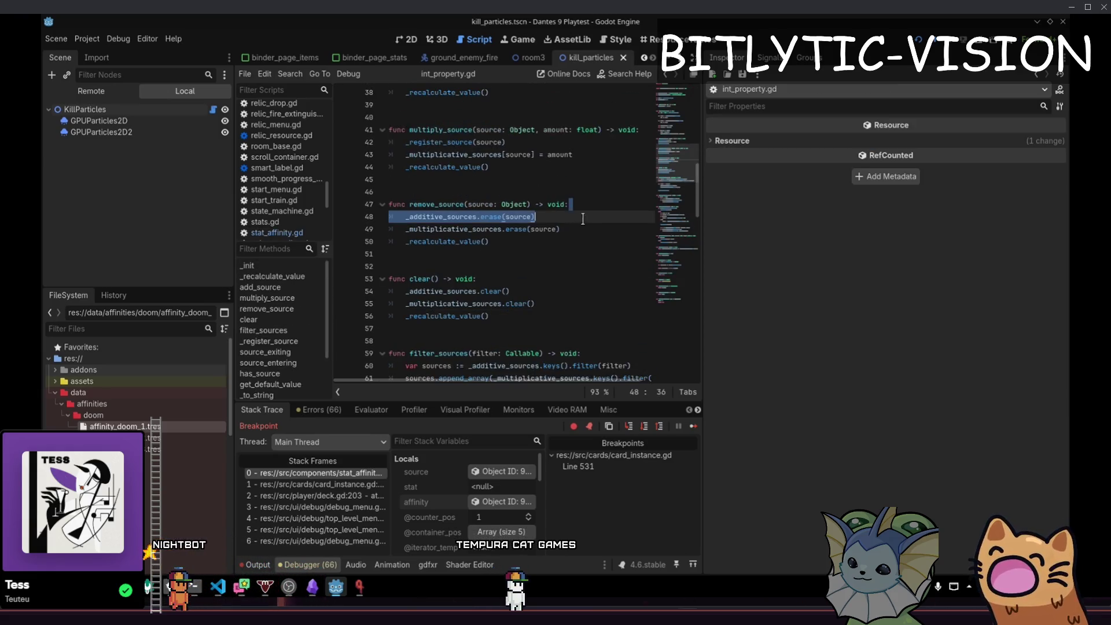
pyautogui.hotkey('ctrl', 'Home')
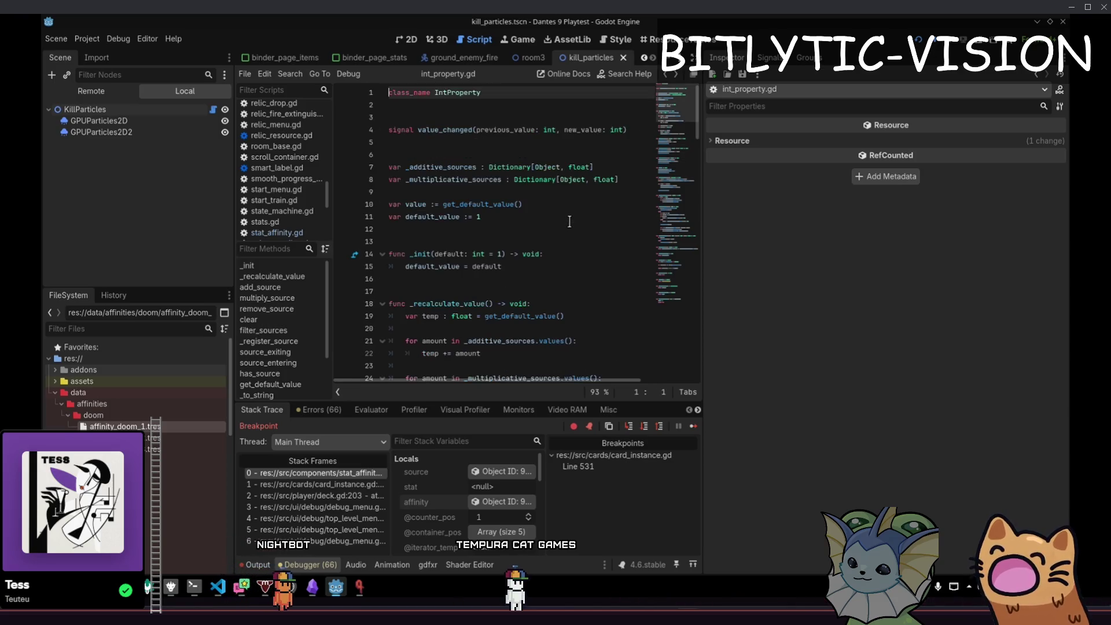
pyautogui.hotkey('alt', 'Left')
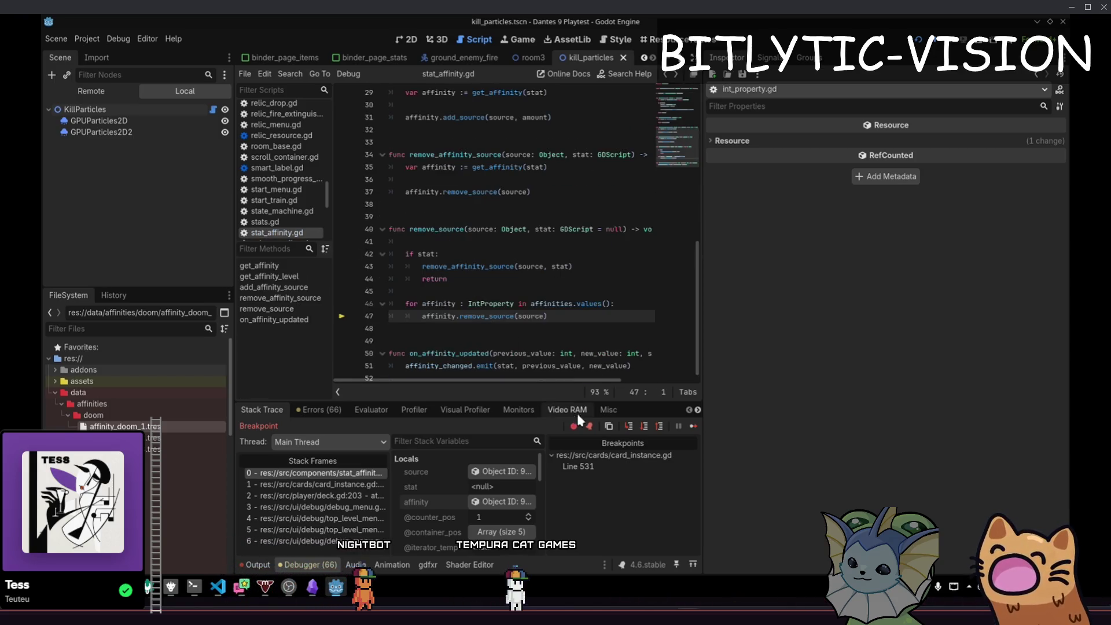
# Step: Step into IntProperty's remove_source, check _additive_sources, and resume the game
pyautogui.click(630, 427)
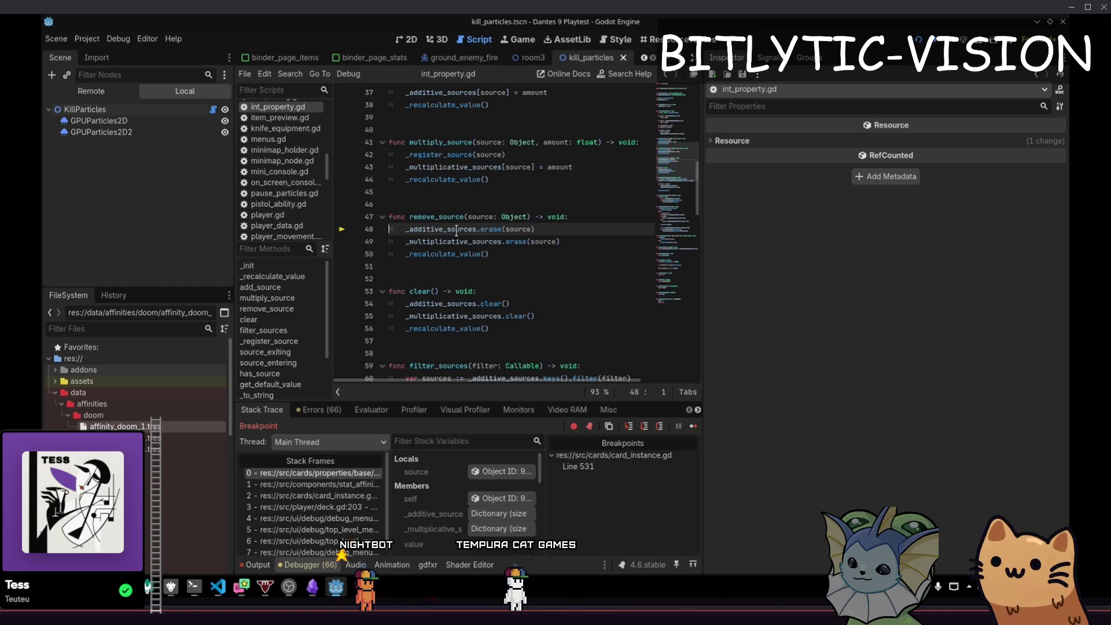
pyautogui.moveTo(457, 230)
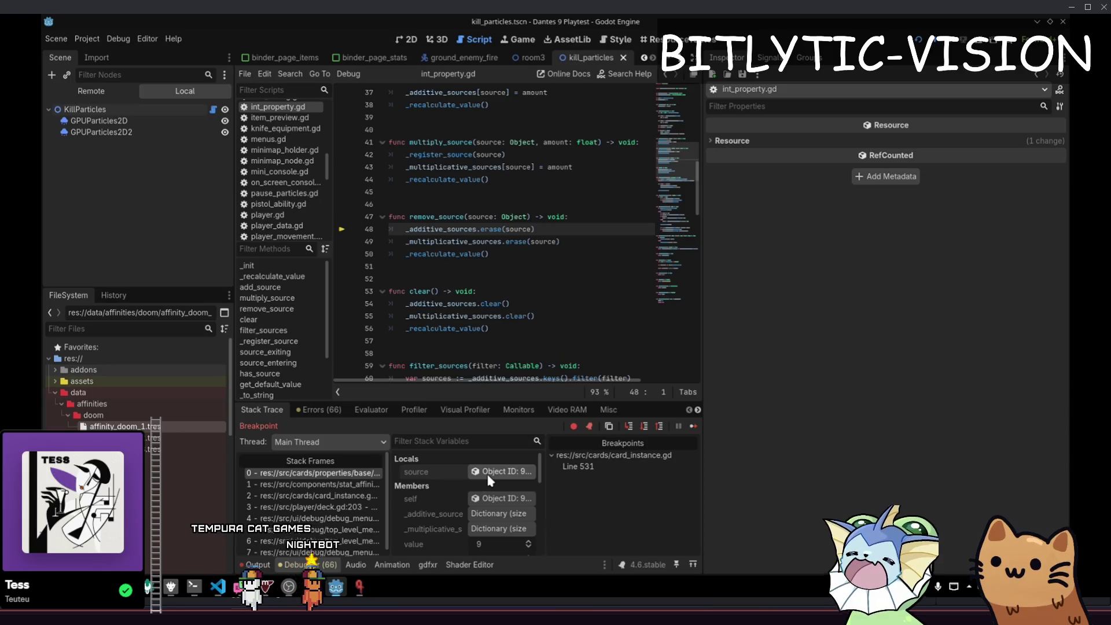
pyautogui.press('F12')
pyautogui.hotkey('alt', 'Tab')
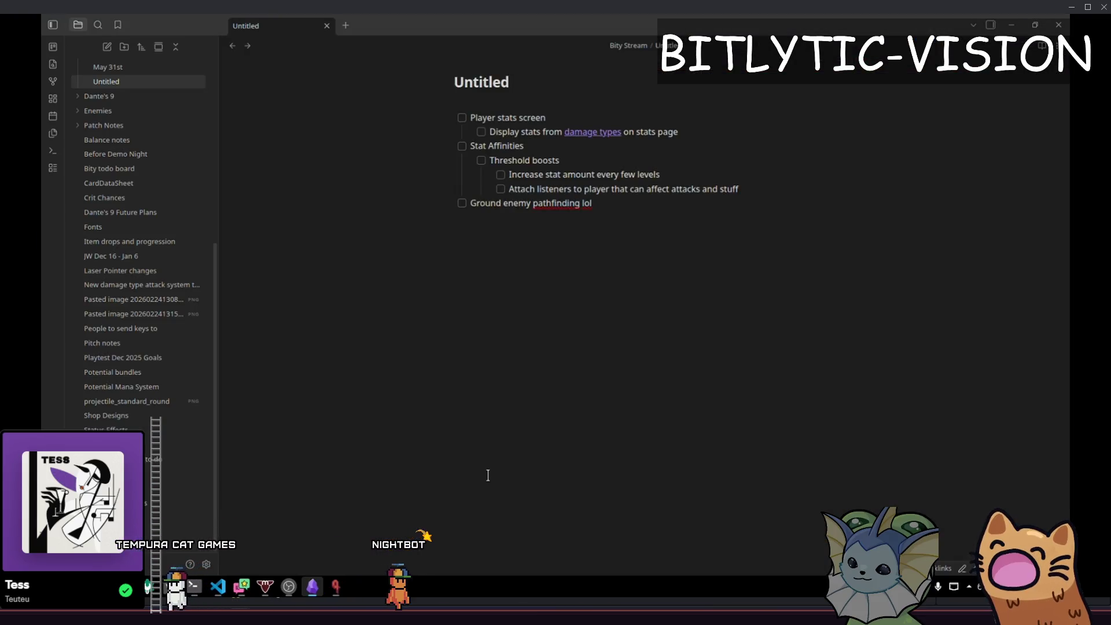
# Step: Review the task notes, then relaunch Godot and open the Dantes 9 Playtest project
pyautogui.hotkey('alt', 'Tab')
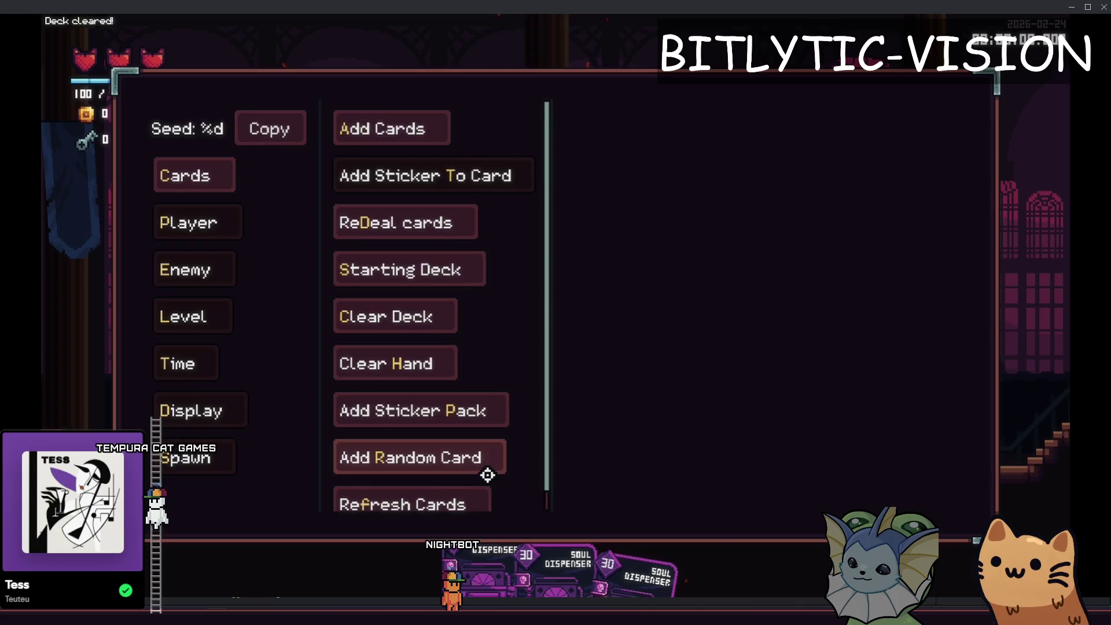
pyautogui.hotkey('alt', 'Tab')
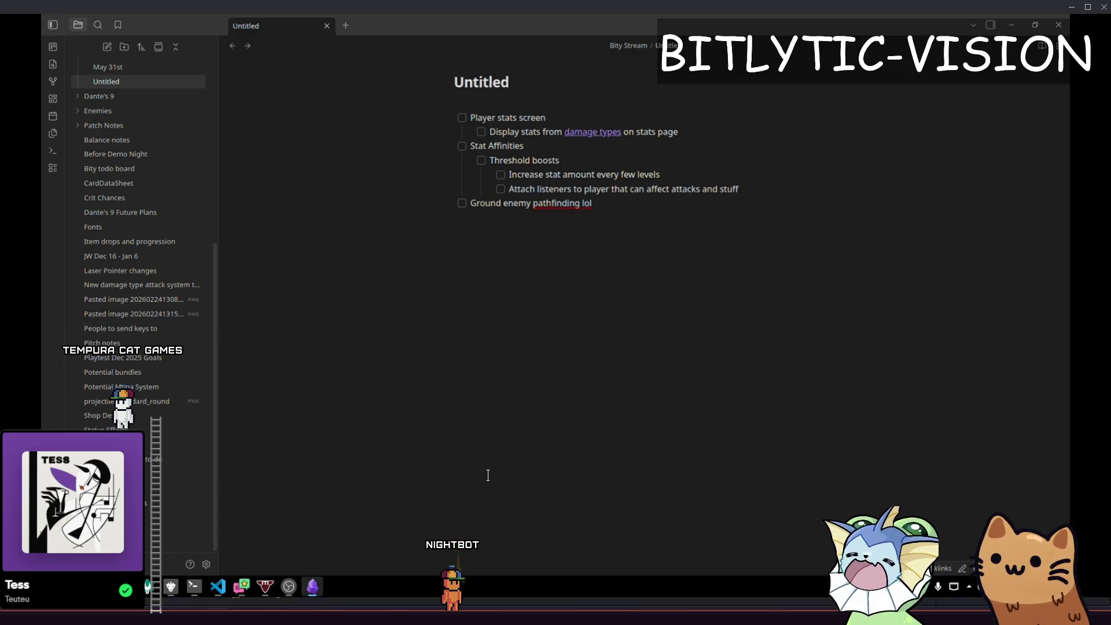
pyautogui.press('super')
pyautogui.click(465, 275)
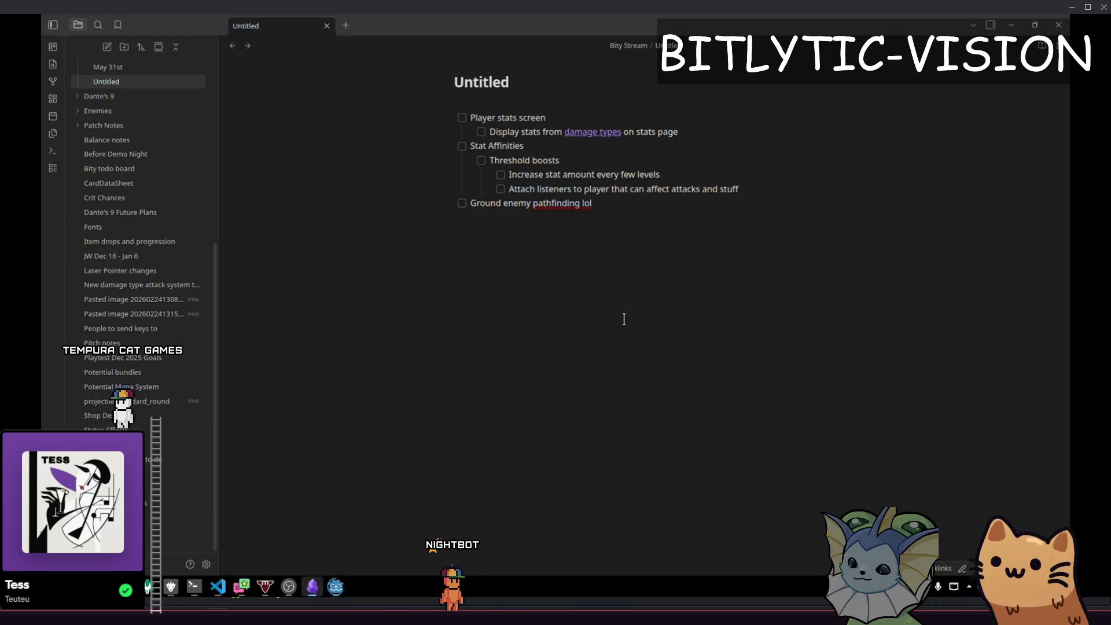
pyautogui.doubleClick(486, 123)
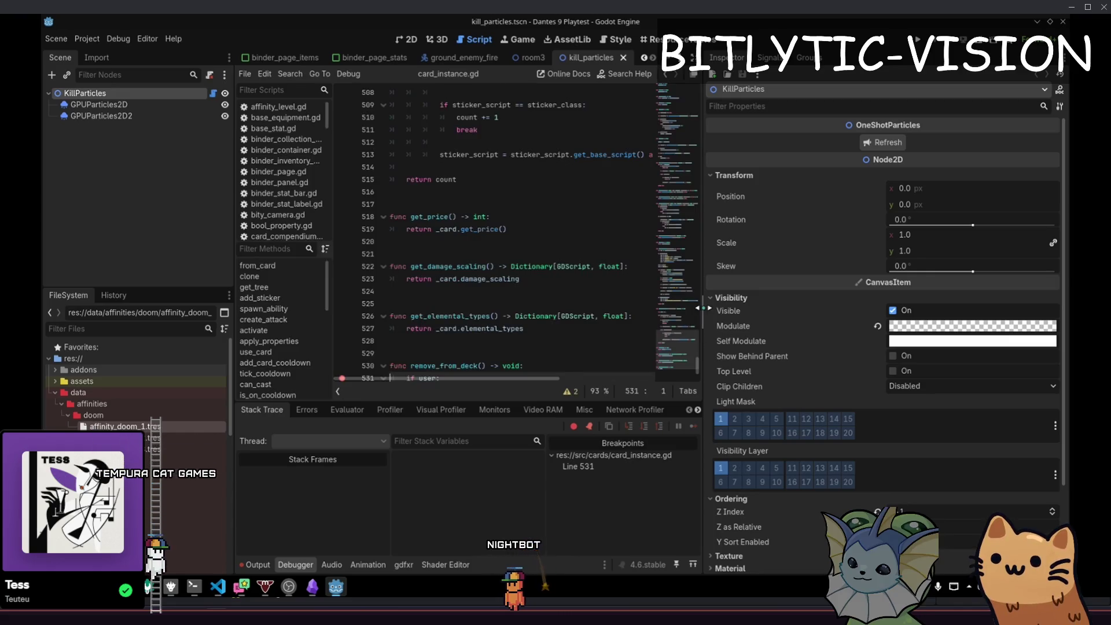
# Step: Look up get_component's definition, then open the StatAffinity script from card_instance.gd
pyautogui.scroll(-2, 405, 319)
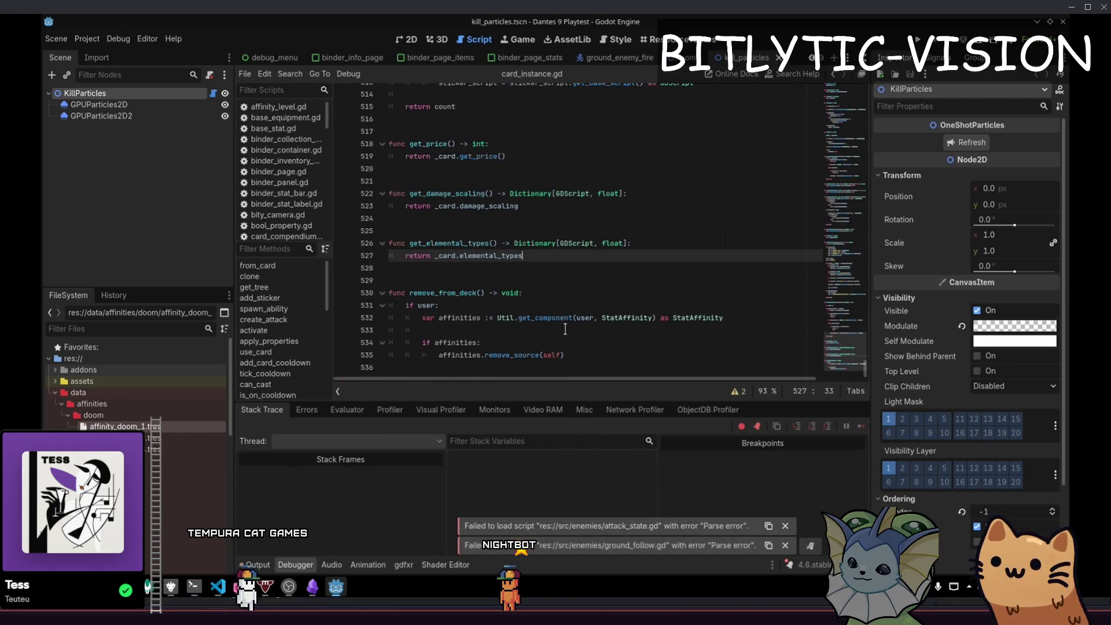
pyautogui.keyDown('ctrl'); pyautogui.click(549, 323); pyautogui.keyUp('ctrl')
pyautogui.hotkey('alt', 'Left')
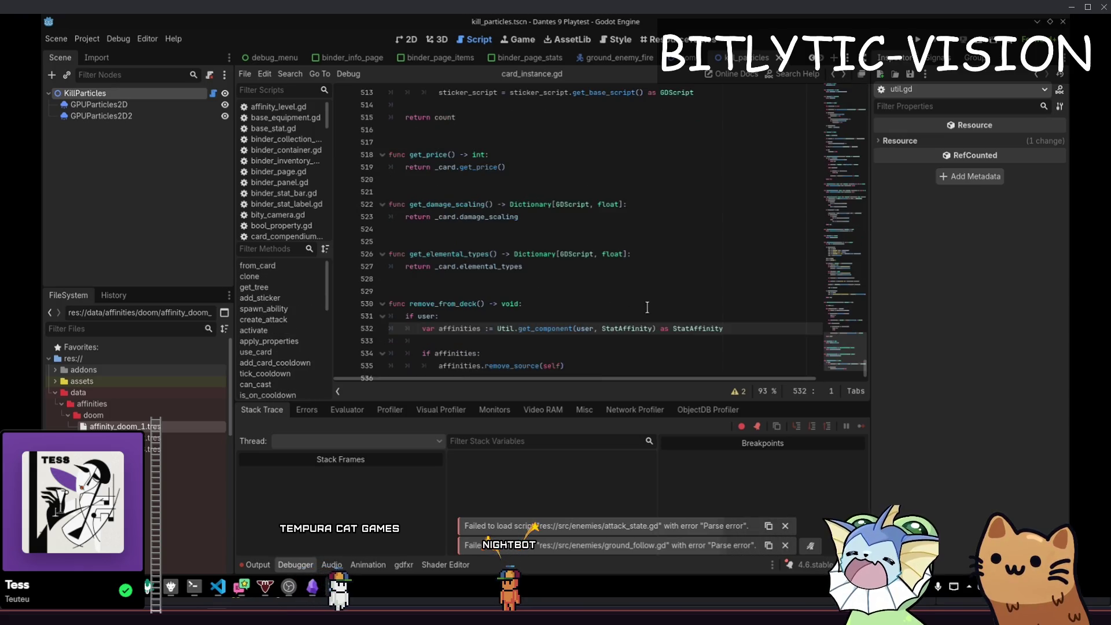
pyautogui.keyDown('ctrl'); pyautogui.click(616, 328); pyautogui.keyUp('ctrl')
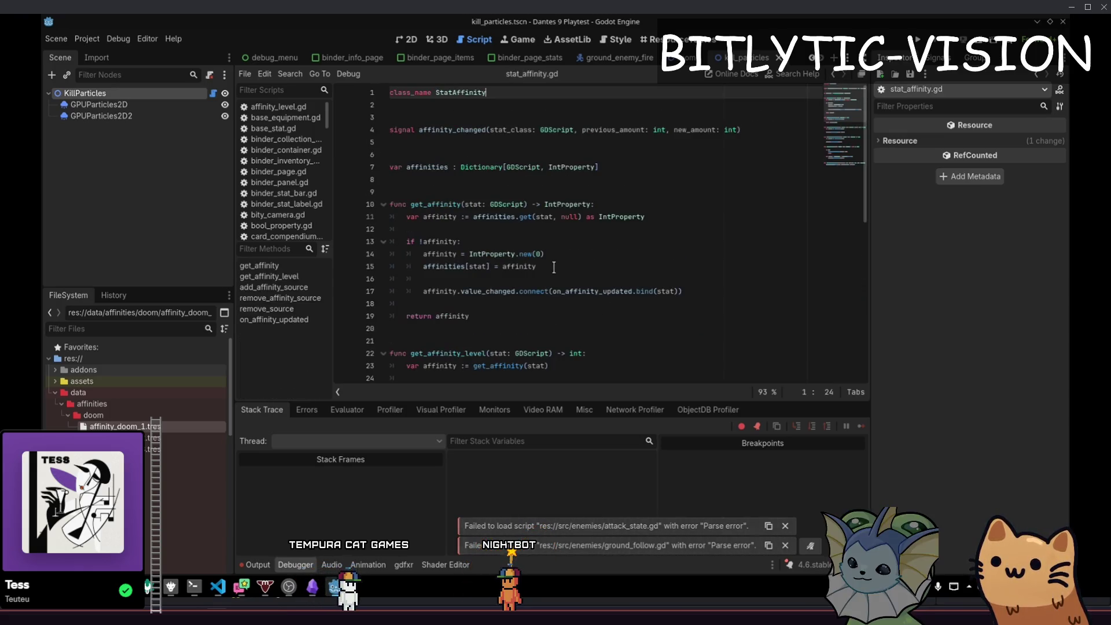
pyautogui.scroll(-2, 570, 253)
pyautogui.scroll(-4, 570, 252)
# Step: Insert Console.print(affinity._additive_sources) above affinity.remove_source(source) at line 47 and save
pyautogui.click(565, 239)
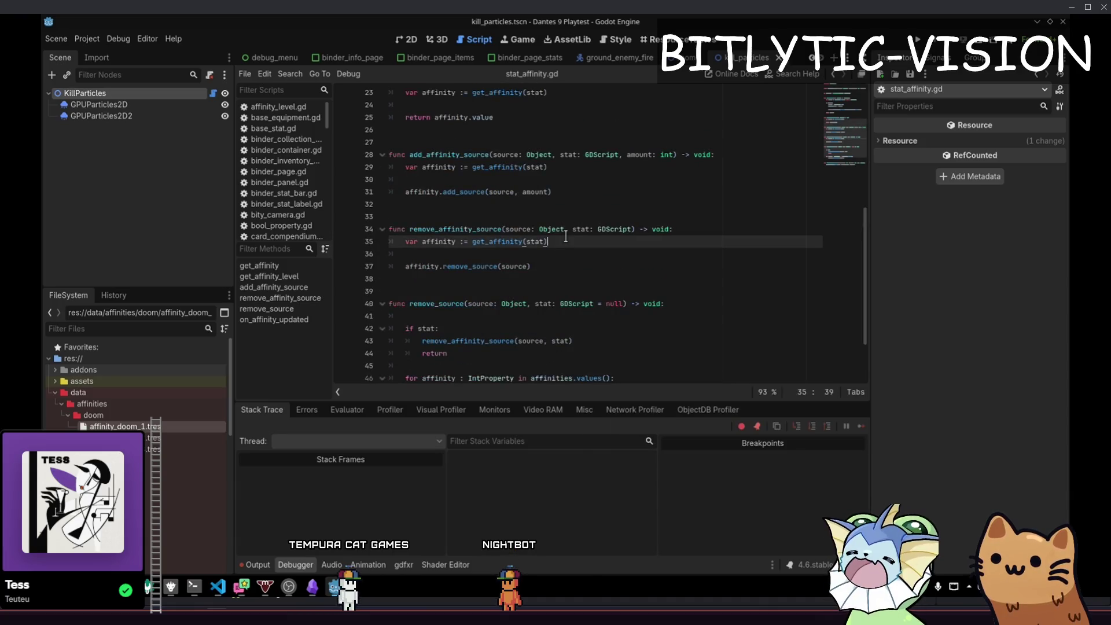
pyautogui.click(572, 250)
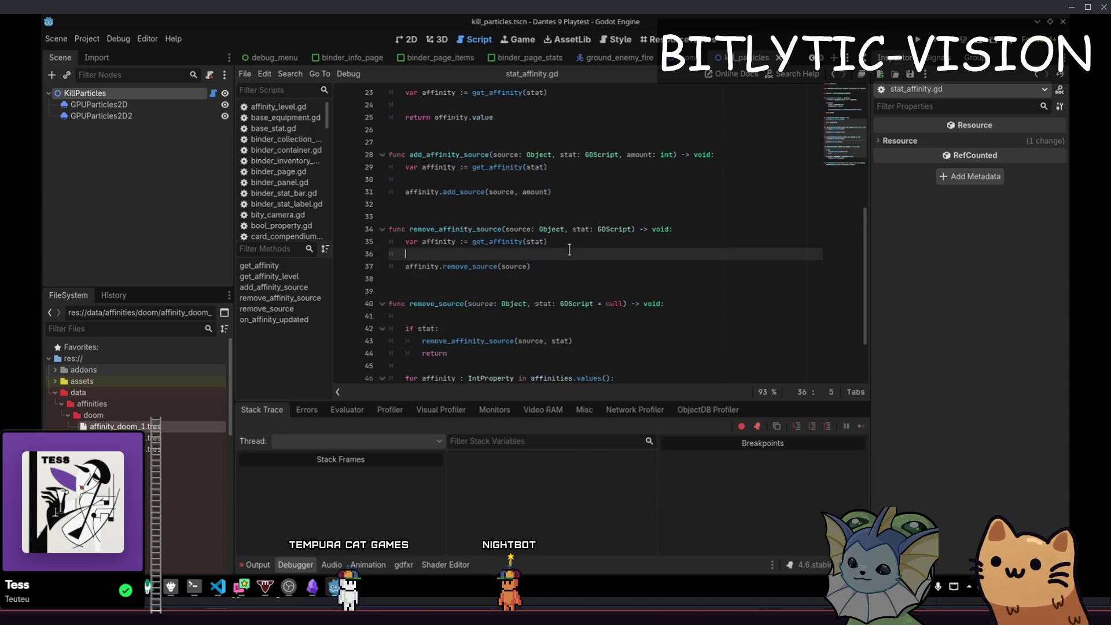
pyautogui.moveTo(570, 250); pyautogui.dragTo(568, 229)
pyautogui.scroll(-2, 567, 229)
pyautogui.click(568, 229)
pyautogui.moveTo(529, 154); pyautogui.dragTo(590, 319)
pyautogui.click(590, 322)
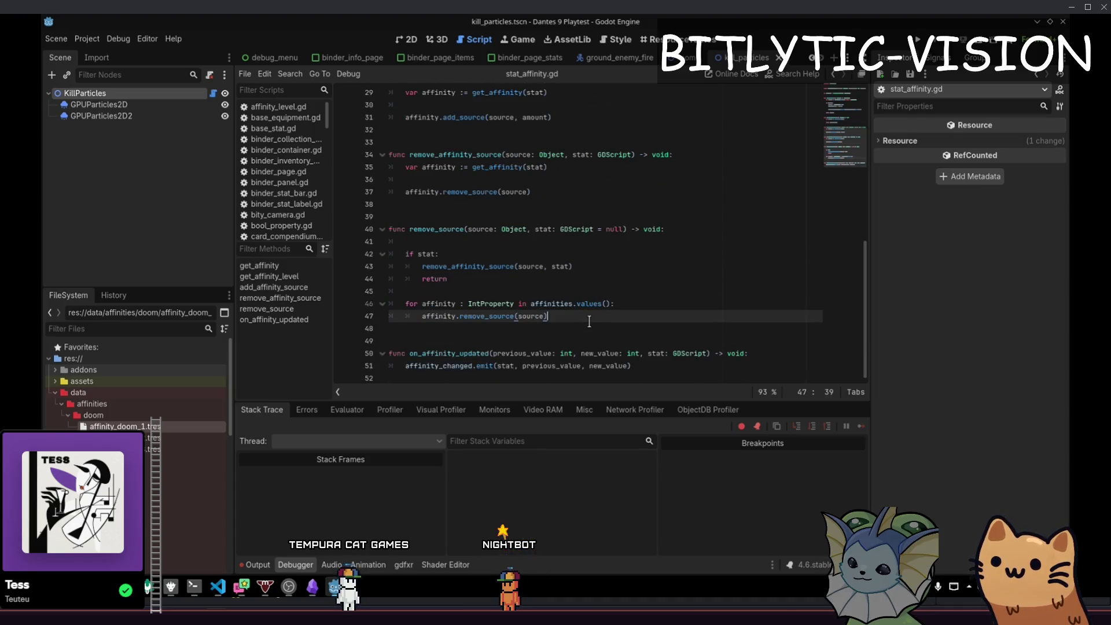
pyautogui.press('Return')
pyautogui.press('Return')
pyautogui.write('Console.print(a')
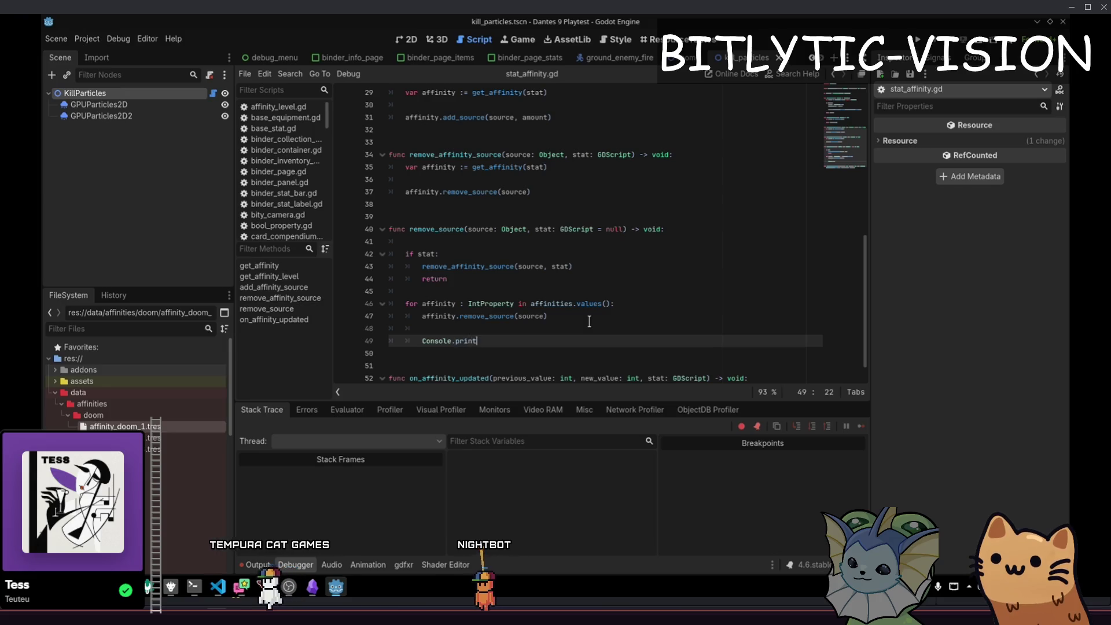
pyautogui.write('ffinity.additive')
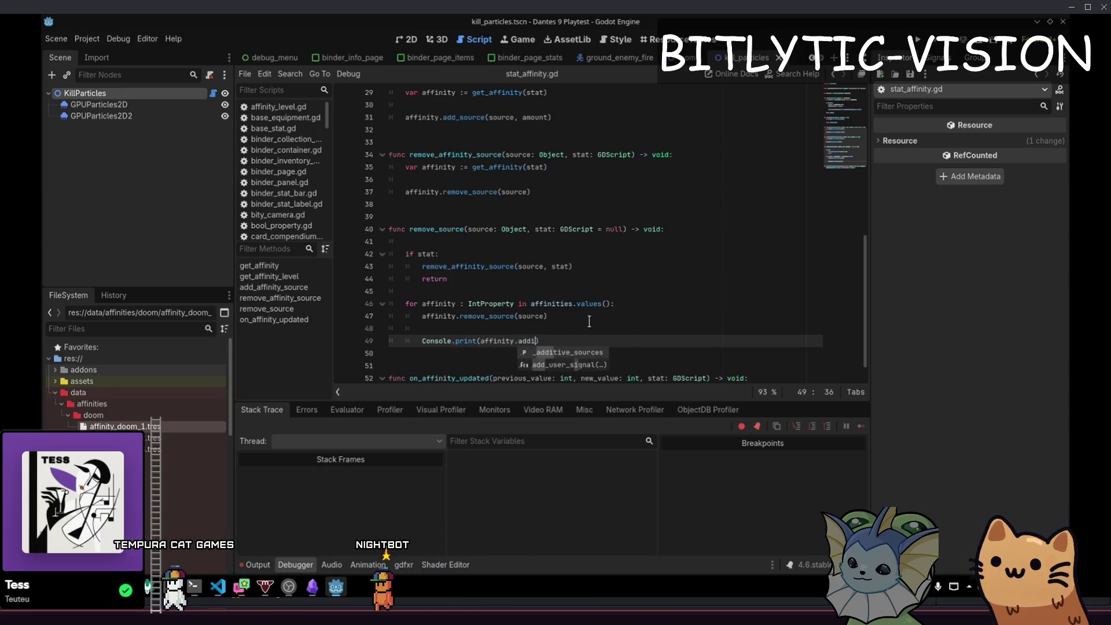
pyautogui.press('Return')
pyautogui.hotkey('alt', 'Up')
pyautogui.hotkey('alt', 'Up')
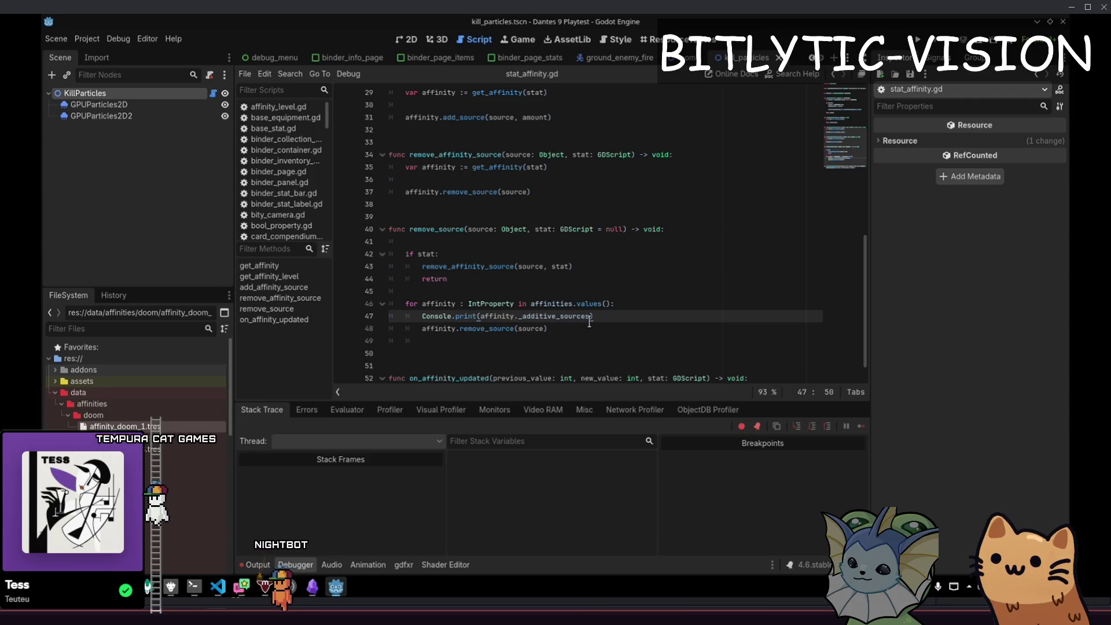
pyautogui.hotkey('ctrl', 's')
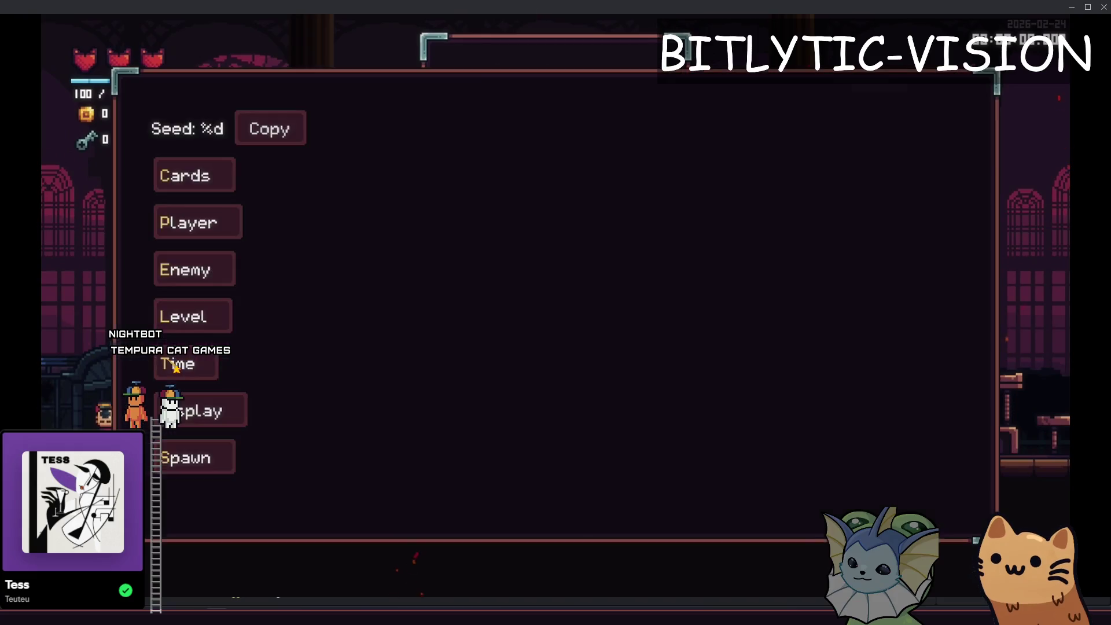
# Step: Clear the deck, add a Soul Dispenser card, and clear the deck again via the debug menu
pyautogui.press('F1')
pyautogui.click(193, 174)
pyautogui.click(397, 315)
pyautogui.press('F1')
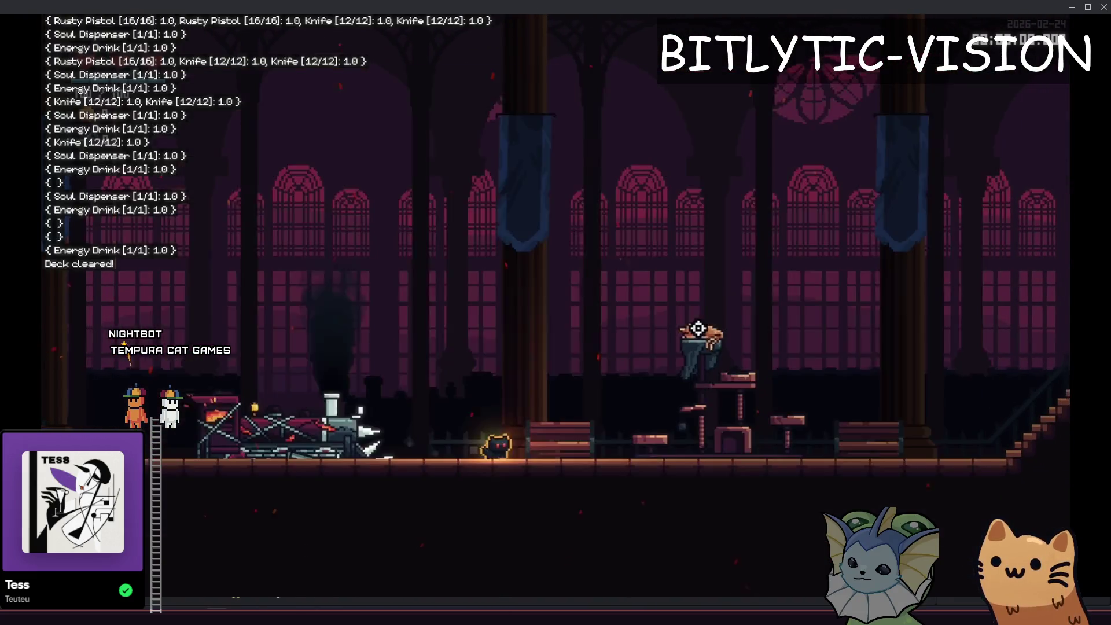
pyautogui.press('F1')
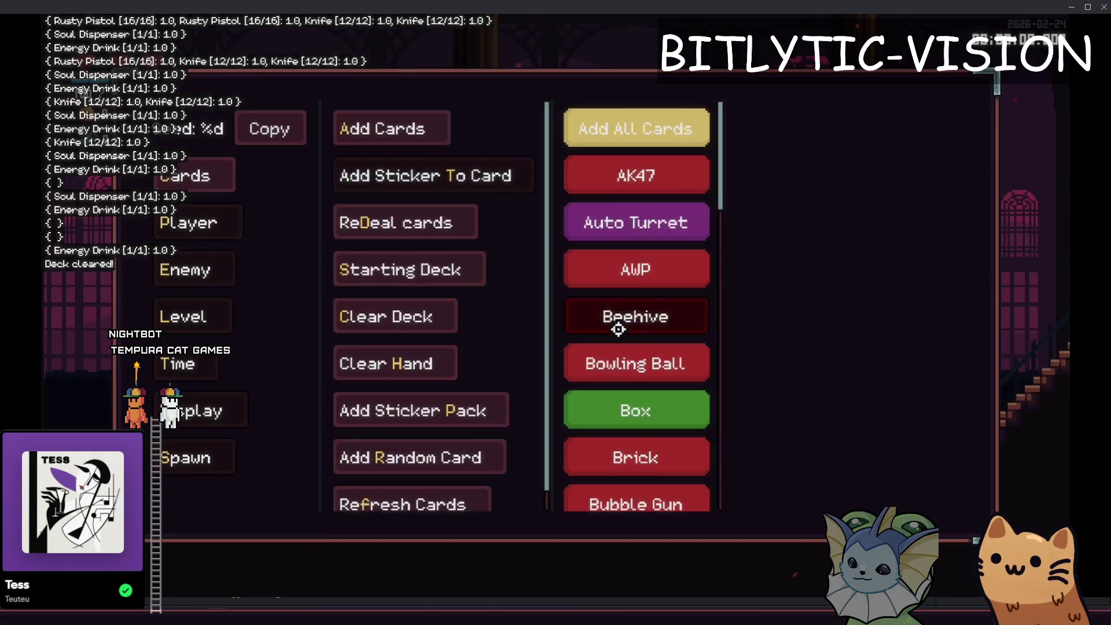
pyautogui.scroll(-5, 636, 330)
pyautogui.scroll(-10, 661, 343)
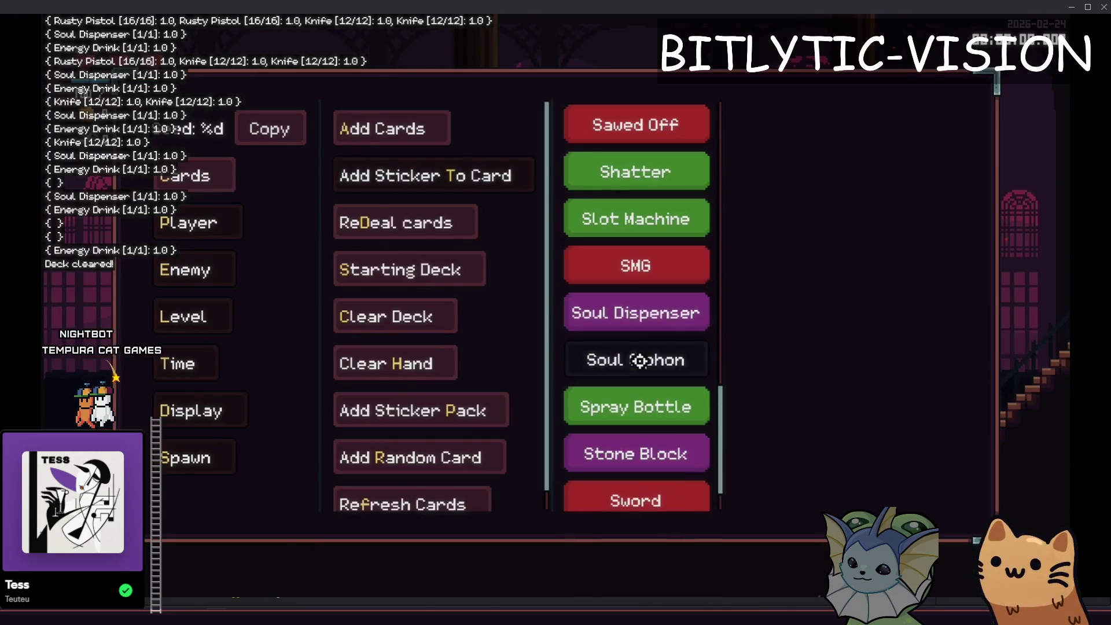
pyautogui.click(637, 316)
pyautogui.press('F1')
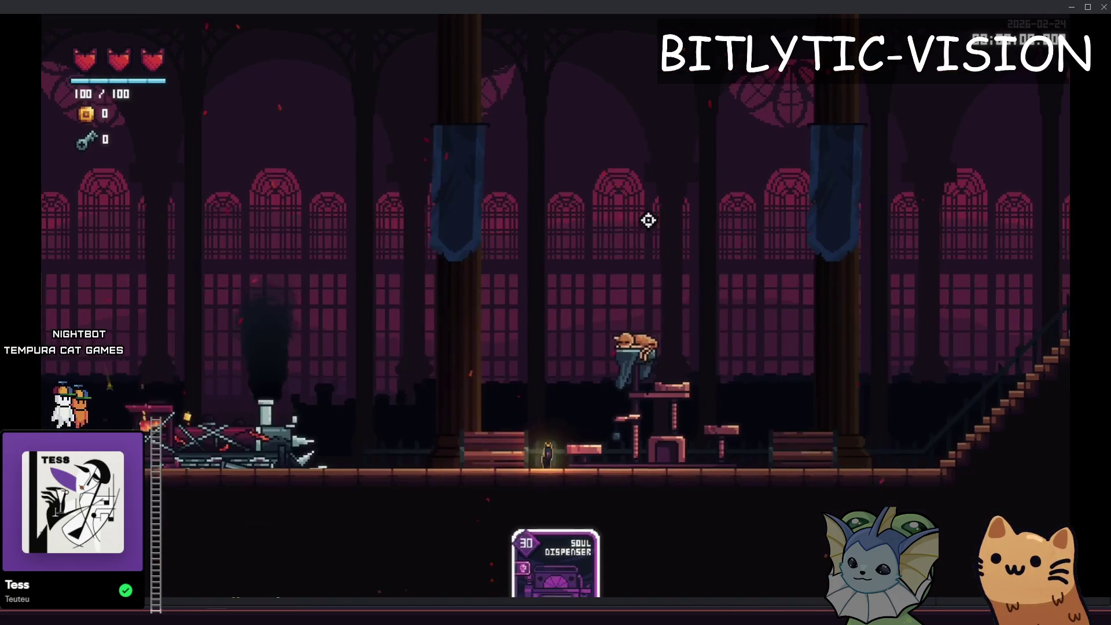
pyautogui.press('F1')
pyautogui.click(387, 315)
pyautogui.press('F1')
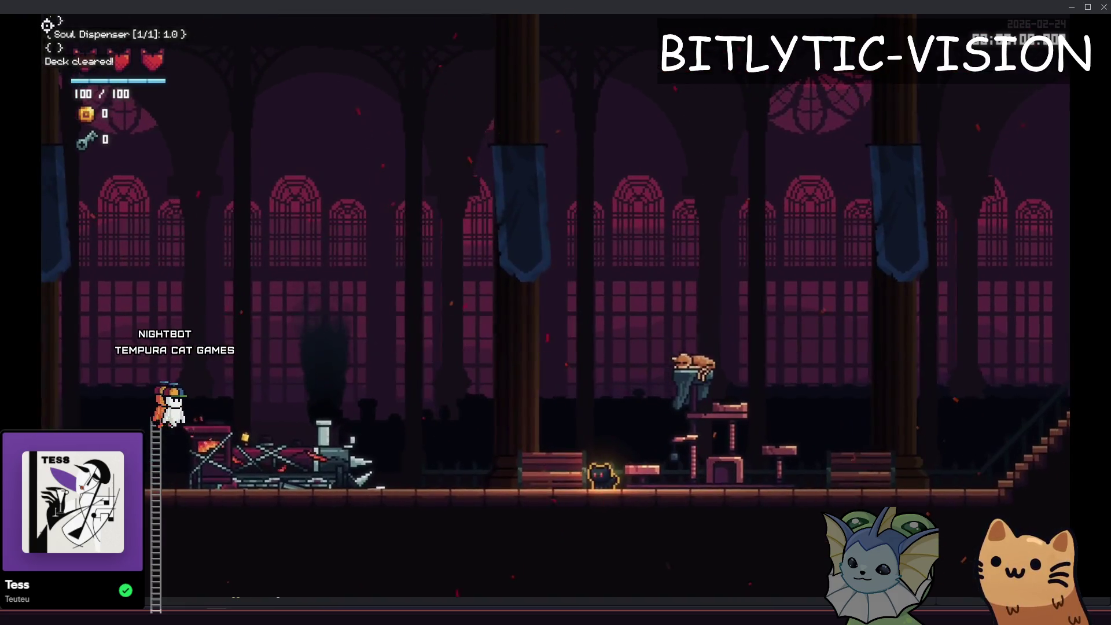
# Step: Check the editor output, then return to the game and glance at the stats binder
pyautogui.hotkey('alt', 'Tab')
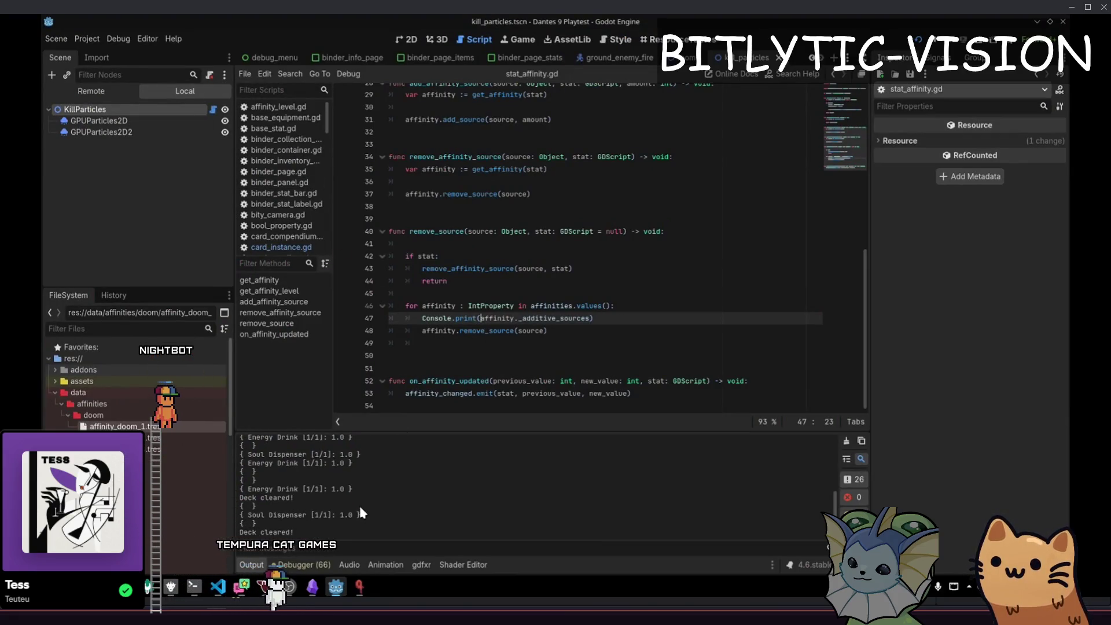
pyautogui.hotkey('alt', 'Tab')
pyautogui.press('F1')
pyautogui.press('Tab')
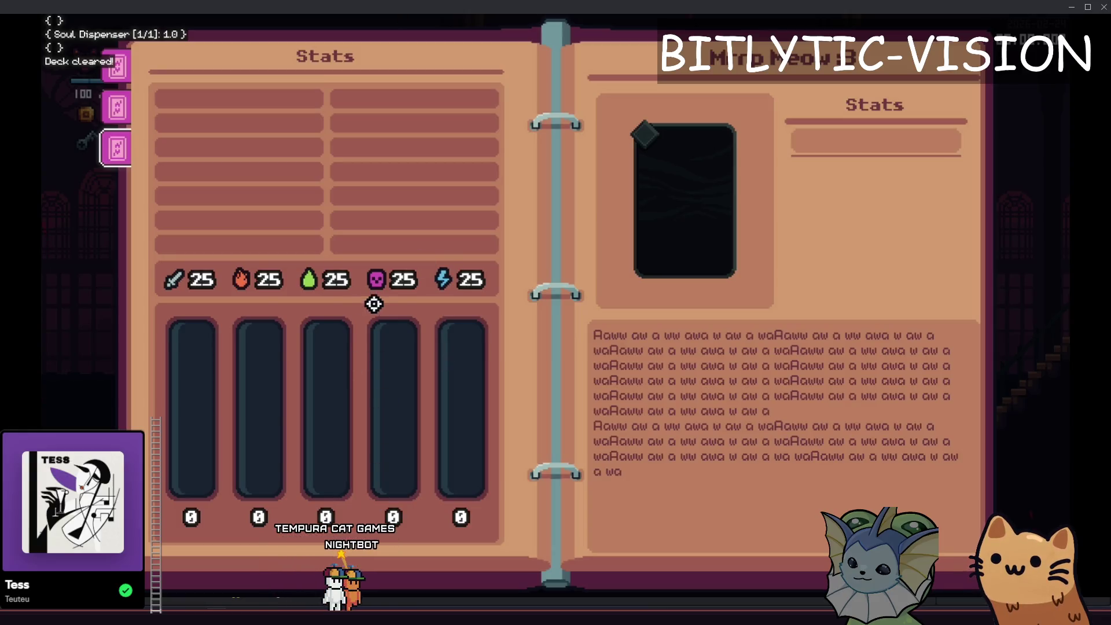
pyautogui.press('Tab')
# Step: Add Soul Dispenser cards, check the Stats page, clear the deck, and review Stats at 26
pyautogui.press('F1')
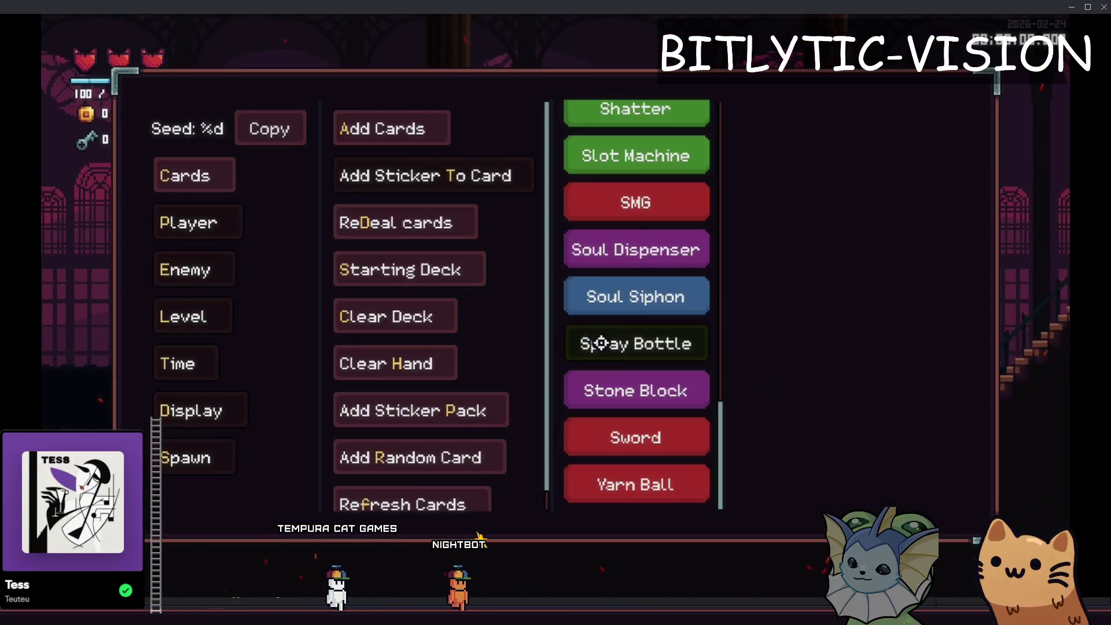
pyautogui.click(607, 249)
pyautogui.press('F1')
pyautogui.press('Tab')
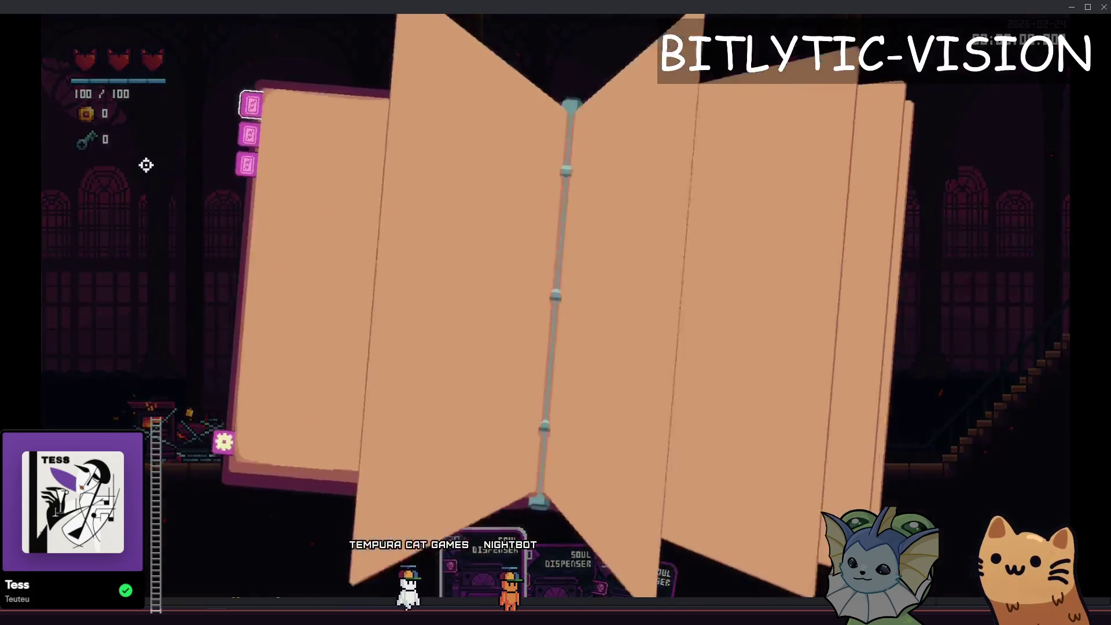
pyautogui.click(127, 149)
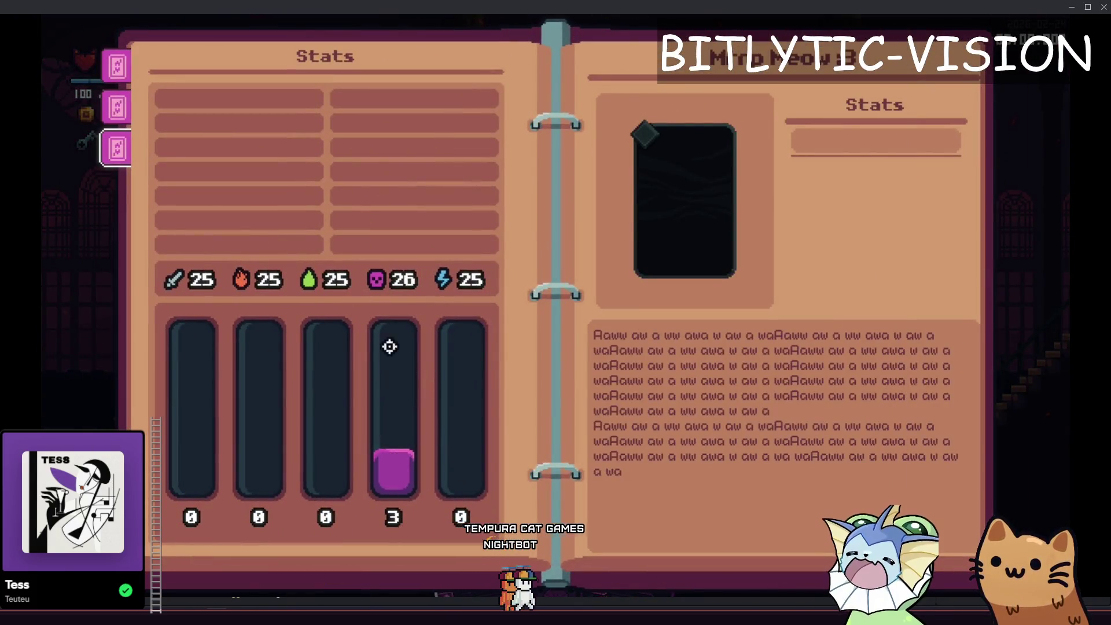
pyautogui.press('Tab')
pyautogui.press('F1')
pyautogui.click(411, 444)
pyautogui.press('F1')
pyautogui.press('Tab')
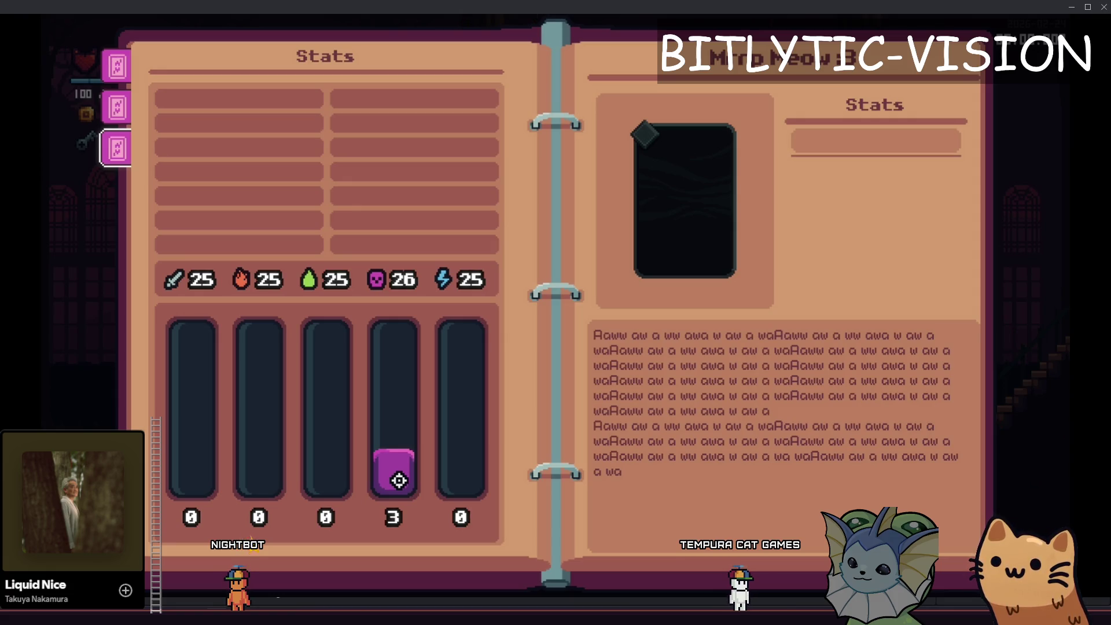
# Step: Add a Soul Dispenser card, clear the deck, and check the binder's Collection and Stats pages
pyautogui.press('Escape')
pyautogui.press('F1')
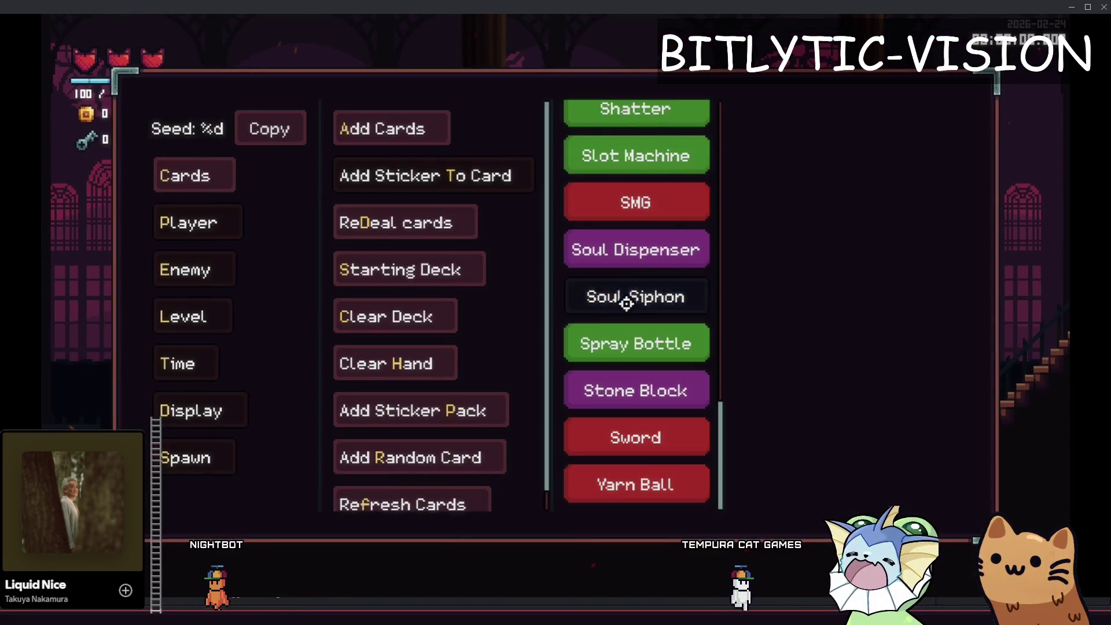
pyautogui.click(622, 246)
pyautogui.press('Tab')
pyautogui.press('e')
pyautogui.press('e')
pyautogui.press('Escape')
pyautogui.press('F1')
pyautogui.click(402, 362)
pyautogui.press('Tab')
pyautogui.press('e')
pyautogui.press('e')
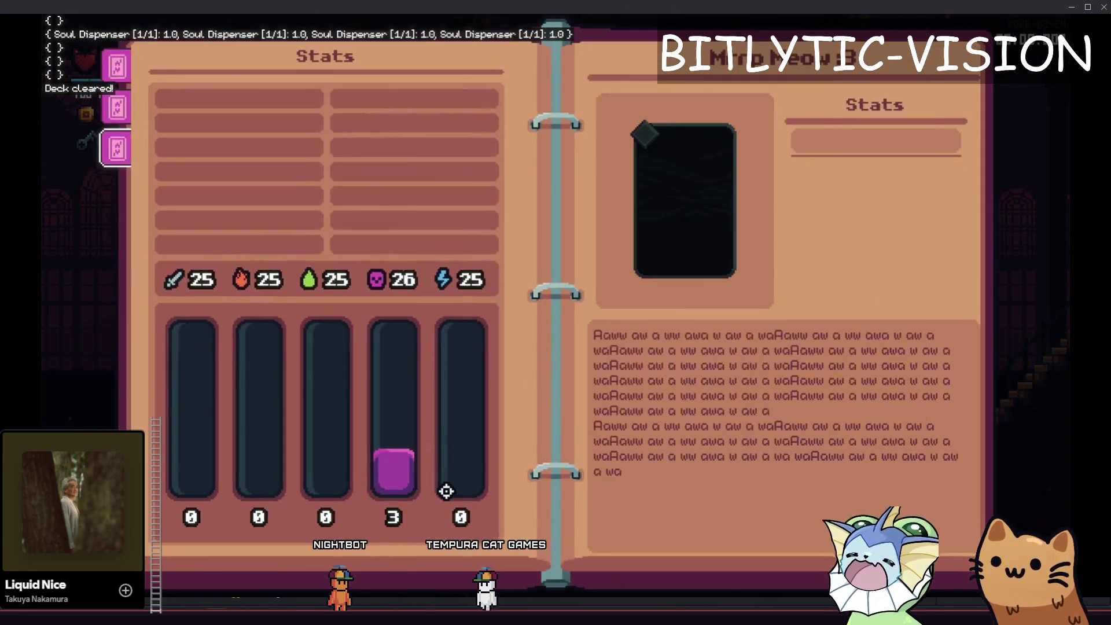
pyautogui.press('Escape')
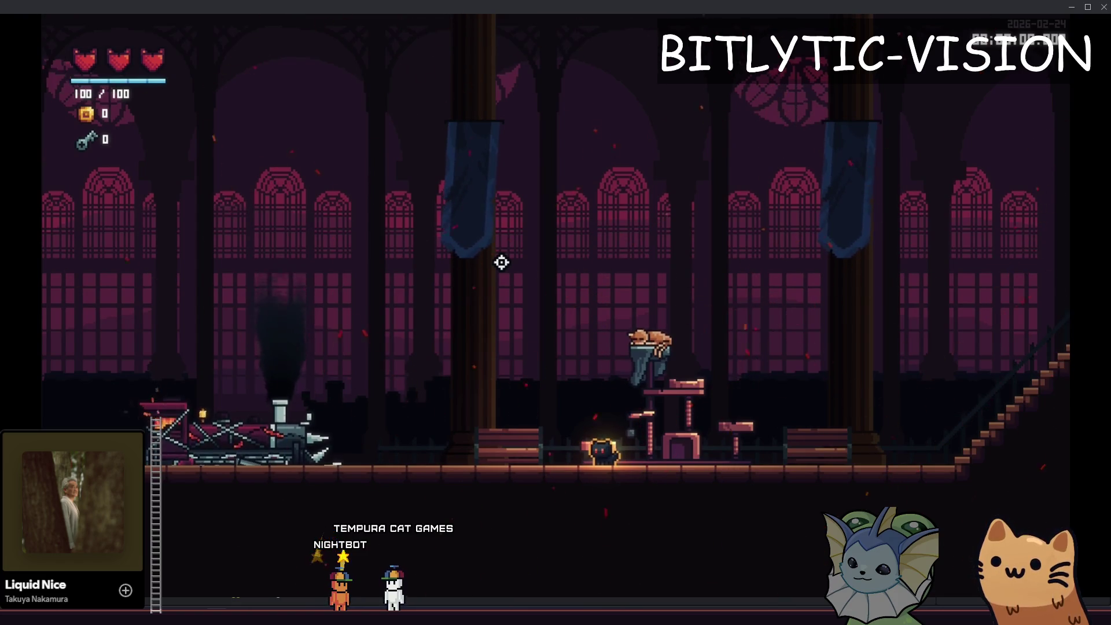
# Step: Add three Soul Dispenser cards, clear the deck, confirm purple stat 27, then return to the editor
pyautogui.press('F1')
pyautogui.click(609, 248)
pyautogui.click(608, 248)
pyautogui.click(609, 249)
pyautogui.press('F1')
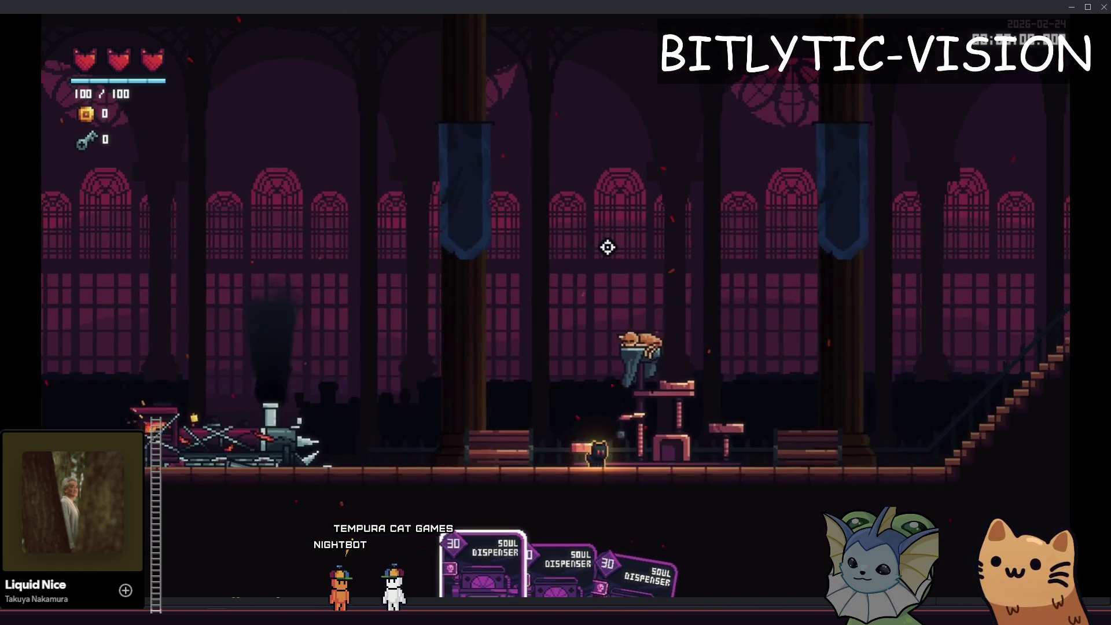
pyautogui.press('F1')
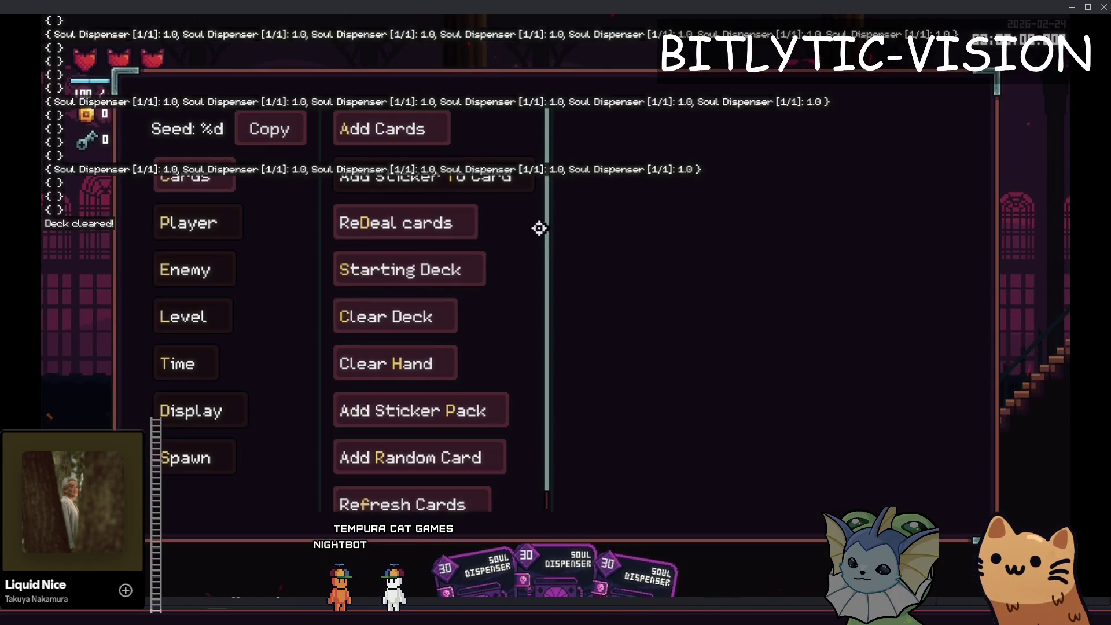
pyautogui.click(380, 276)
pyautogui.press('F1')
pyautogui.press('Tab')
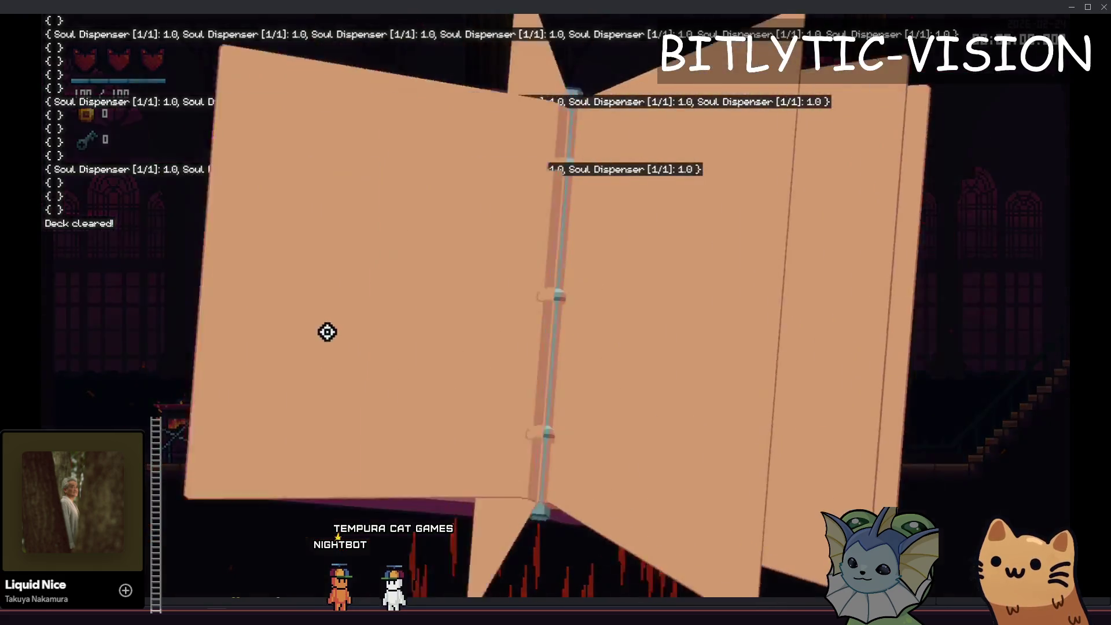
pyautogui.press('Tab')
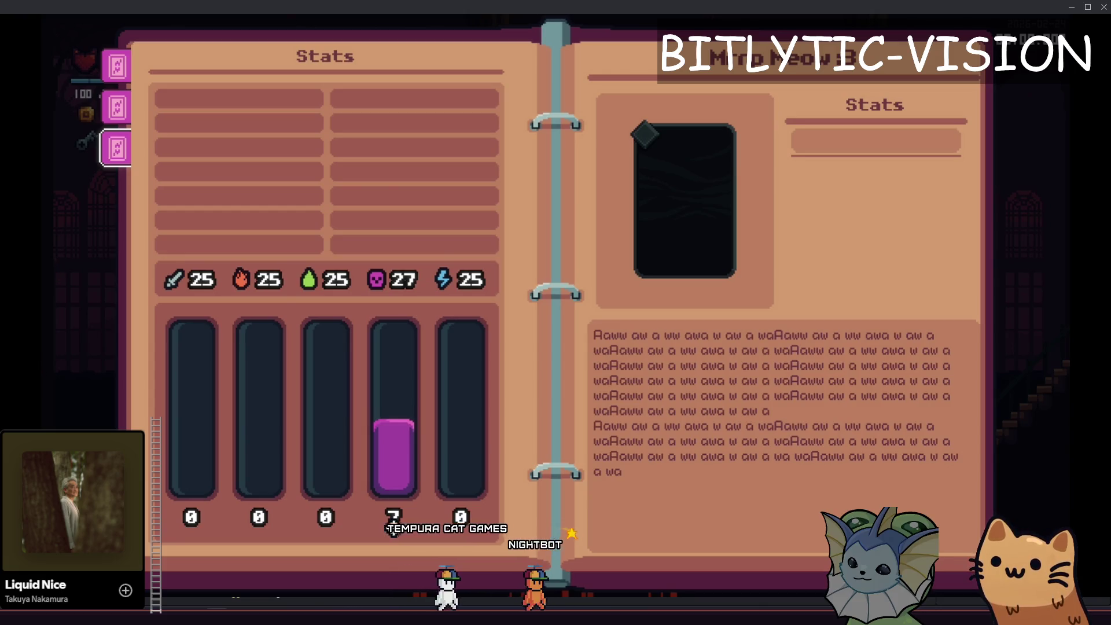
pyautogui.press('F8')
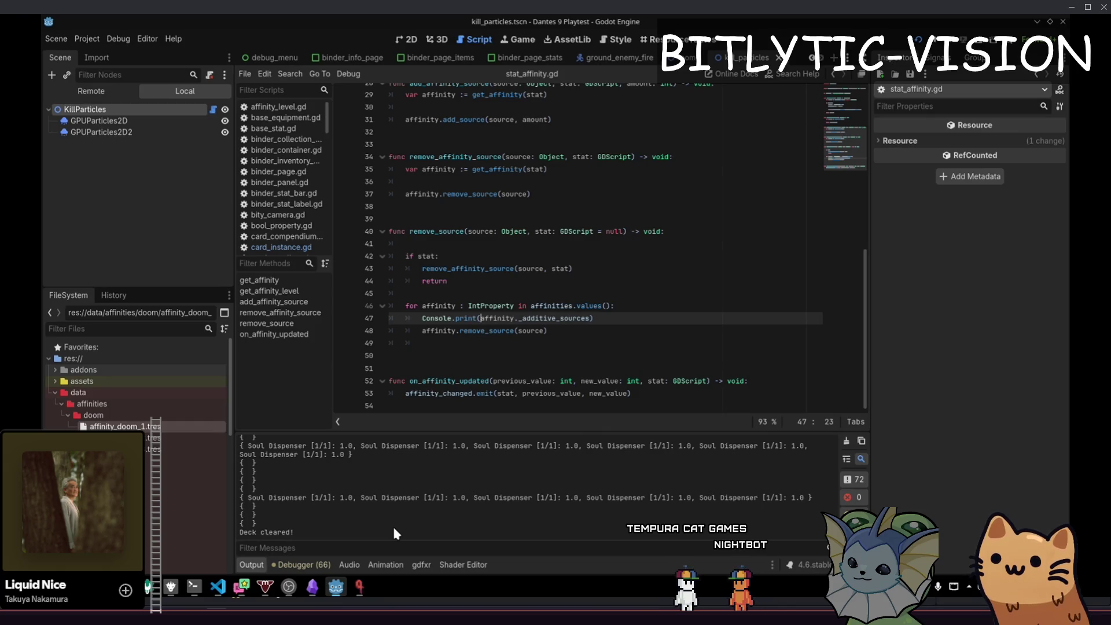
# Step: Delete the additive-sources Console.print line from the remove_source loop in stat_affinity.gd
pyautogui.press('Down')
pyautogui.press('BackSpace')
pyautogui.press('BackSpace')
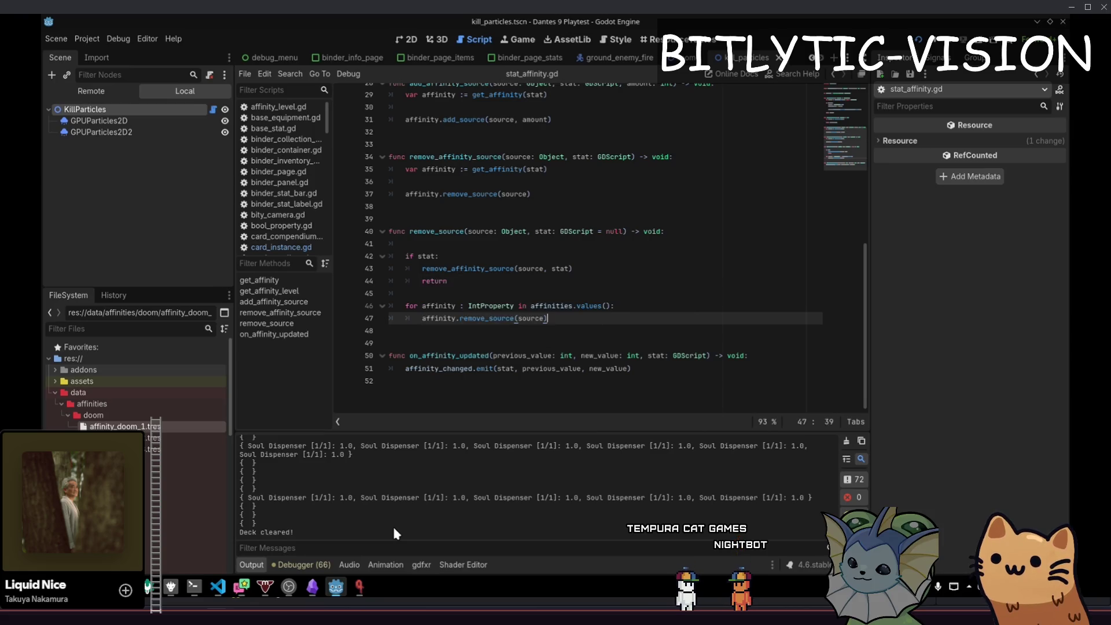
pyautogui.press('Up')
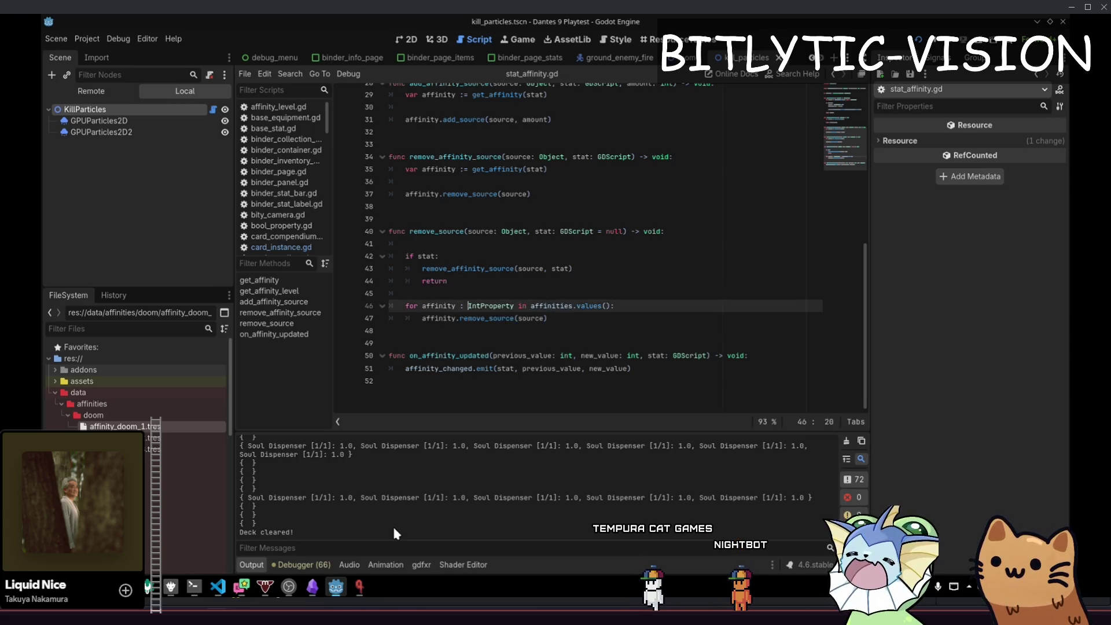
# Step: Jump to the IntProperty definition and review _recalculate_value in int_property.gd
pyautogui.press('F12')
pyautogui.press('Down')
pyautogui.press('Down')
pyautogui.press('Down')
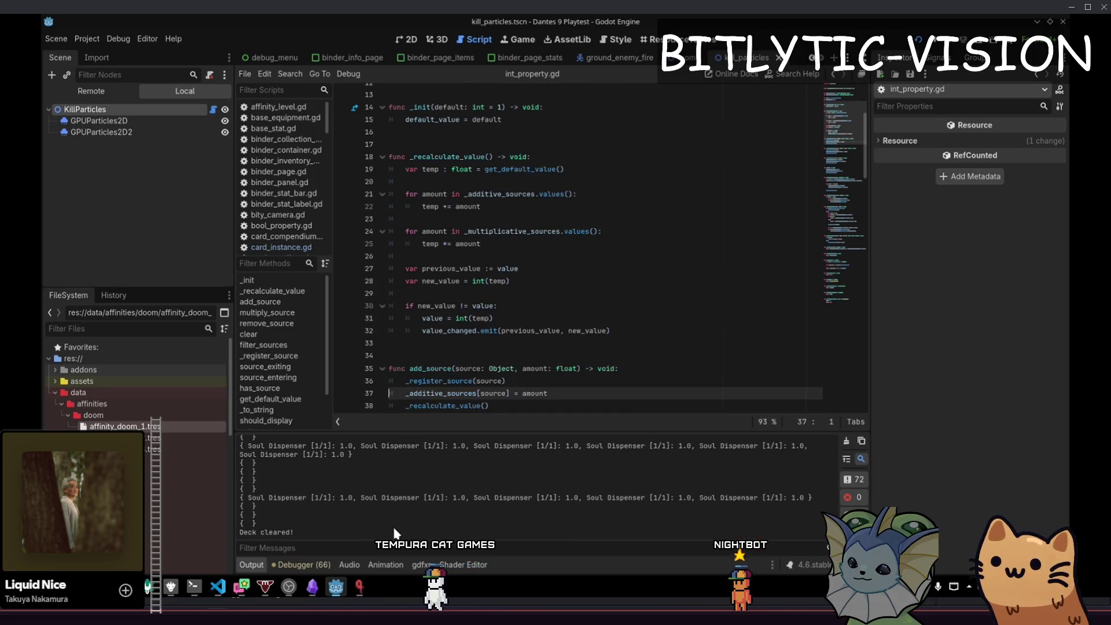
pyautogui.press('Up')
pyautogui.press('Up')
pyautogui.press('Up')
pyautogui.press('End')
pyautogui.press('Home')
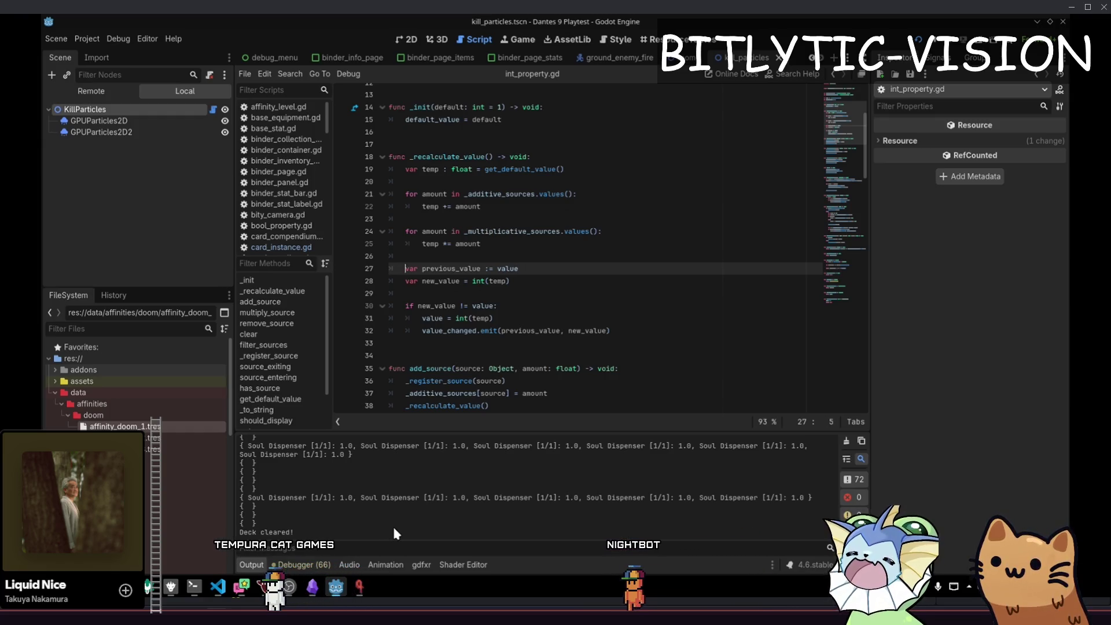
pyautogui.press('End')
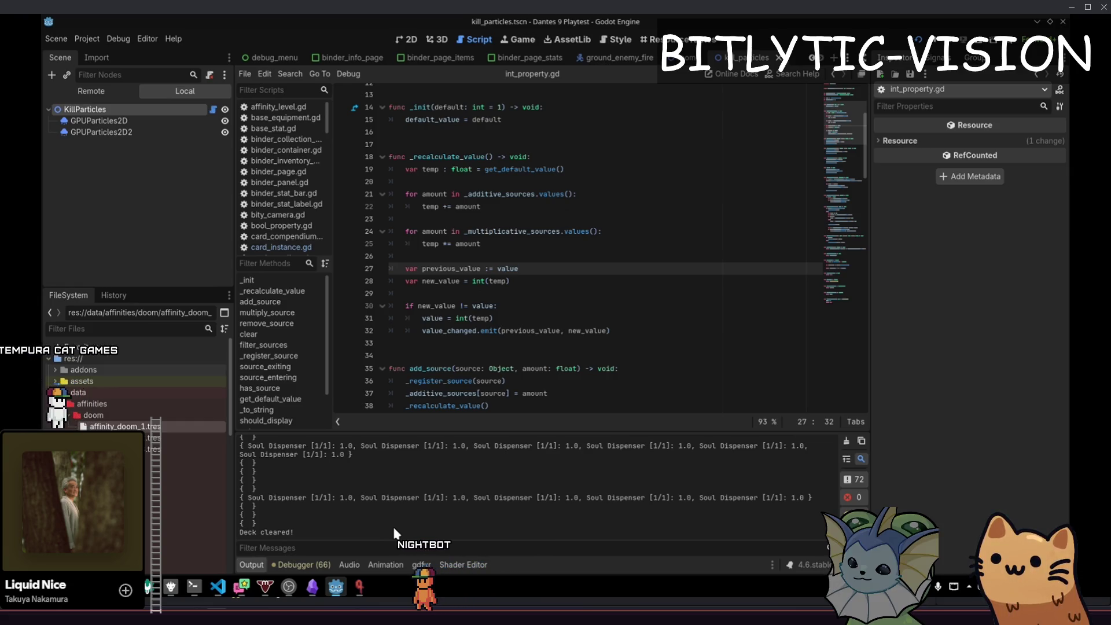
pyautogui.hotkey('ctrl', 'End')
pyautogui.write('_additive_sources.clear() \t_multiplicative_sources.clear() \t_recalculate_value()')
# Step: Add Console.print("prev", previous_value, "new", new_value) after the new_value line in _recalculate_value
pyautogui.press('Up')
pyautogui.press('Up')
pyautogui.press('Up')
pyautogui.press('Up')
pyautogui.press('Up')
pyautogui.press('Up')
pyautogui.press('Down')
pyautogui.hotkey('shift', 'End')
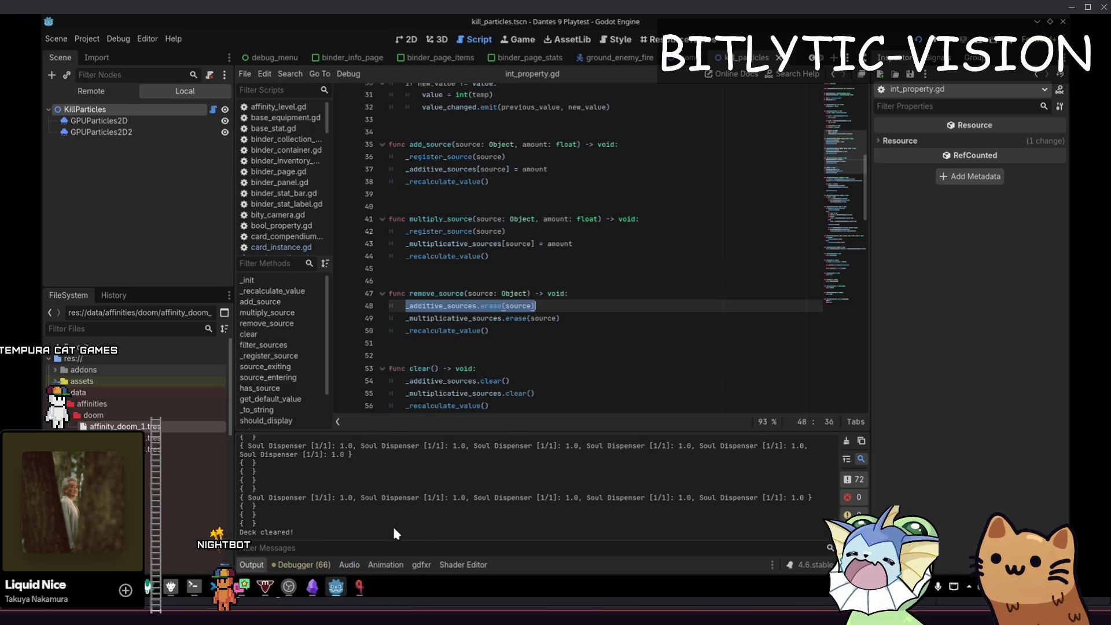
pyautogui.press('Down')
pyautogui.press('Down')
pyautogui.press('Down')
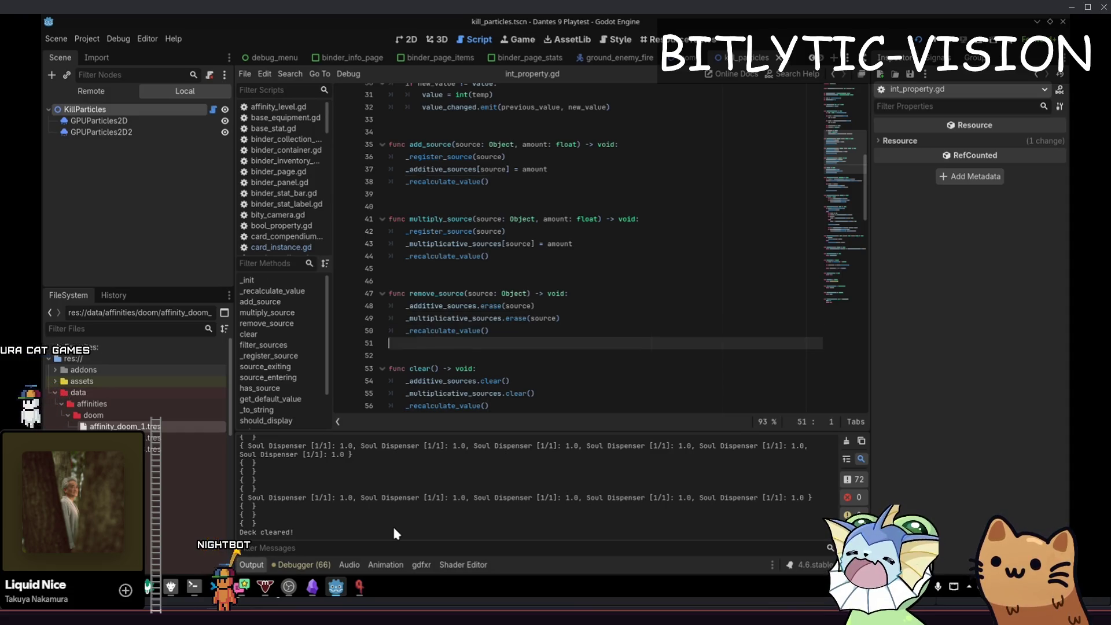
pyautogui.press('pageup')
pyautogui.press('pageup')
pyautogui.press('End')
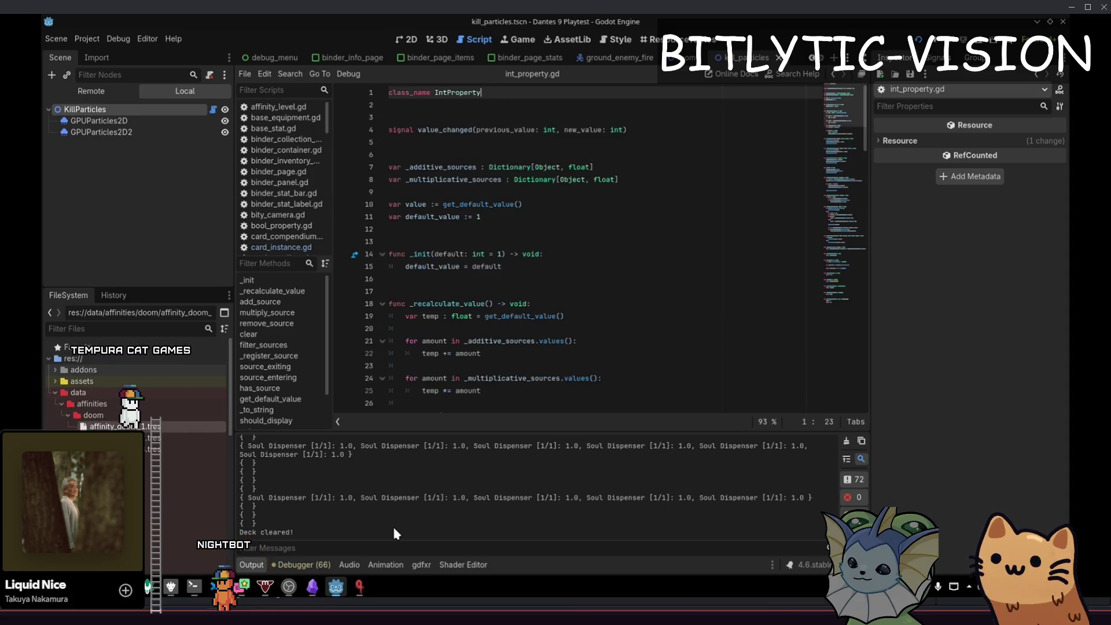
pyautogui.press('pagedown')
pyautogui.press('Down')
pyautogui.press('Down')
pyautogui.press('Down')
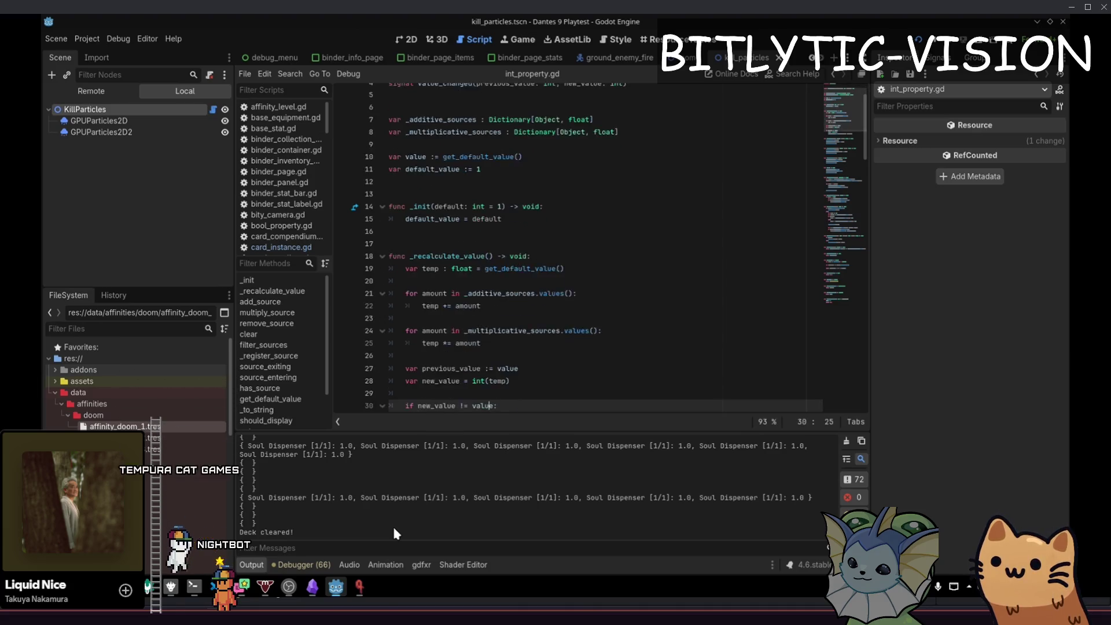
pyautogui.press('Up')
pyautogui.press('Up')
pyautogui.press('Up')
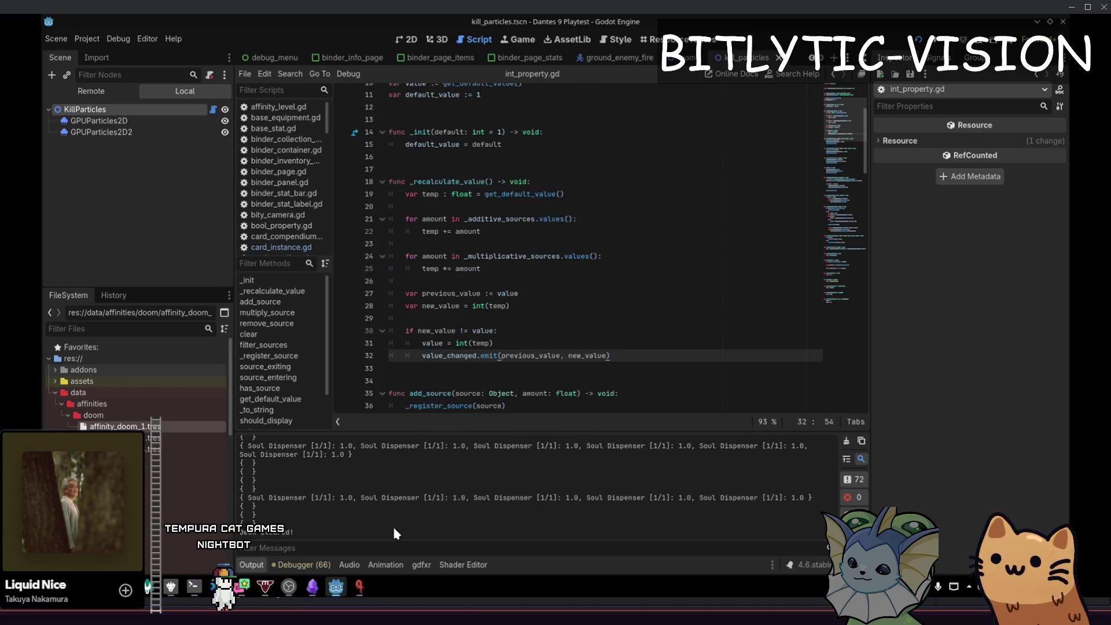
pyautogui.press('Return')
pyautogui.press('Return')
pyautogui.press('Up')
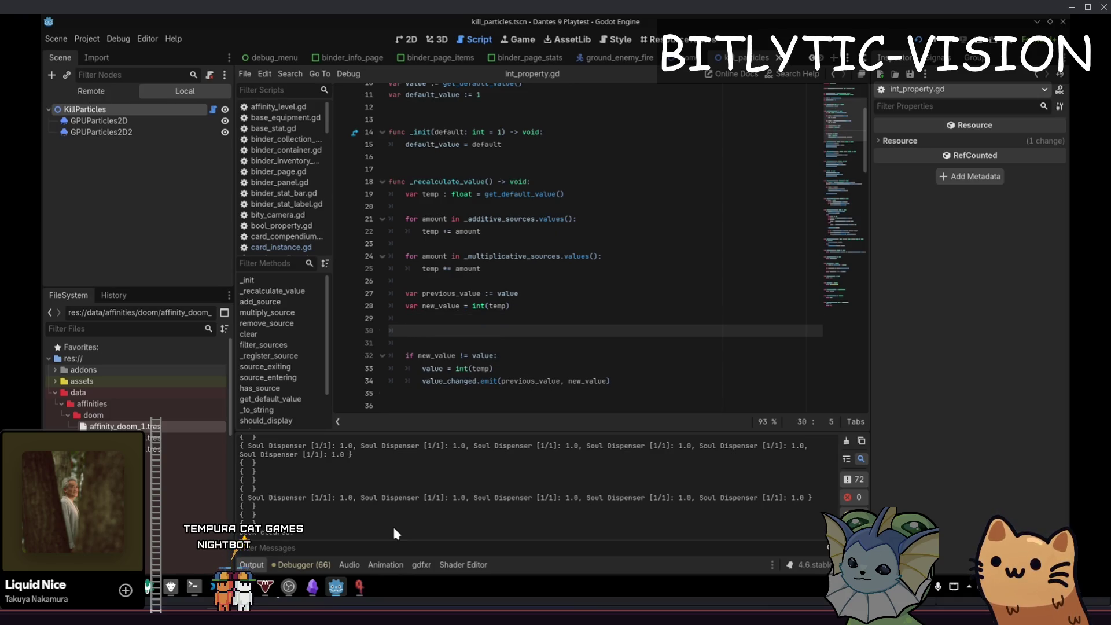
pyautogui.write('Console.print(')
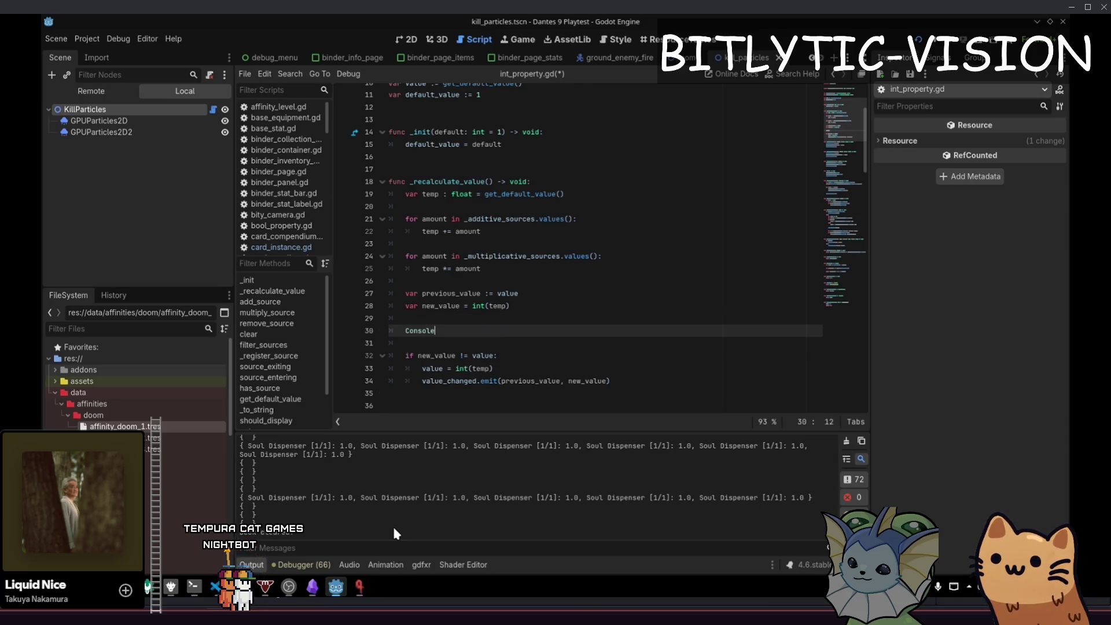
pyautogui.write('"prev')
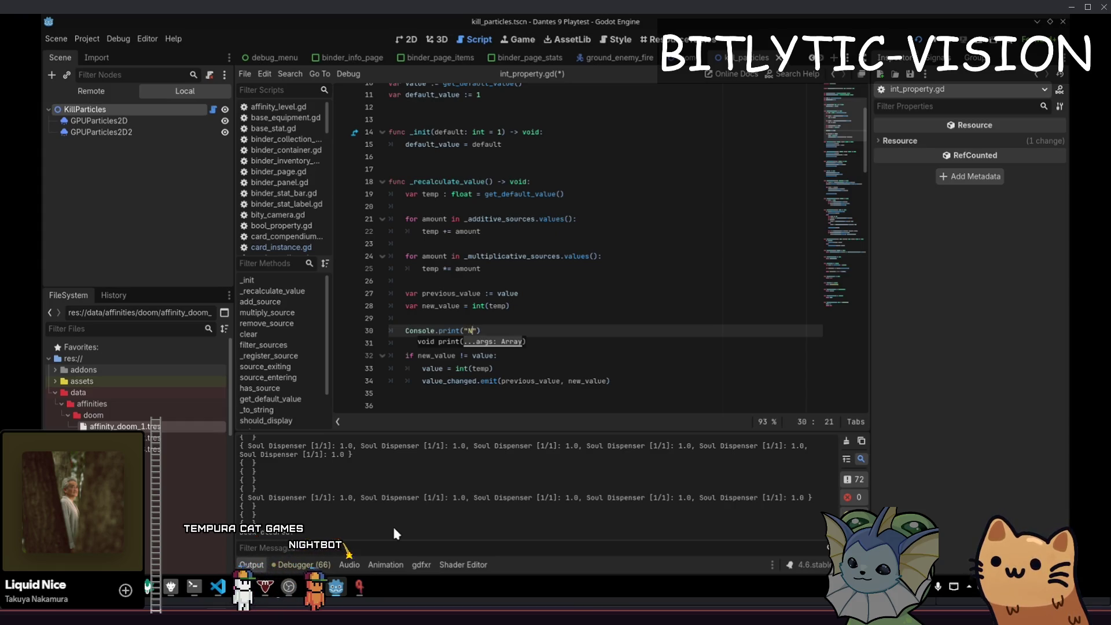
pyautogui.write('", p')
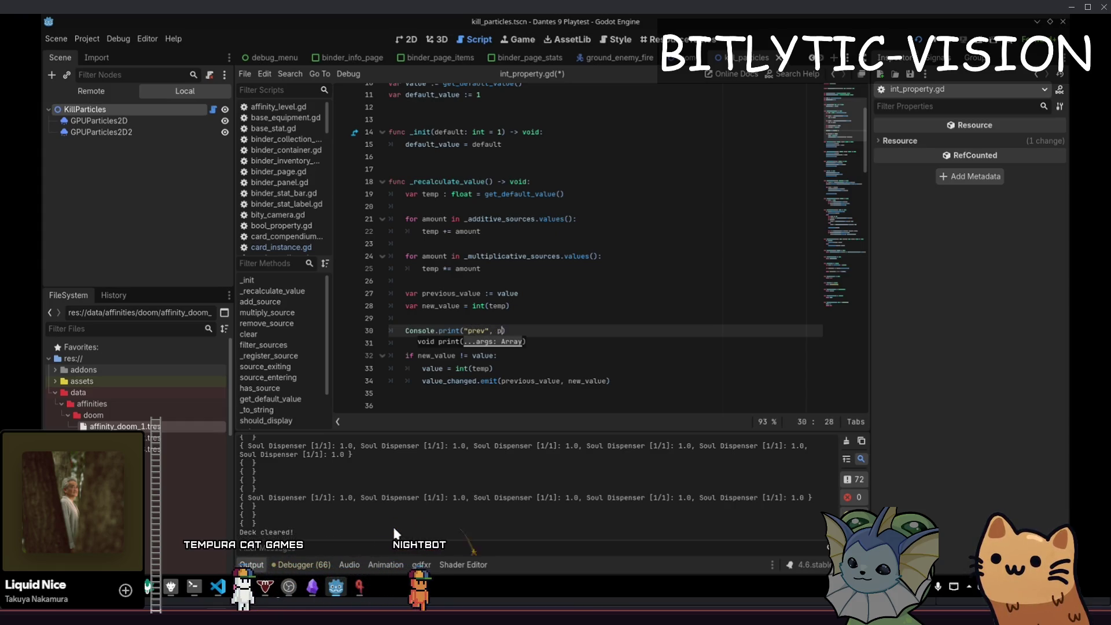
pyautogui.write('revious_value, "new", new_value)')
# Step: Save, run the game and add a Soul Dispenser to log 'prev 7 new 8'
pyautogui.hotkey('ctrl', 's')
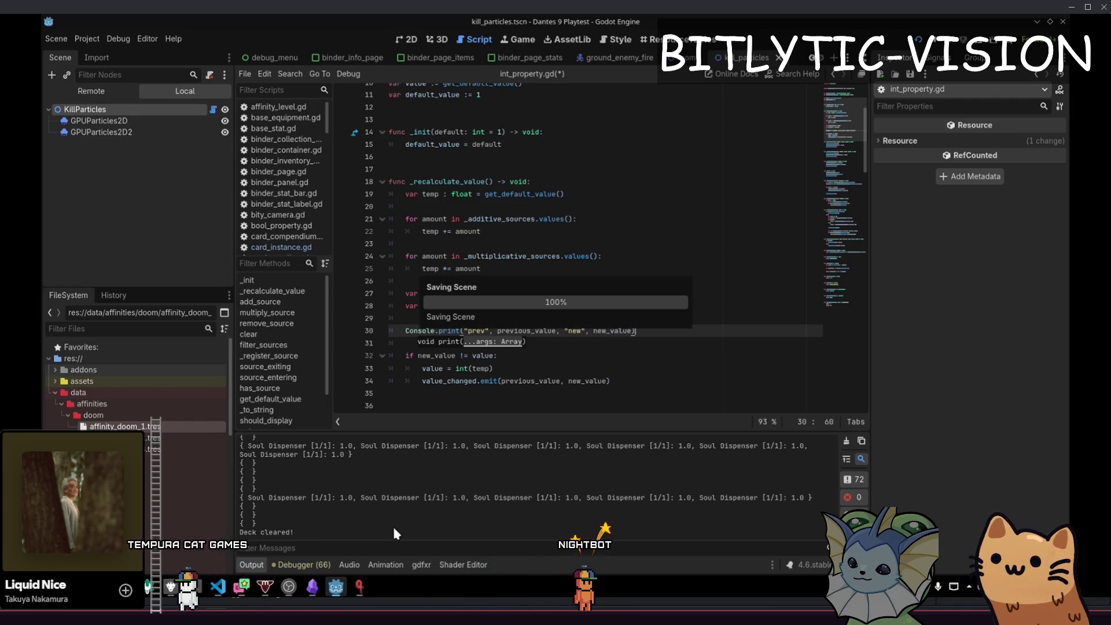
pyautogui.press('`')
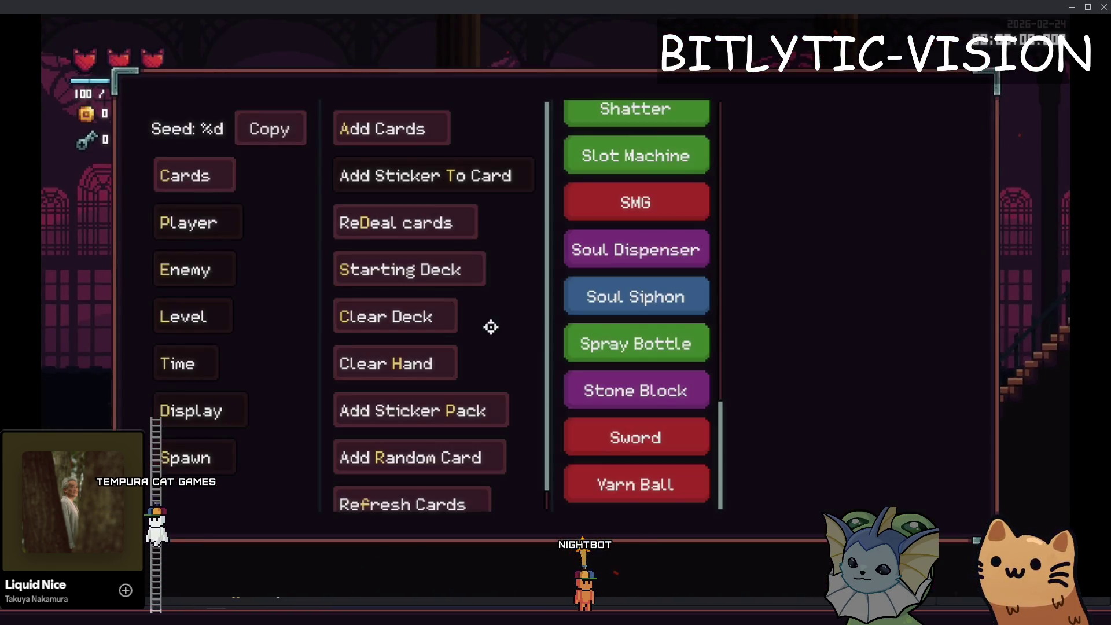
pyautogui.click(635, 249)
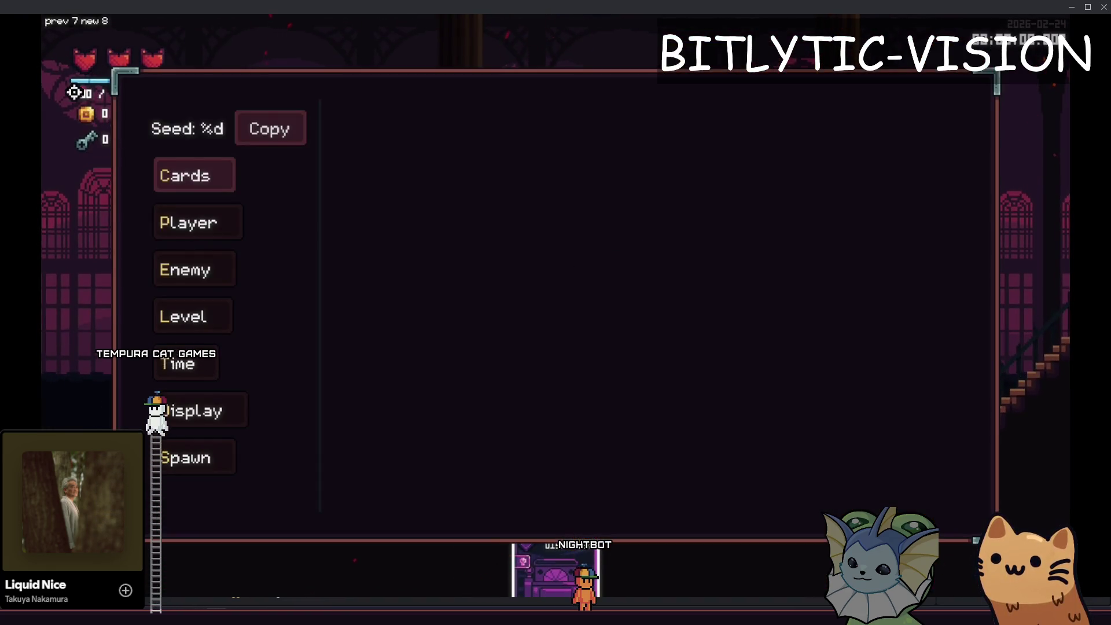
# Step: Clear the deck from the Cards debug options and add a Soul Dispenser card
pyautogui.click(194, 175)
pyautogui.click(397, 362)
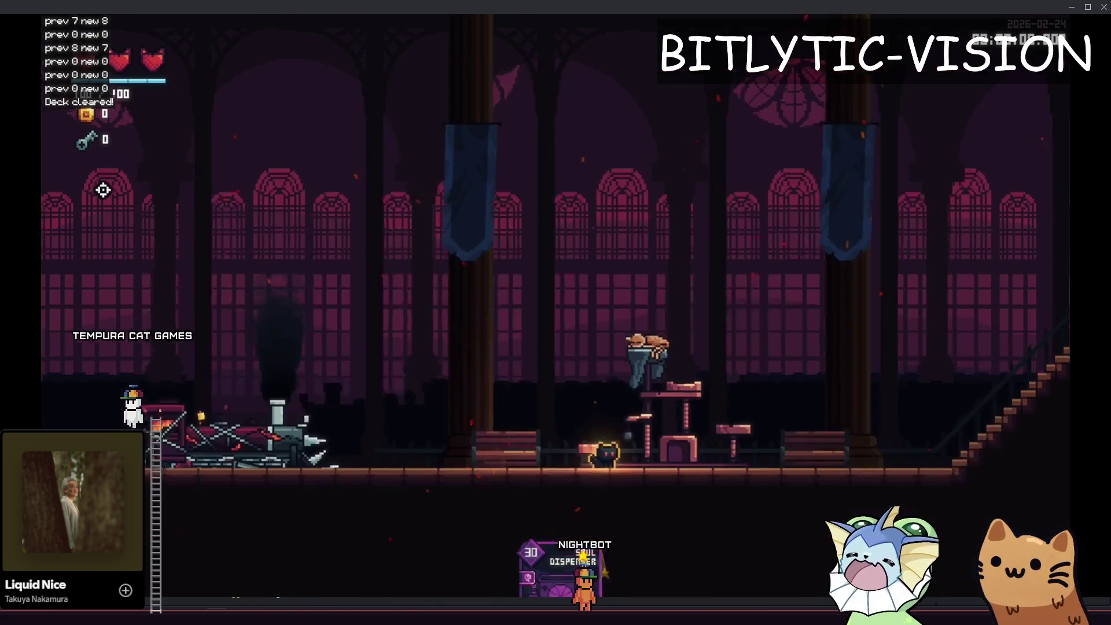
pyautogui.press('Right')
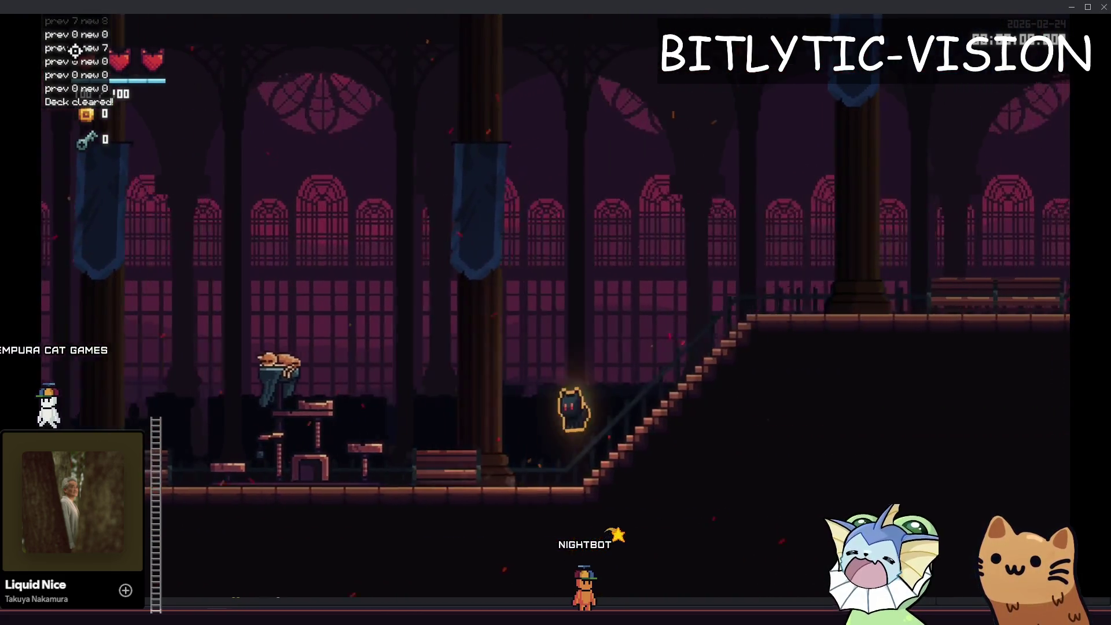
pyautogui.press('`')
pyautogui.click(628, 252)
pyautogui.press('`')
pyautogui.press('Right')
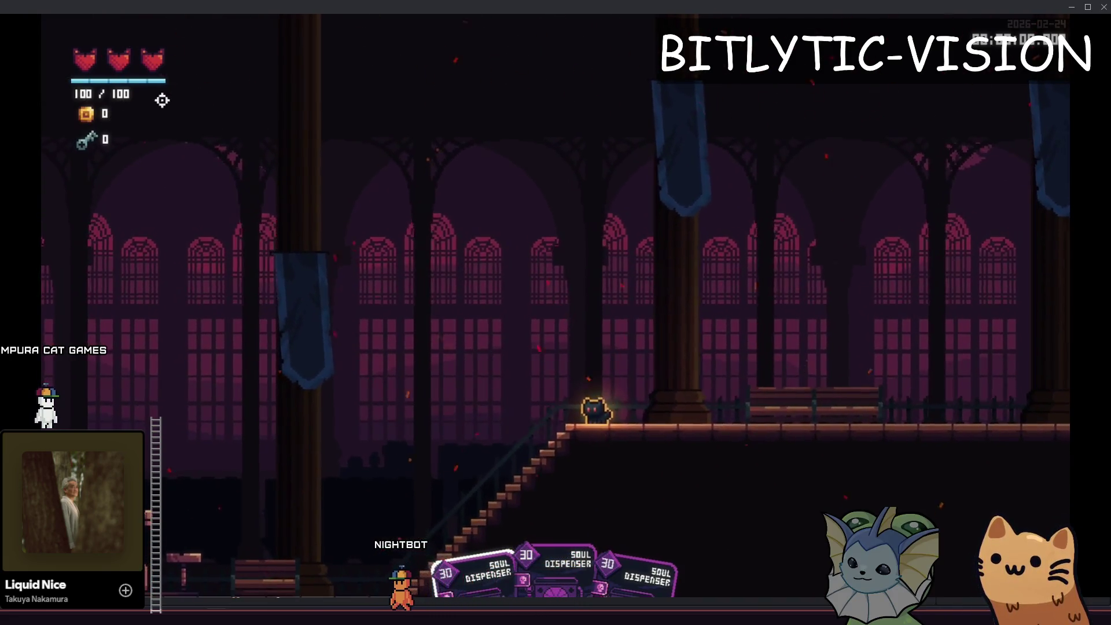
# Step: Check the deck book's Stats page, then return to the Godot editor
pyautogui.press('`')
pyautogui.press('`')
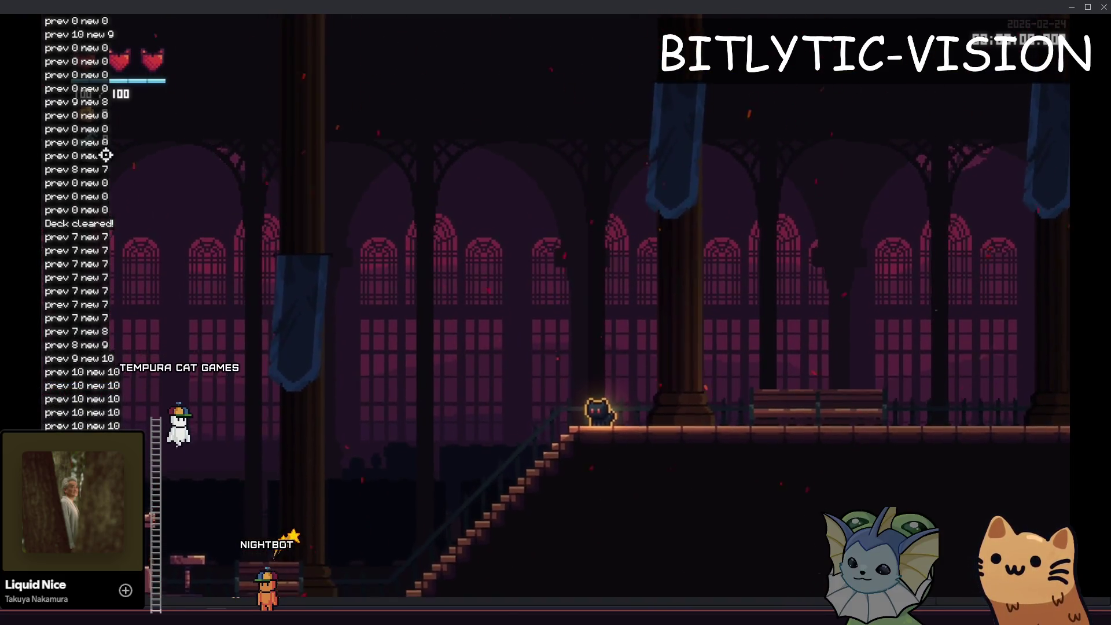
pyautogui.press('Tab')
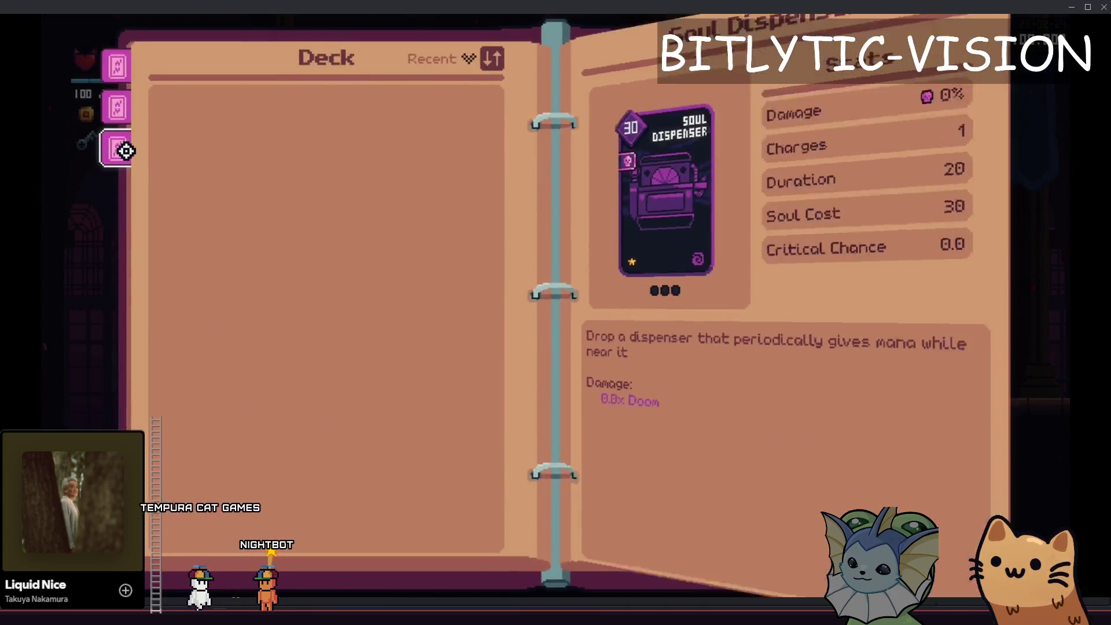
pyautogui.click(116, 148)
pyautogui.hotkey('alt', 'Tab')
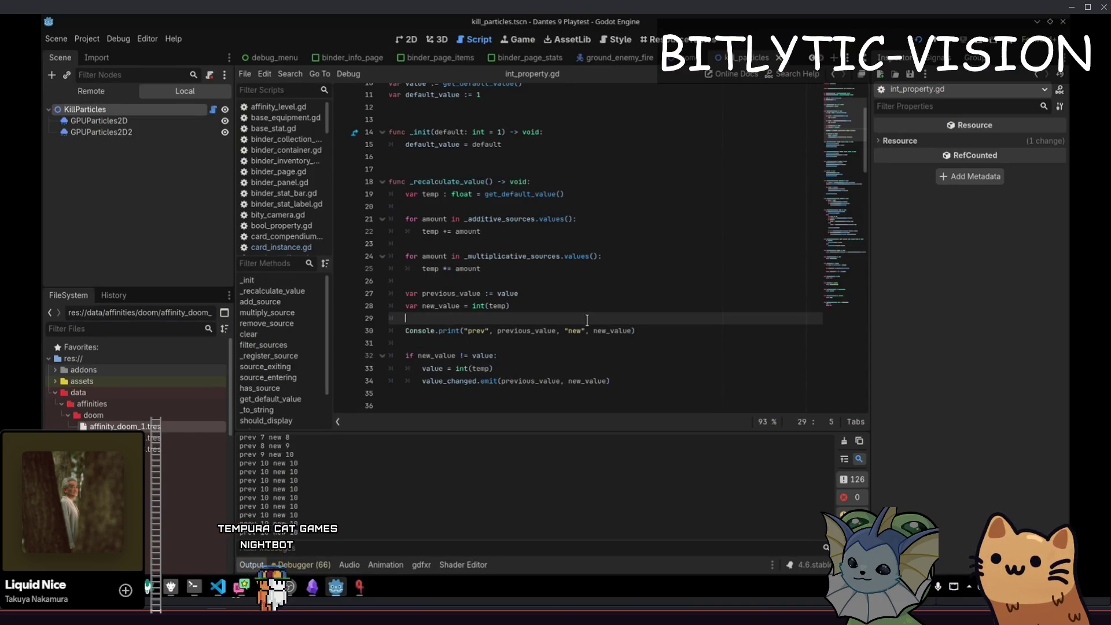
# Step: Save int_property.gd without the prev/new print and quick-open affinity_level.gd
pyautogui.hotkey('ctrl', 's')
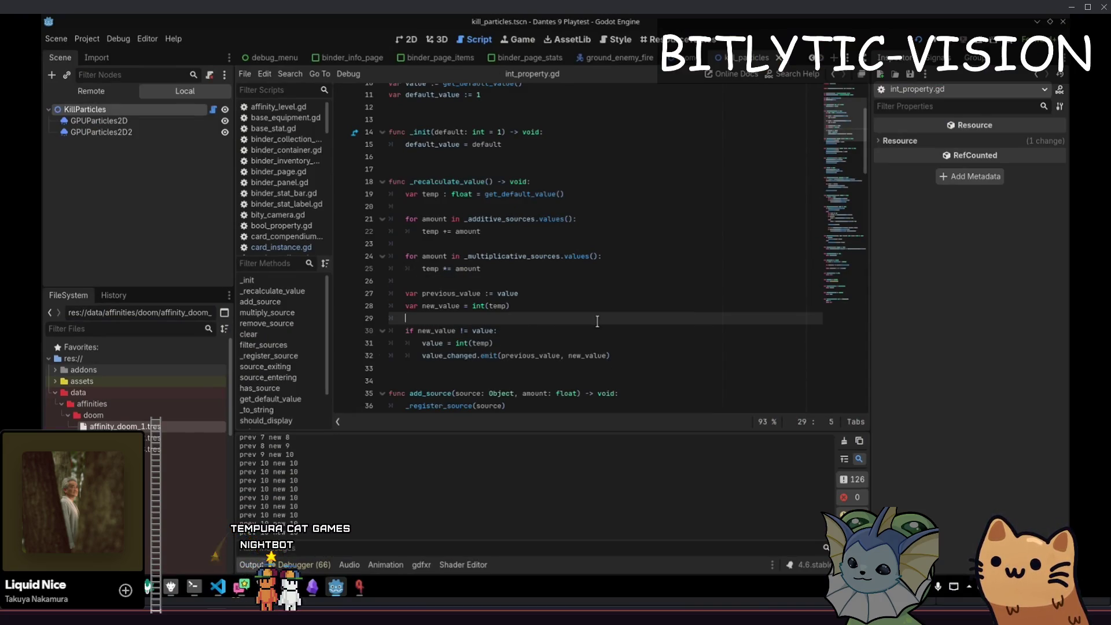
pyautogui.hotkey('shift', 'alt', 'o')
pyautogui.write('affinity')
pyautogui.press('BackSpace')
pyautogui.press('BackSpace')
pyautogui.press('BackSpace')
pyautogui.write('finity_level')
pyautogui.press('Return')
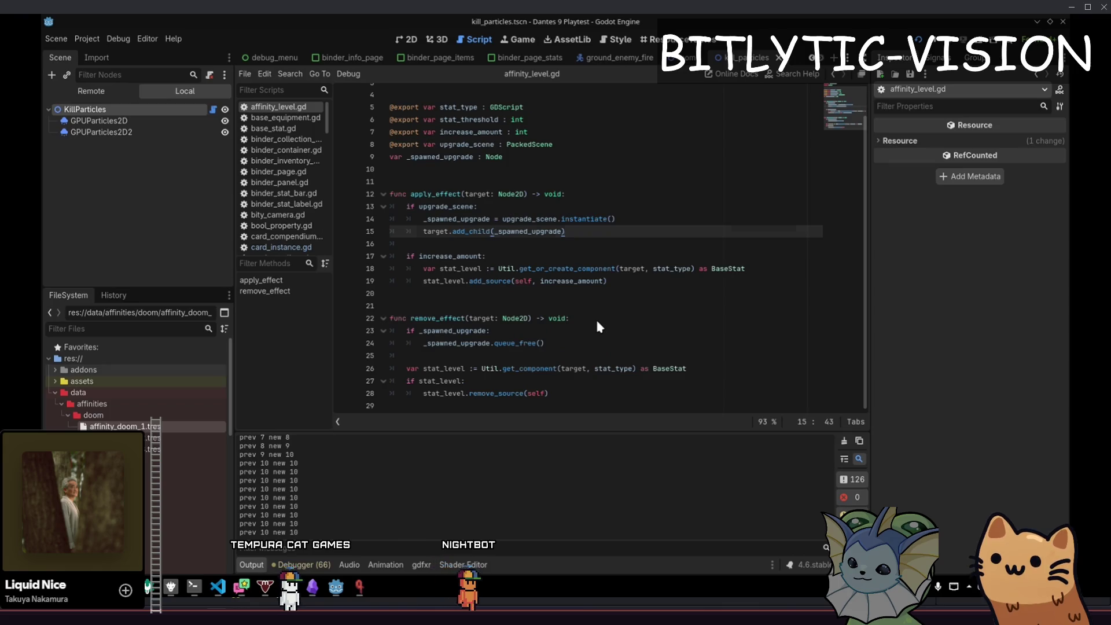
# Step: Review the stat_level lookup line at the end of apply_effect in affinity_level.gd
pyautogui.hotkey('ctrl', 'End')
pyautogui.press('Up')
pyautogui.press('Up')
pyautogui.press('Up')
pyautogui.press('Up')
pyautogui.press('Up')
pyautogui.press('Up')
pyautogui.press('Home')
pyautogui.hotkey('shift', 'End')
pyautogui.press('Home')
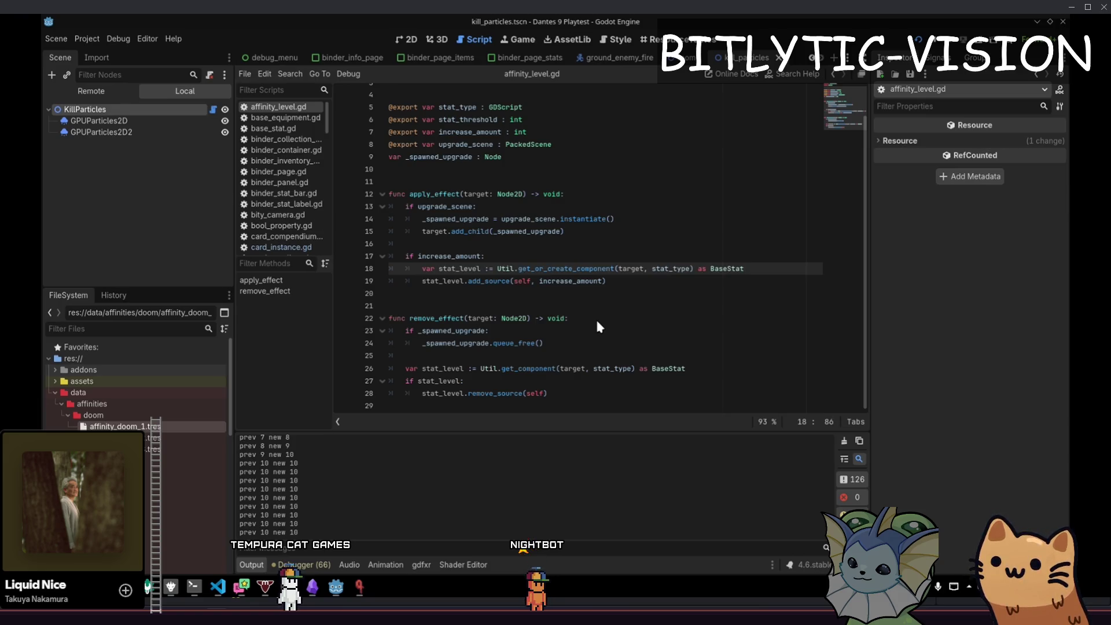
pyautogui.hotkey('shift', 'Home')
pyautogui.hotkey('ctrl', 'shift', 'Right')
pyautogui.hotkey('ctrl', 'shift', 'Right')
pyautogui.hotkey('ctrl', 'shift', 'Right')
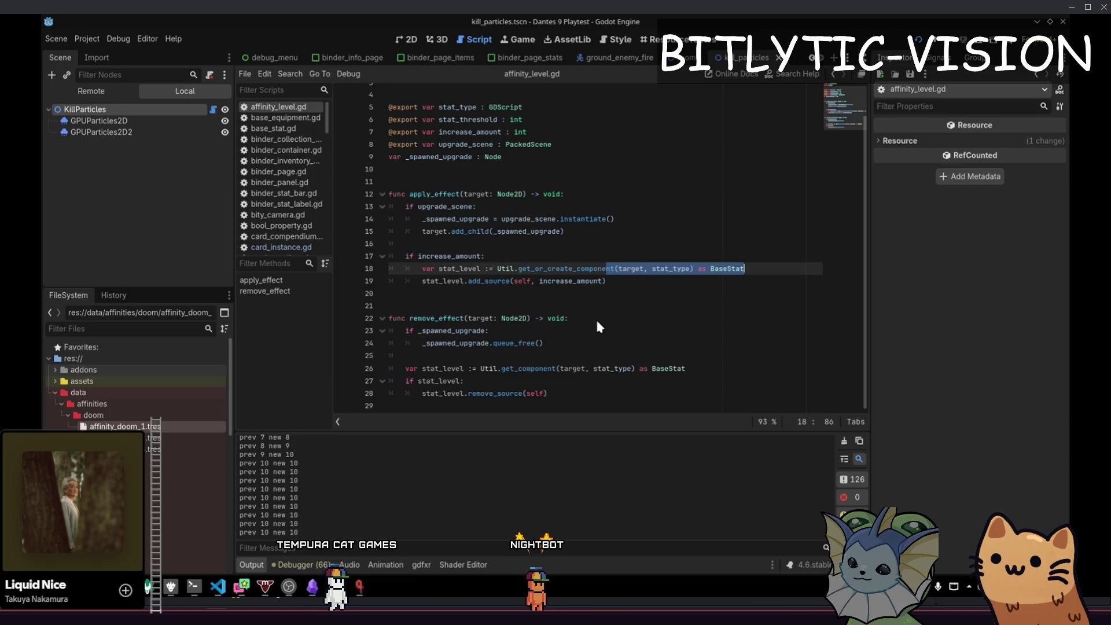
pyautogui.press('Home')
pyautogui.hotkey('shift', 'End')
pyautogui.press('Home')
pyautogui.press('Home')
pyautogui.press('End')
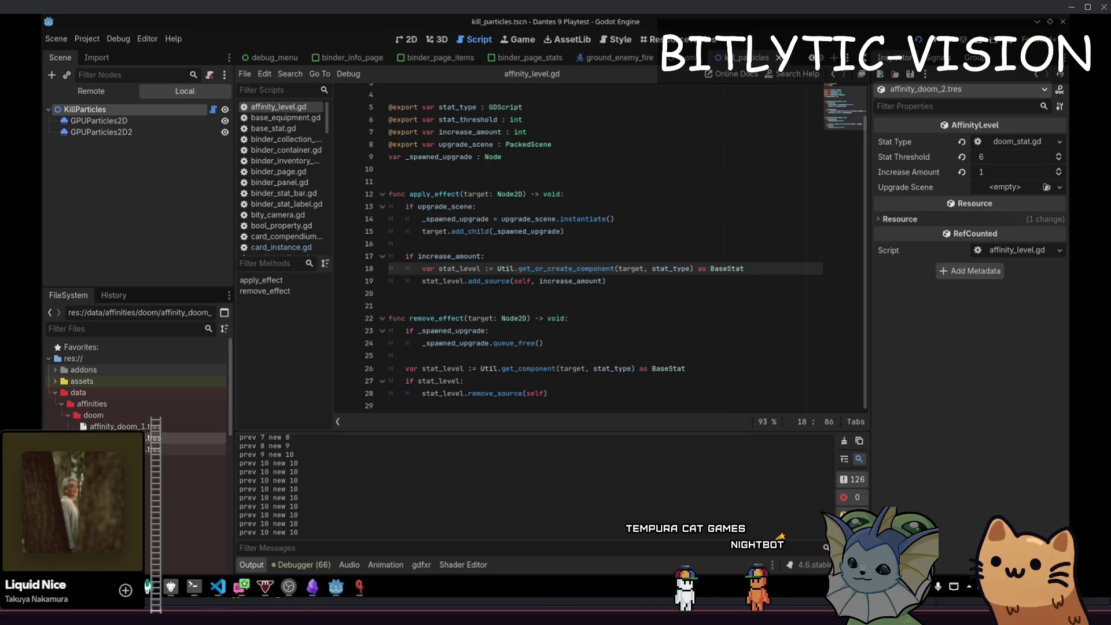
# Step: Inspect affinity_doom_1.tres in FileSystem, then switch to the running game
pyautogui.click(125, 428)
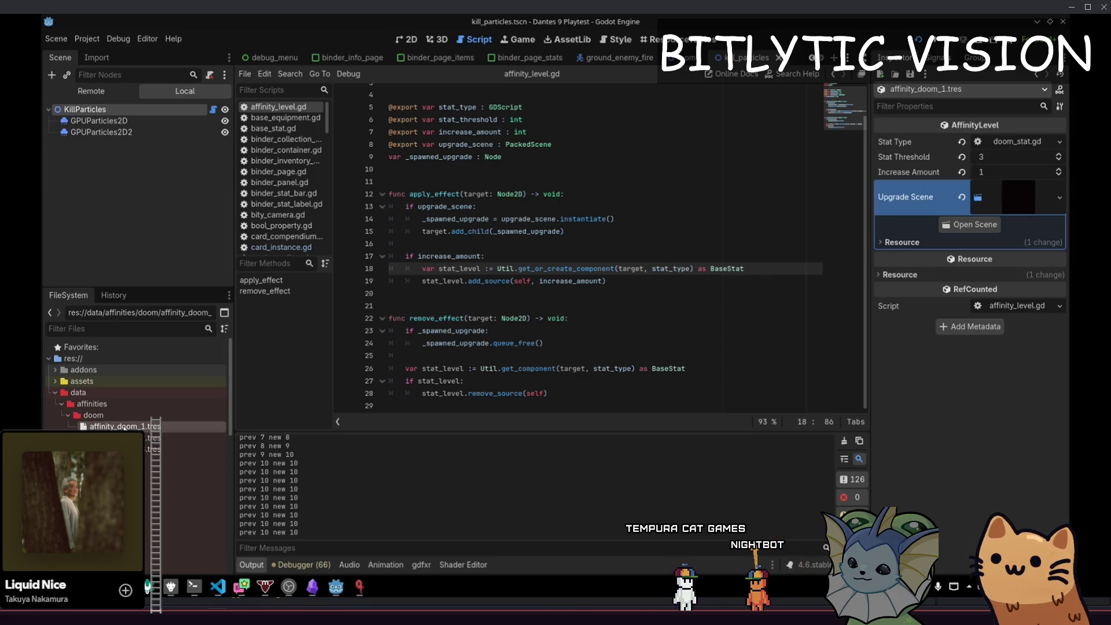
pyautogui.click(527, 256)
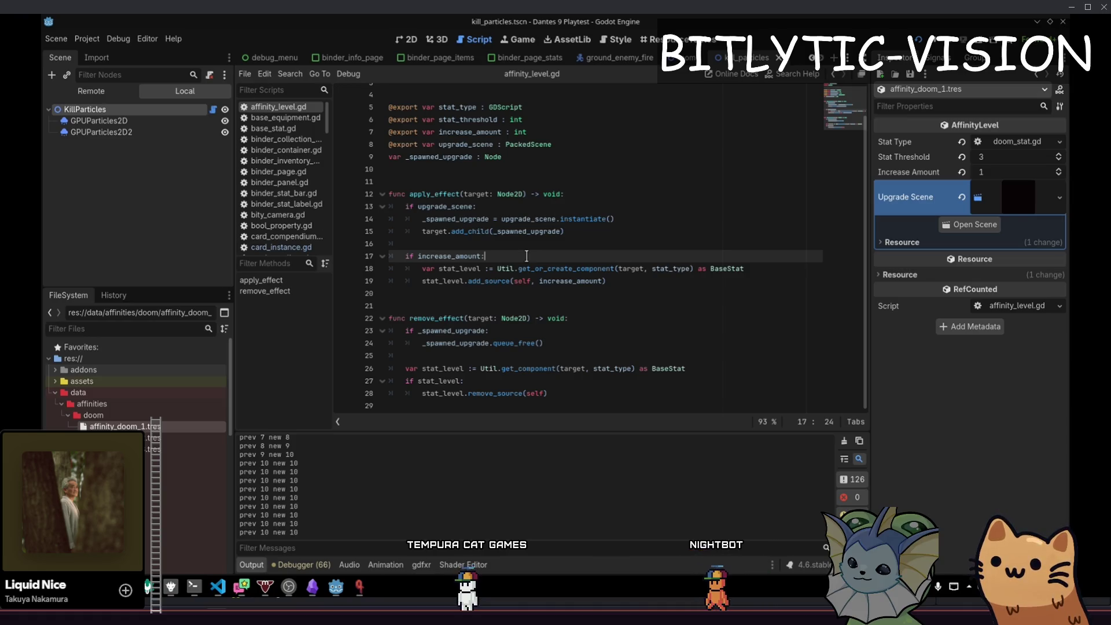
pyautogui.hotkey('alt', 'Tab')
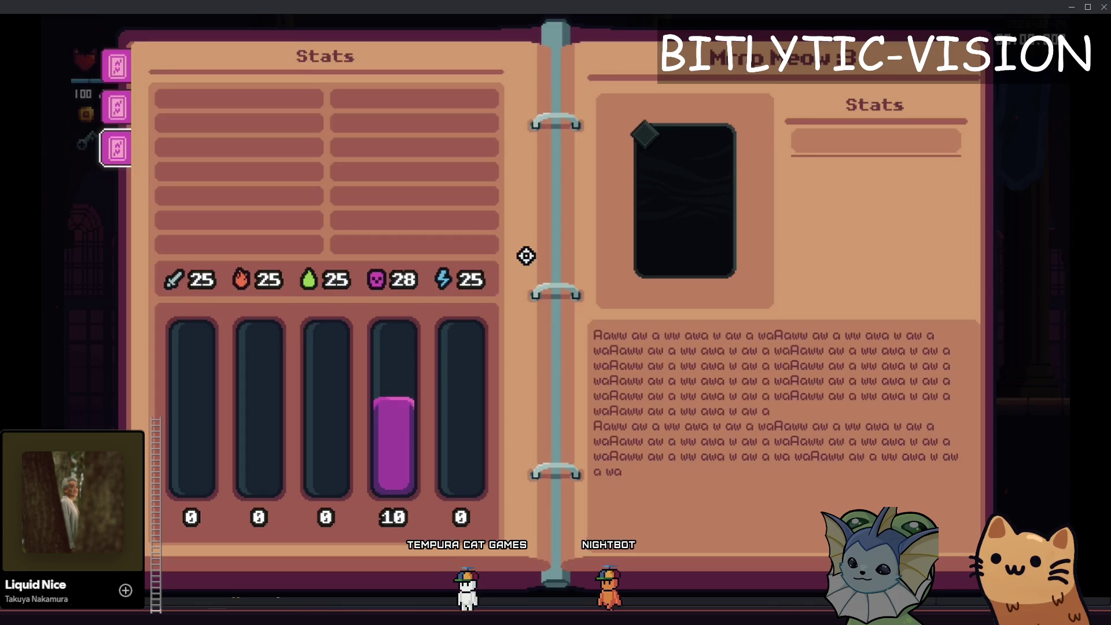
# Step: Add a Soul Dispenser and clear the deck in the game, then return to the editor
pyautogui.press('F1')
pyautogui.click(637, 249)
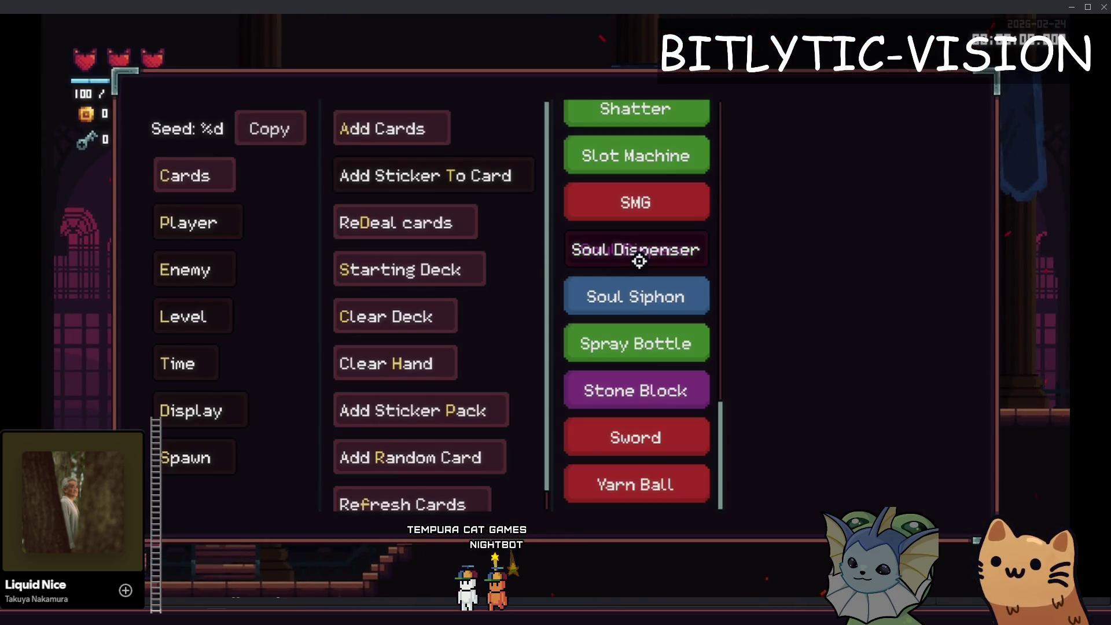
pyautogui.press('c')
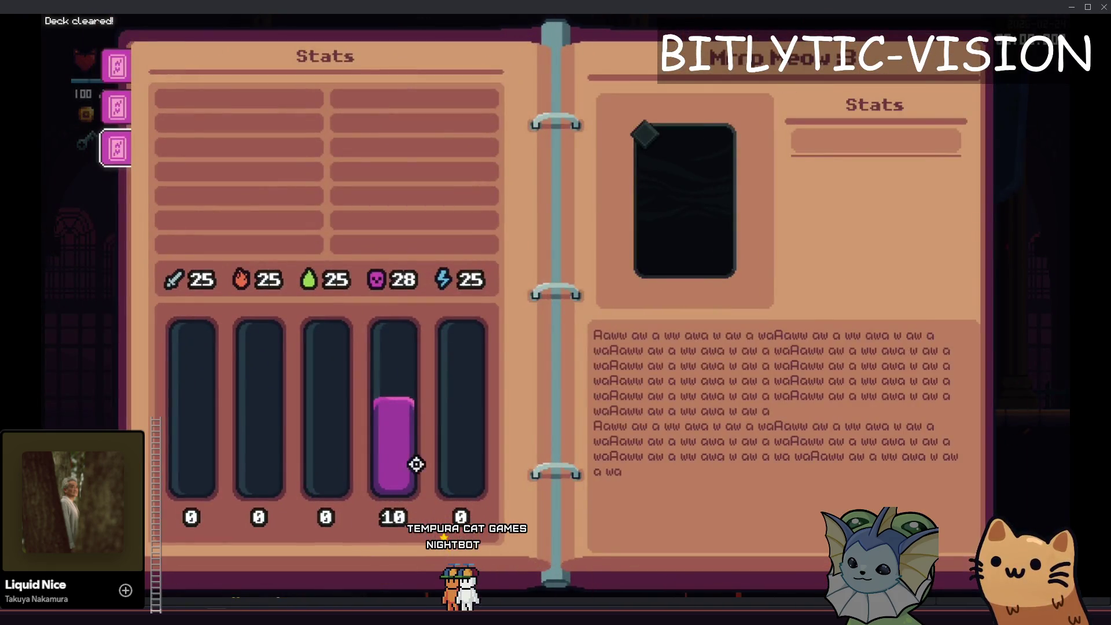
pyautogui.hotkey('alt', 'Tab')
# Step: Insert Console.print("Adding ", increase_amount) under the increase_amount check in apply_effect
pyautogui.click(627, 278)
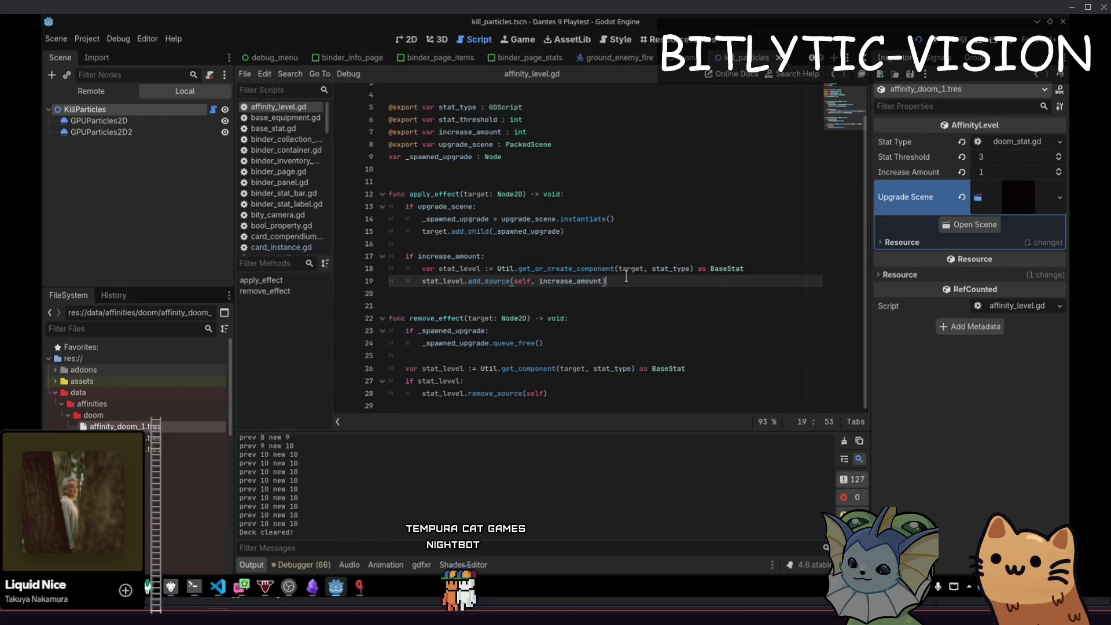
pyautogui.click(584, 346)
pyautogui.click(570, 357)
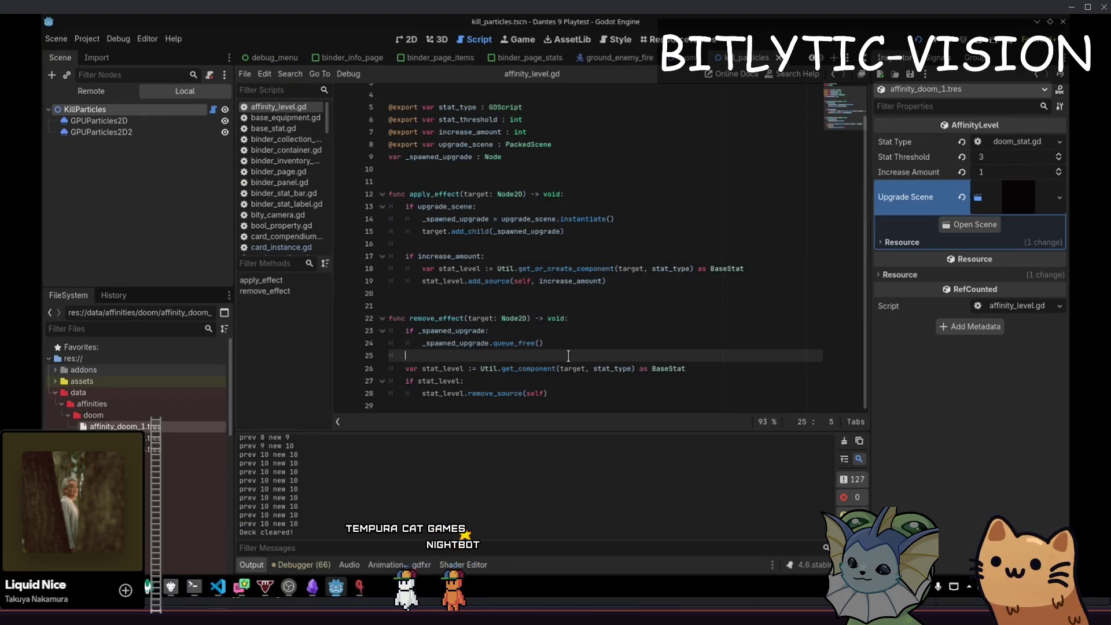
pyautogui.scroll(1, 567, 345)
pyautogui.scroll(-1, 582, 301)
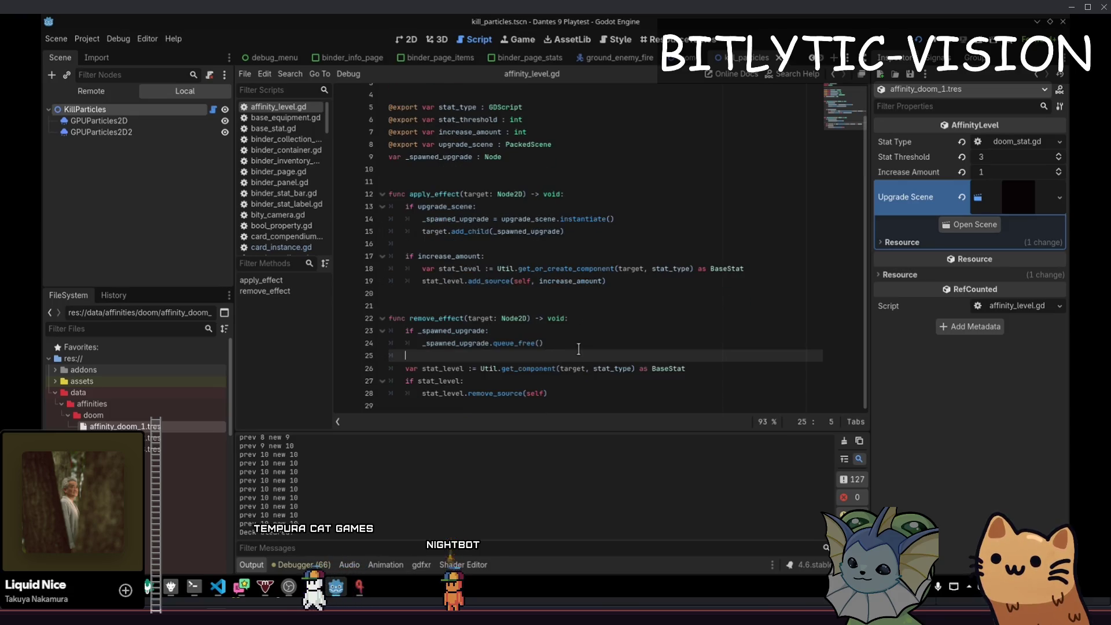
pyautogui.click(704, 368)
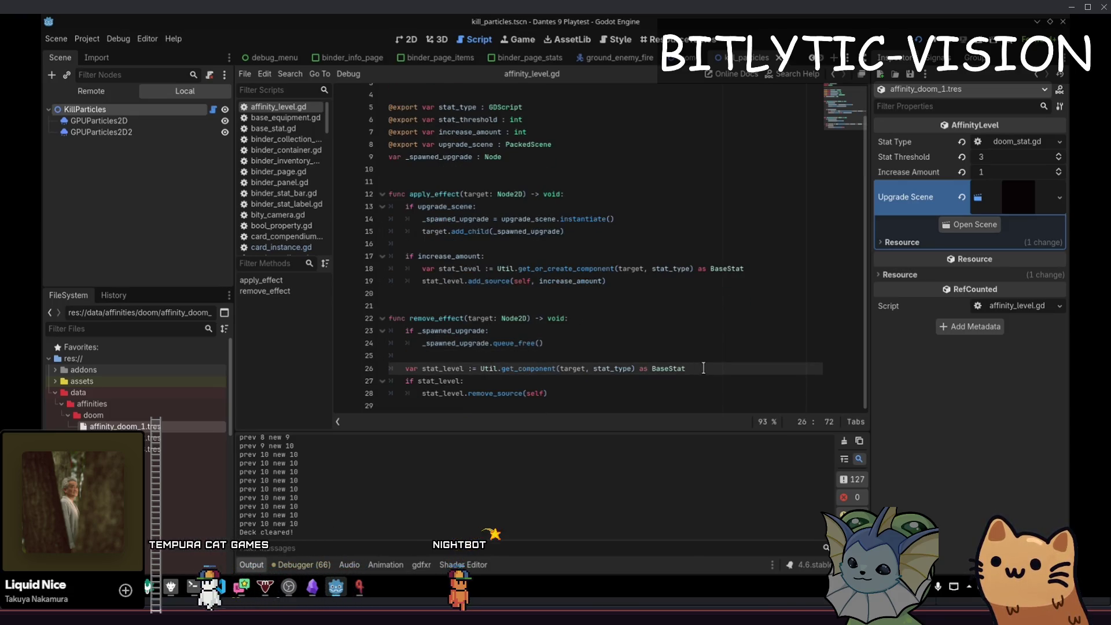
pyautogui.hotkey('ctrl', 'shift', 'Return')
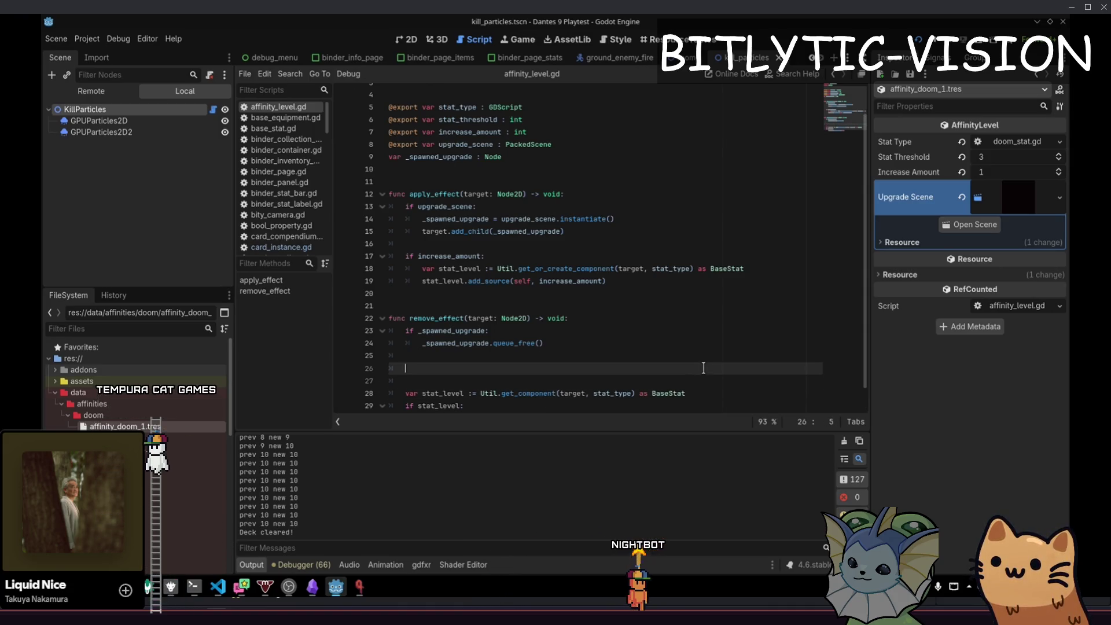
pyautogui.press('Up')
pyautogui.press('BackSpace')
pyautogui.press('BackSpace')
pyautogui.press('Up')
pyautogui.press('Up')
pyautogui.press('Up')
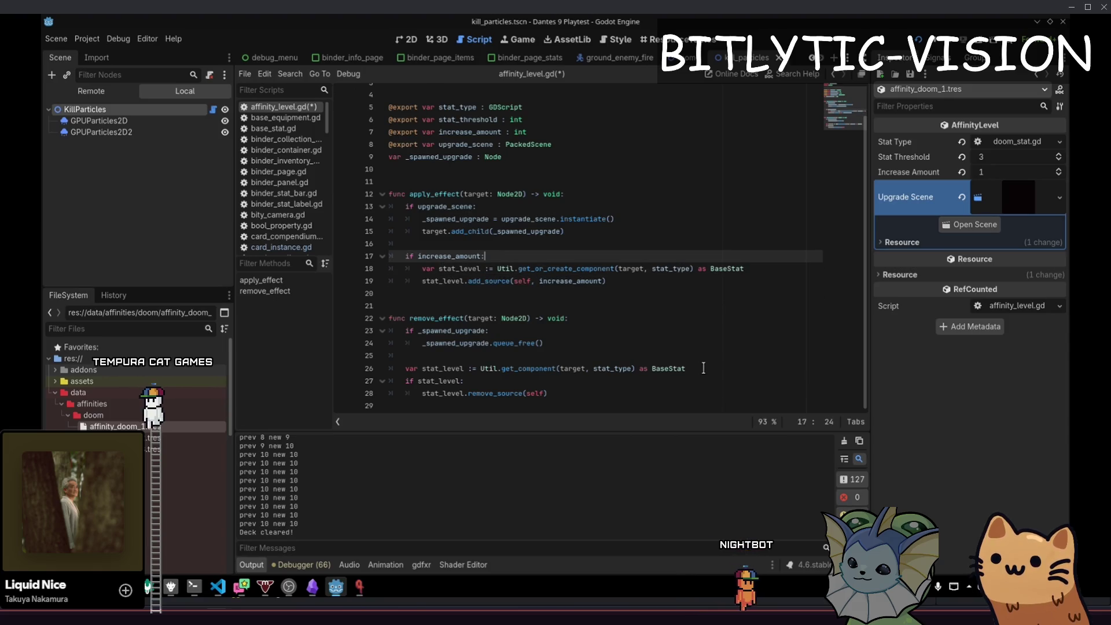
pyautogui.press('Return')
pyautogui.write('c.print("Adding')
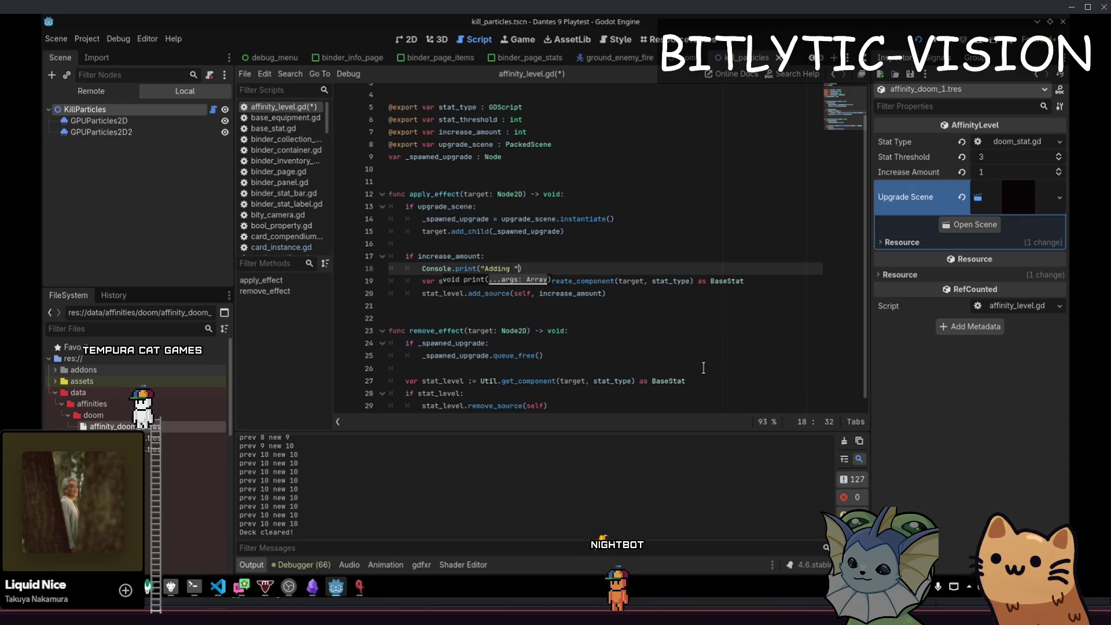
# Step: Relaunch with a new seed, add three Soul Dispensers, clear the deck, check Stats, and close the game
pyautogui.press('F5')
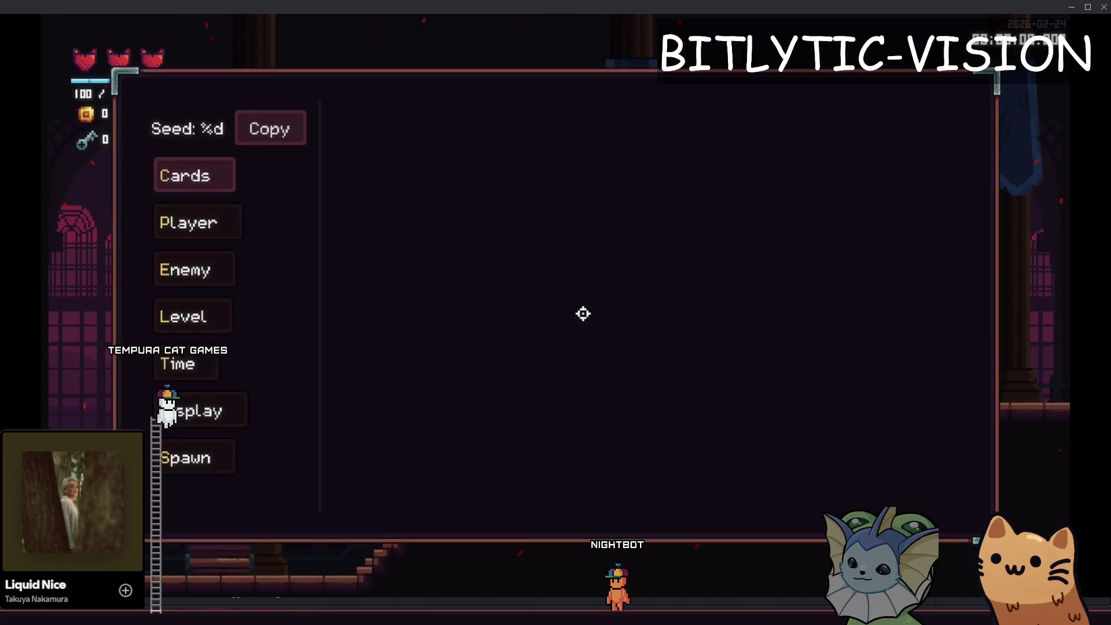
pyautogui.click(201, 312)
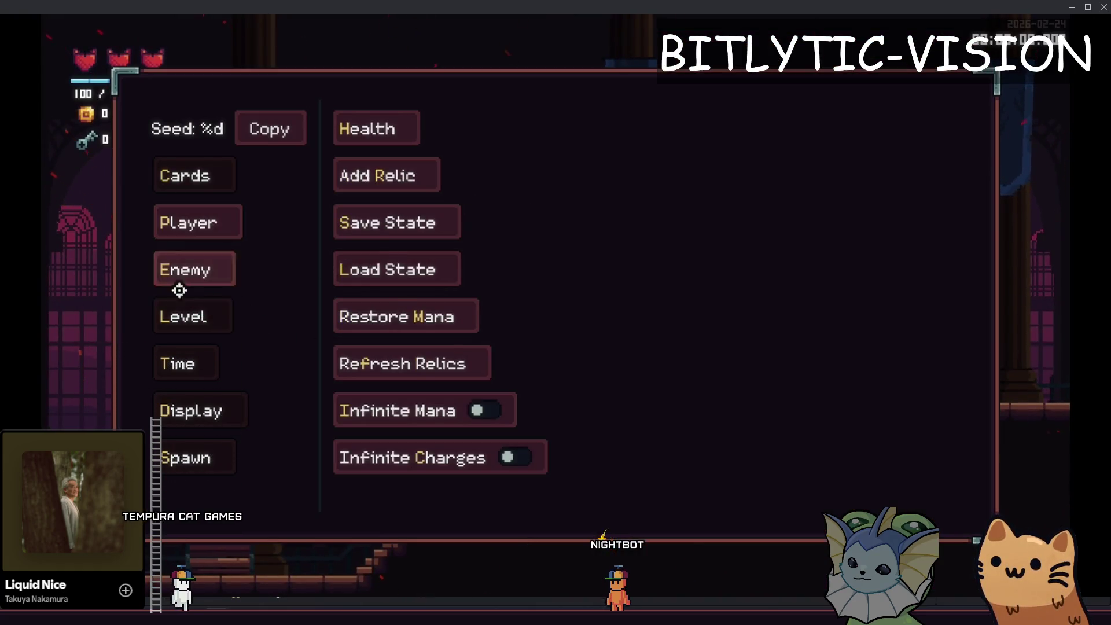
pyautogui.click(405, 316)
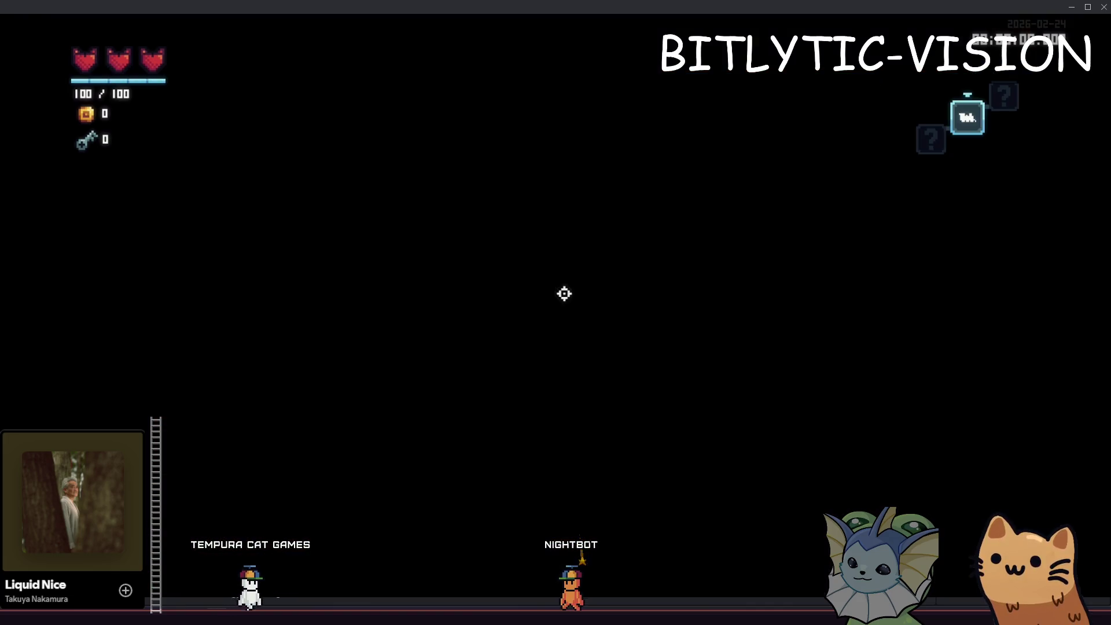
pyautogui.click(705, 242)
pyautogui.click(705, 242)
pyautogui.click(705, 242)
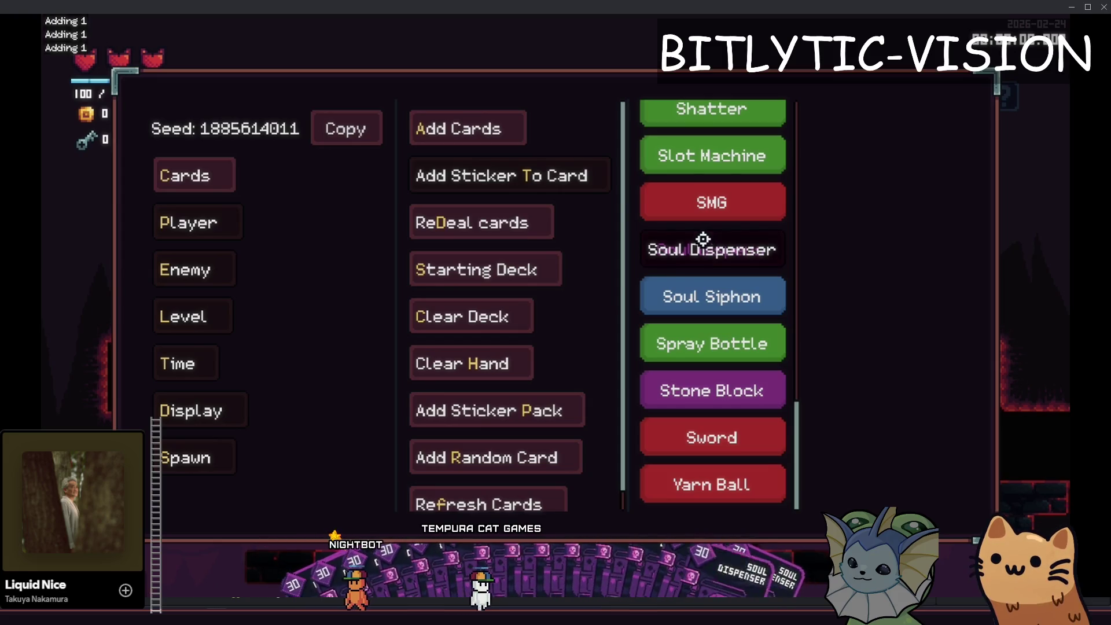
pyautogui.press('`')
pyautogui.press('`')
pyautogui.press('c')
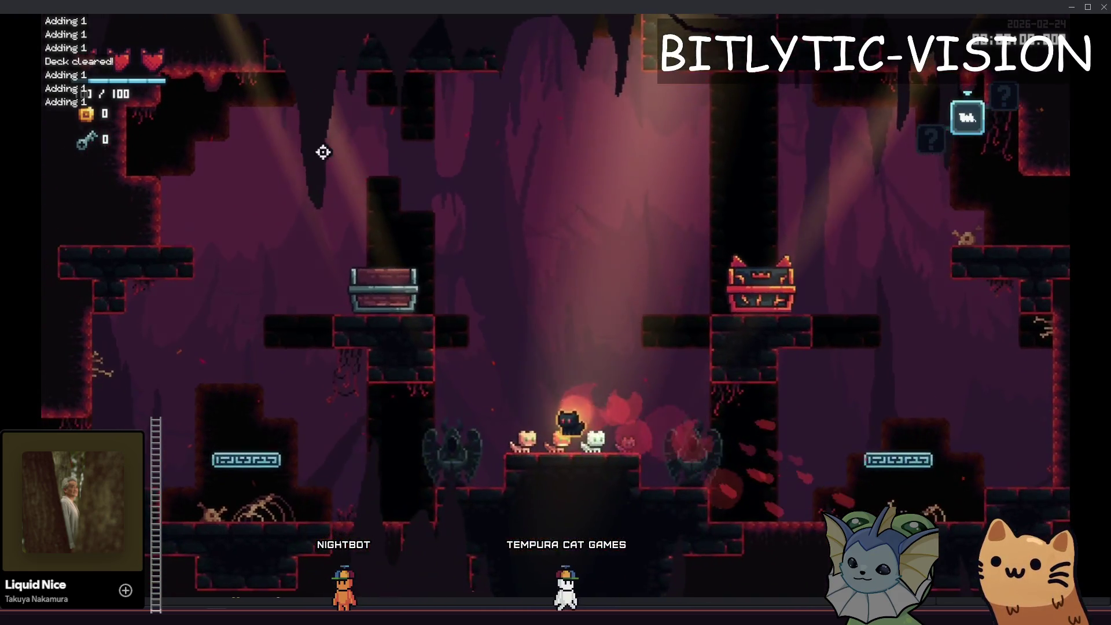
pyautogui.press('Tab')
pyautogui.click(110, 119)
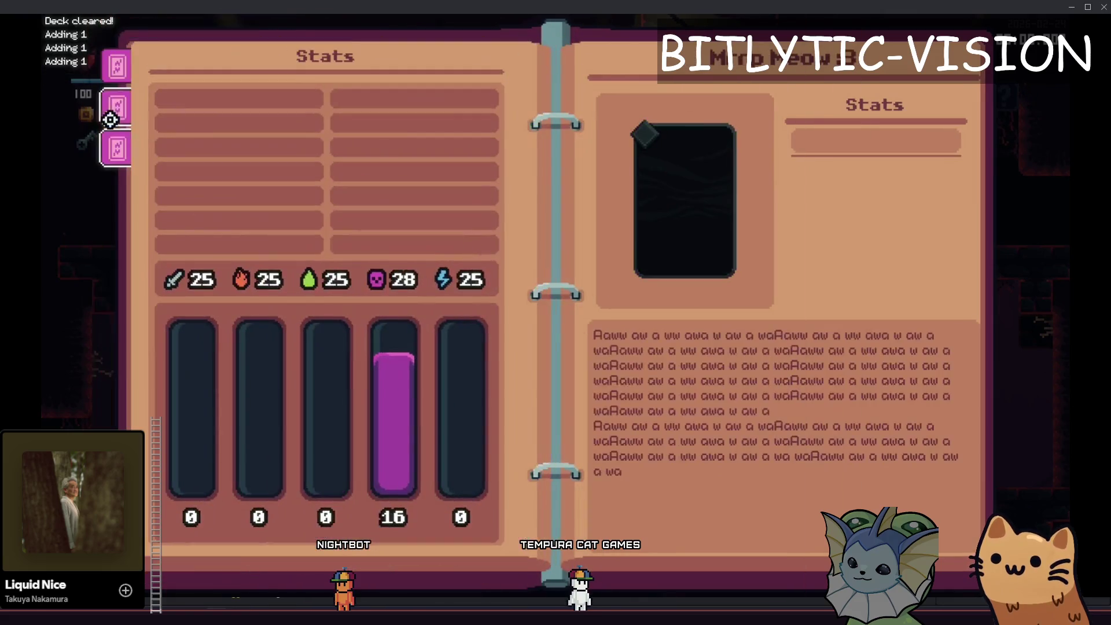
pyautogui.press('F8')
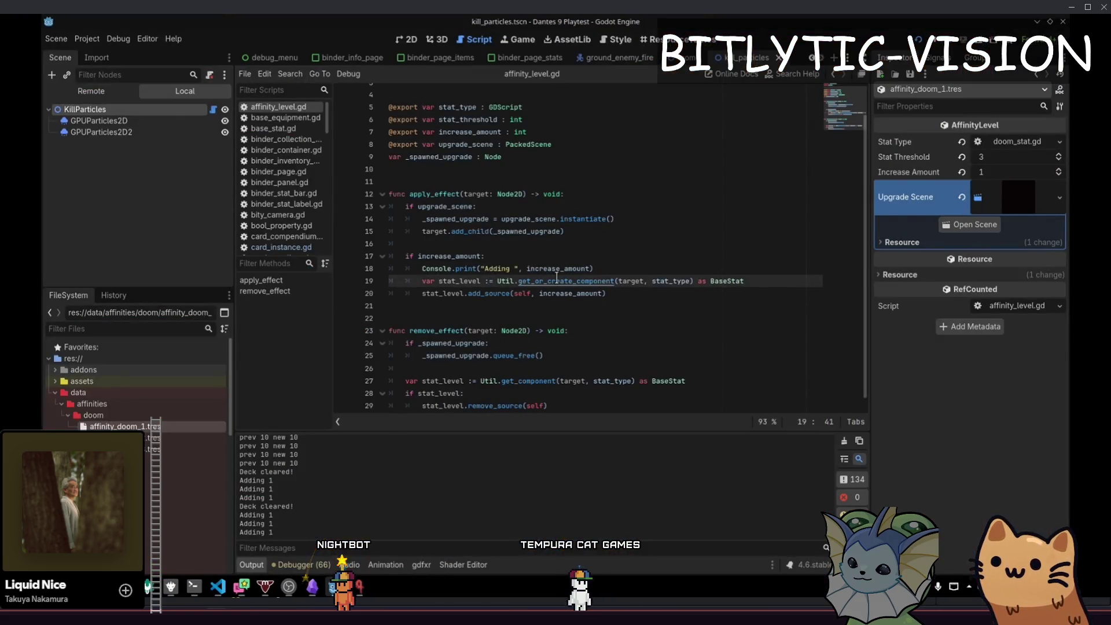
# Step: Quick-open player_data.gd
pyautogui.hotkey('shift', 'alt', 'o')
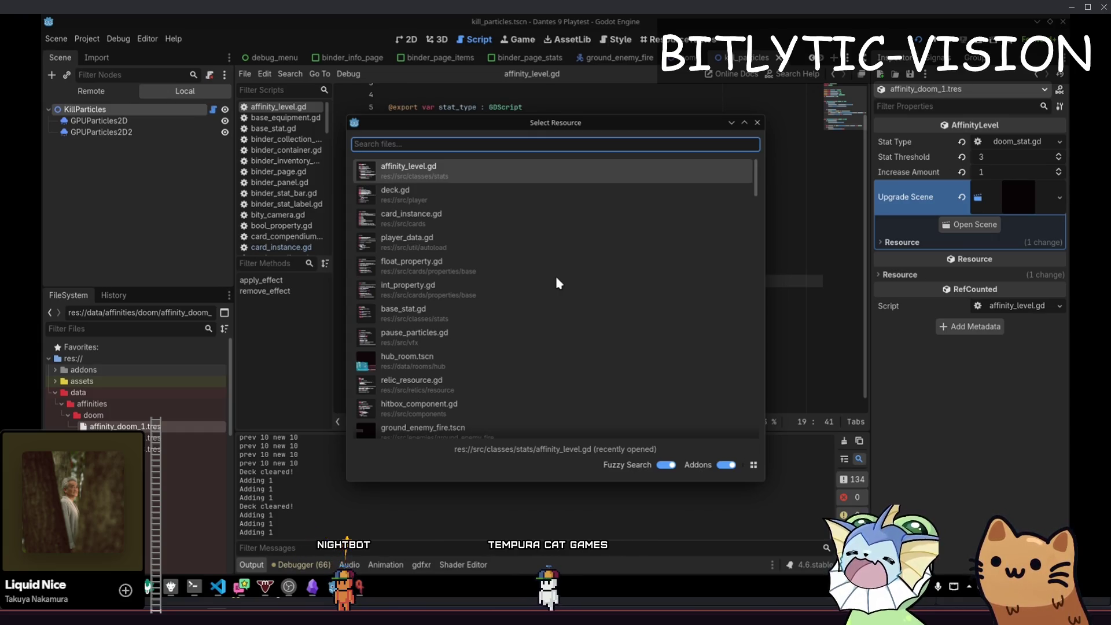
pyautogui.press('Return')
pyautogui.hotkey('shift', 'alt', 'o')
pyautogui.write('player_data')
pyautogui.press('Return')
# Step: Add Console.print("Increasing?", increasing) on line 110 after the diff check
pyautogui.press('Up')
pyautogui.press('Up')
pyautogui.press('Up')
pyautogui.scroll(6, 554, 274)
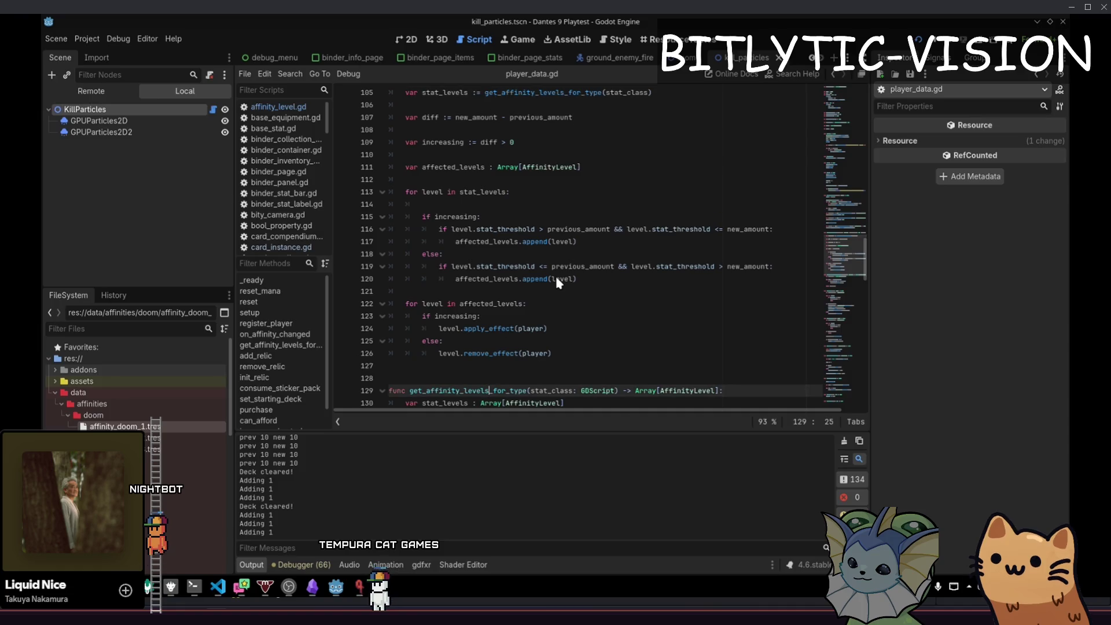
pyautogui.press('Up')
pyautogui.press('Up')
pyautogui.press('Up')
pyautogui.press('Up')
pyautogui.press('Up')
pyautogui.press('Up')
pyautogui.press('Up')
pyautogui.press('Up')
pyautogui.press('Up')
pyautogui.press('End')
pyautogui.press('Return')
pyautogui.write('c')
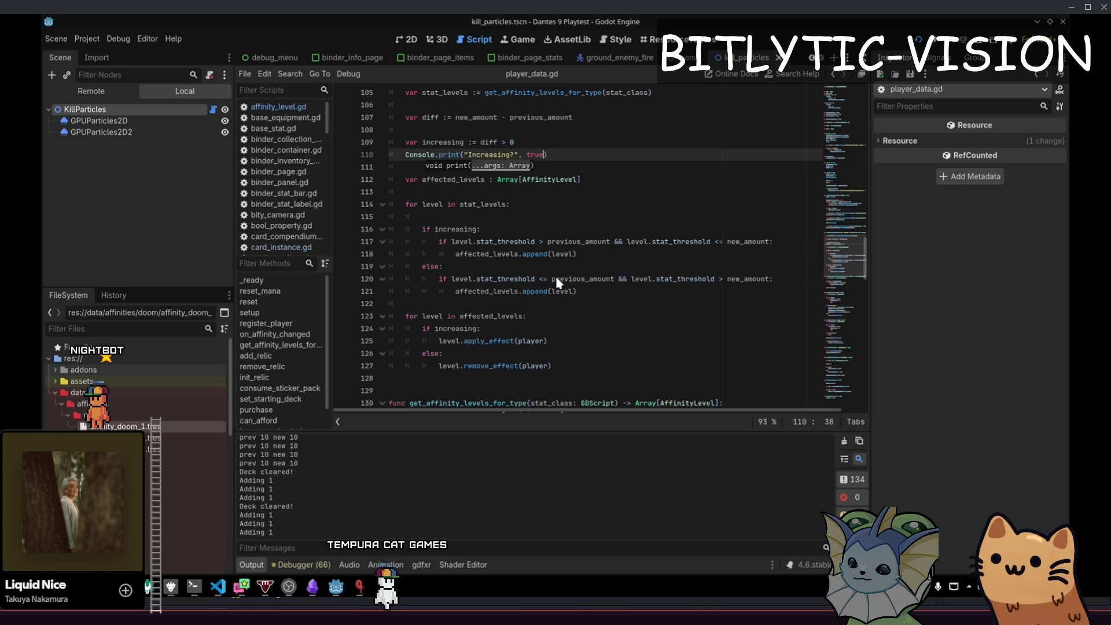
# Step: Run the game, close the stats book and bring up the debug menu
pyautogui.press('F5')
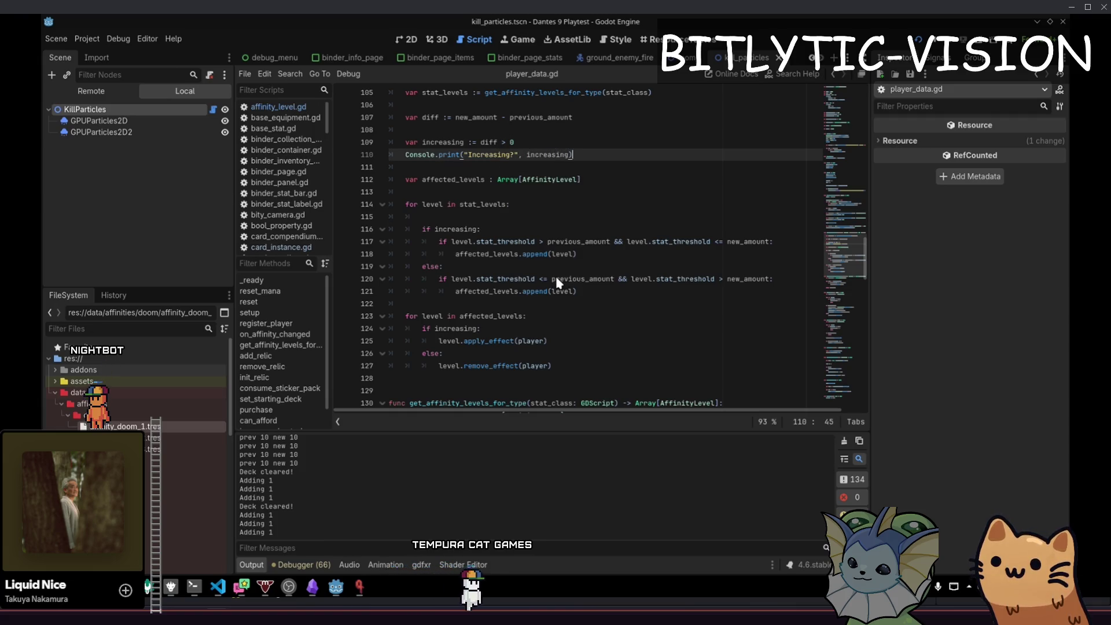
pyautogui.press('Escape')
pyautogui.press('`')
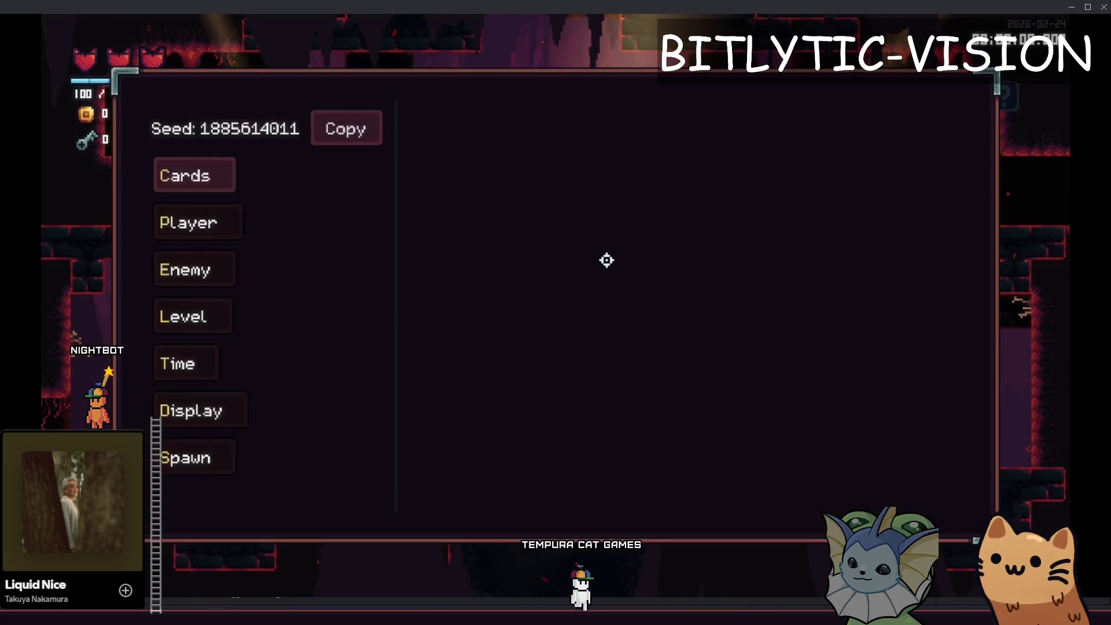
# Step: Deal Soul Dispenser cards, reset to the Starting Deck, and return to the editor
pyautogui.click(722, 248)
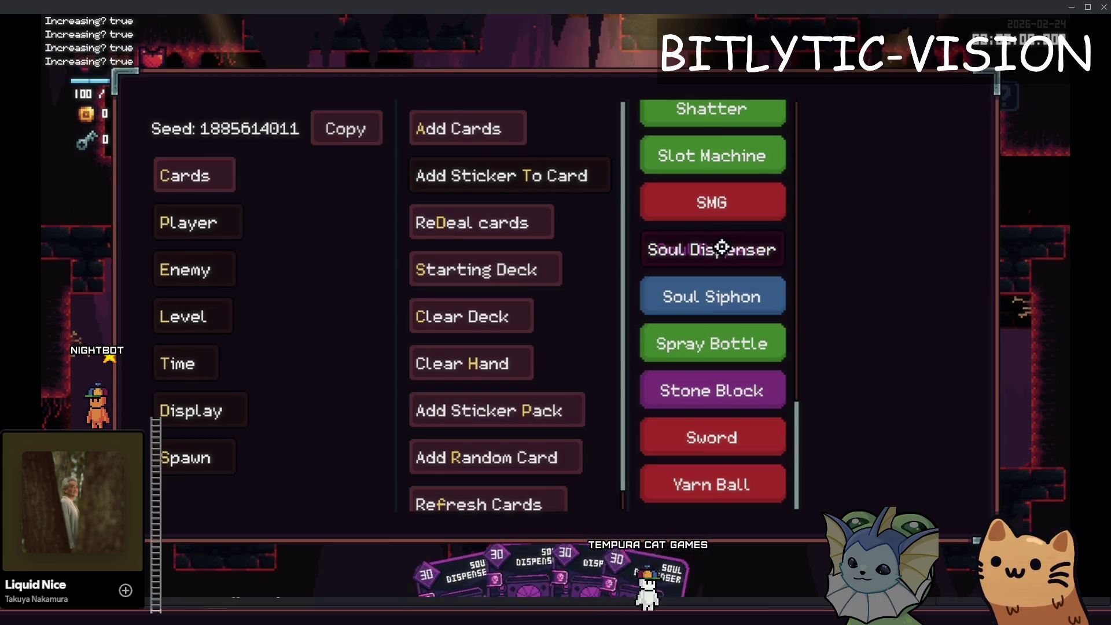
pyautogui.click(464, 255)
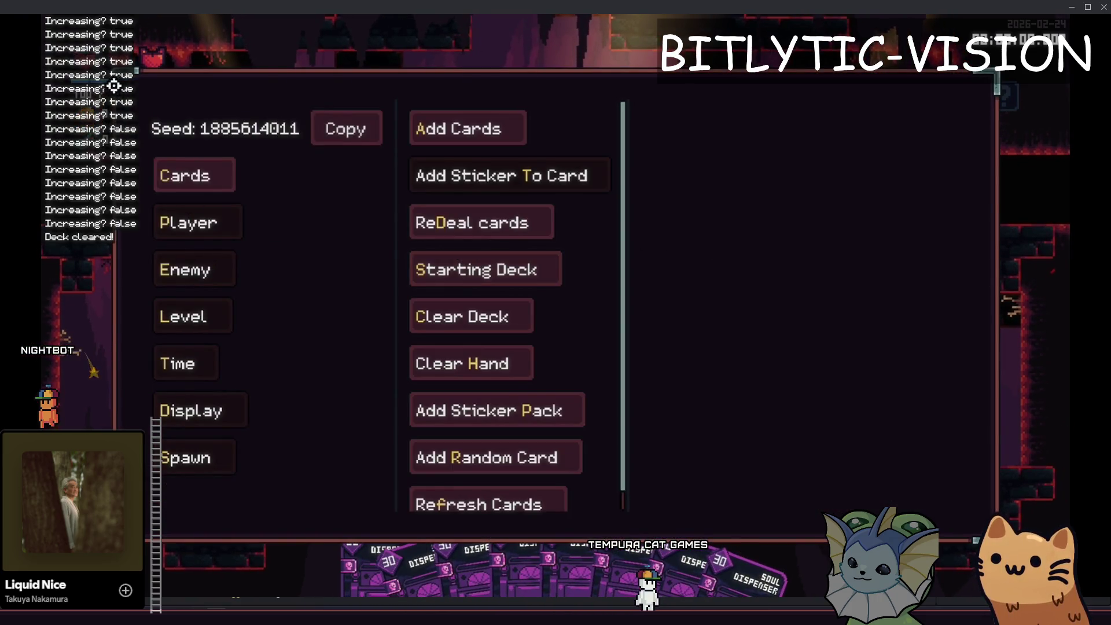
pyautogui.press('`')
pyautogui.hotkey('alt', 'Tab')
# Step: Add a 'Removing' Console.print inside the if stat_level block of remove_effect
pyautogui.click(567, 370)
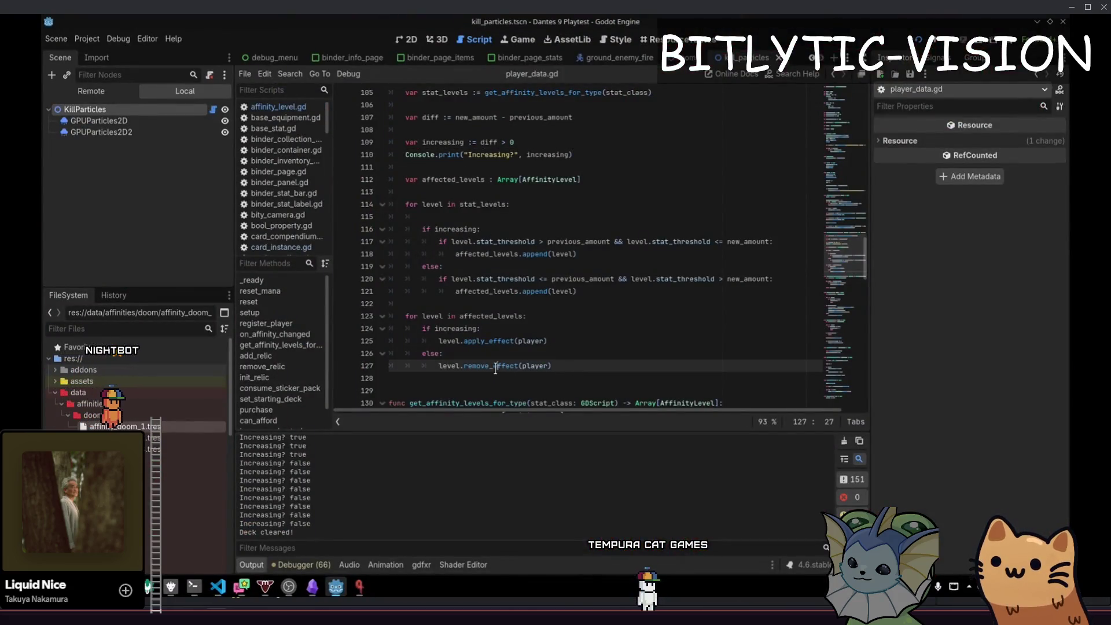
pyautogui.keyDown('ctrl'); pyautogui.click(486, 365); pyautogui.keyUp('ctrl')
pyautogui.moveTo(549, 394); pyautogui.dragTo(408, 356)
pyautogui.click(585, 397)
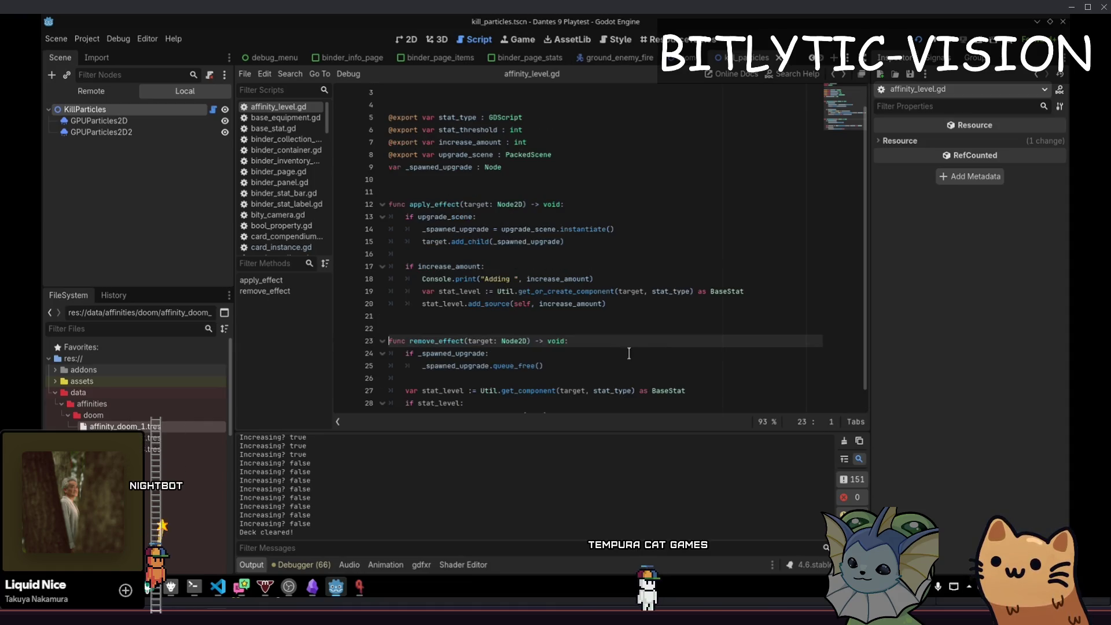
pyautogui.click(706, 366)
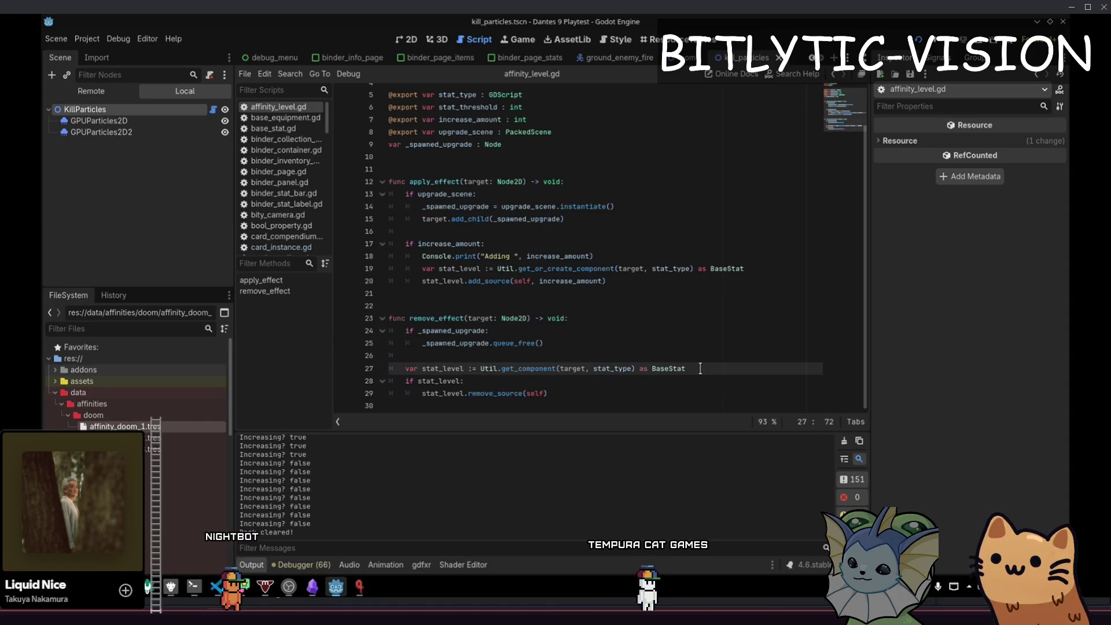
pyautogui.press('Down')
pyautogui.press('Return')
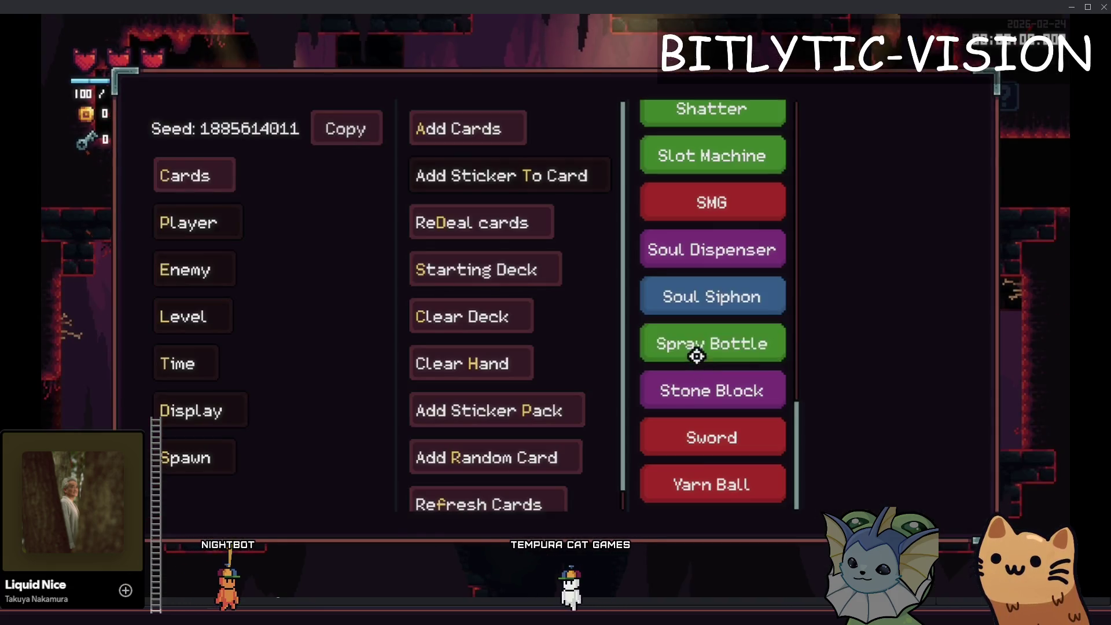
# Step: In the game, clear the deck and add Soul Dispenser cards again
pyautogui.click(712, 248)
pyautogui.press('Escape')
pyautogui.press('`')
pyautogui.press('c')
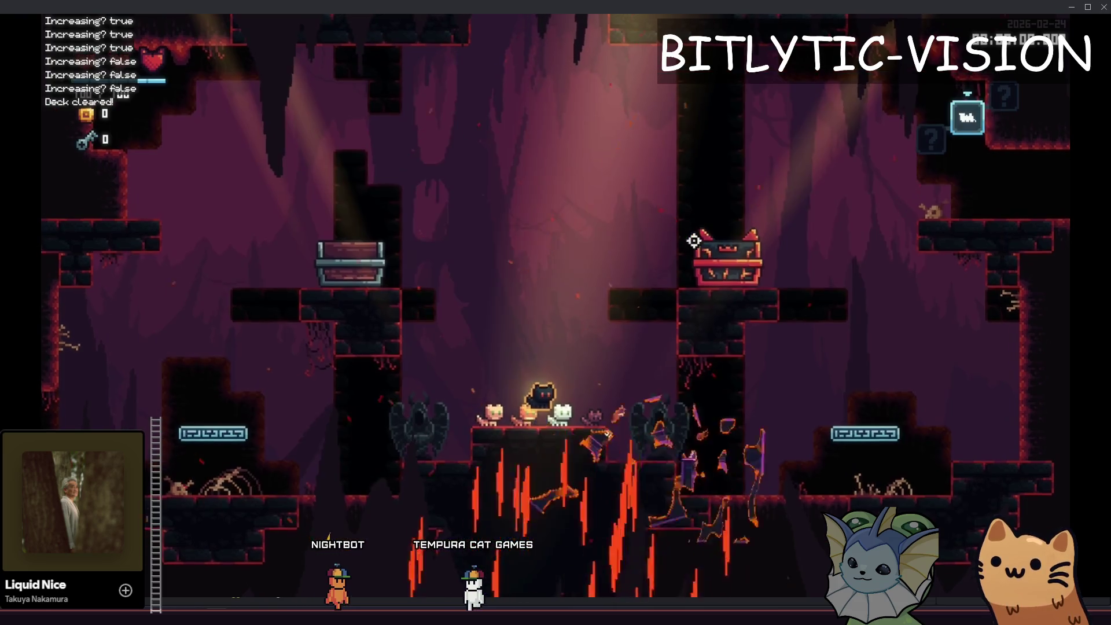
pyautogui.press('`')
pyautogui.press('a')
pyautogui.click(716, 244)
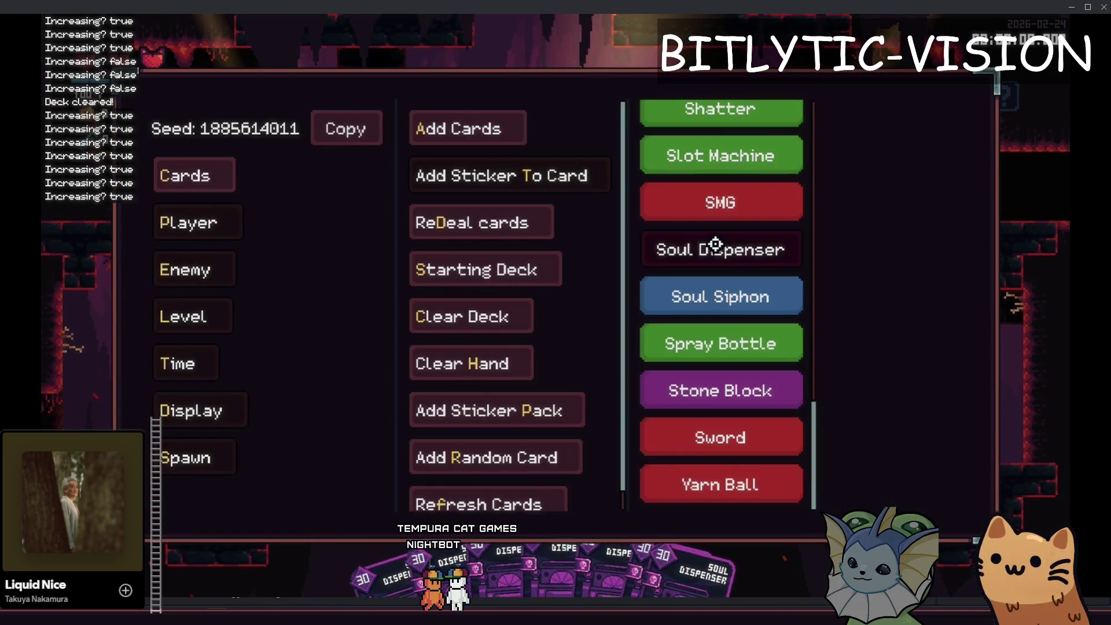
pyautogui.press('Escape')
pyautogui.press('Escape')
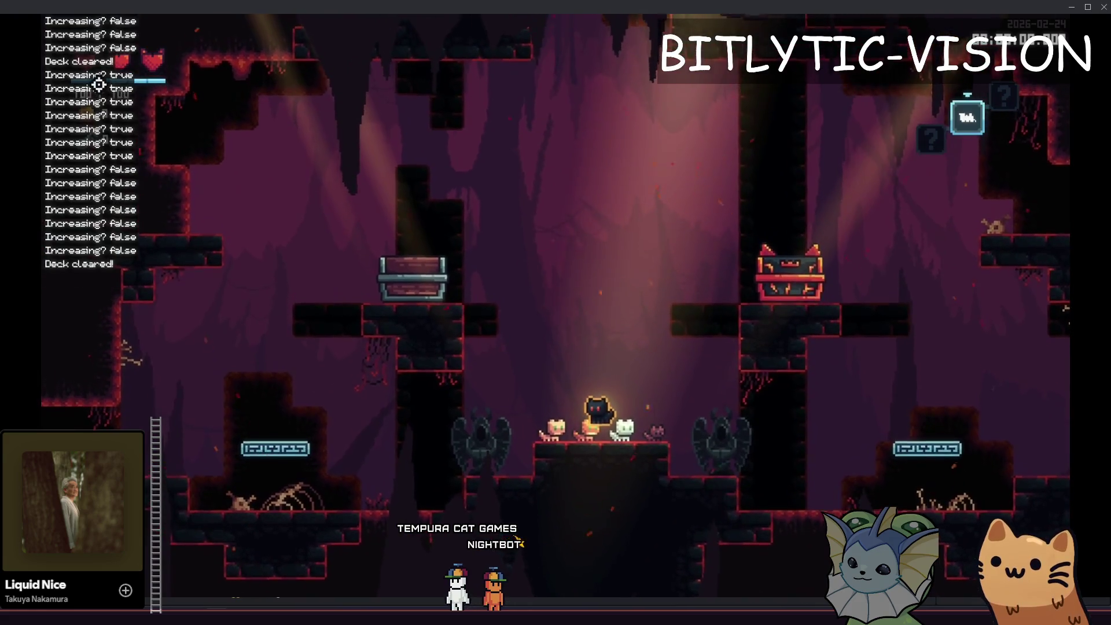
# Step: Back in affinity_level.gd, move to the end of the get_component line 27
pyautogui.hotkey('alt', 'Tab')
pyautogui.click(658, 379)
pyautogui.click(702, 355)
pyautogui.click(714, 365)
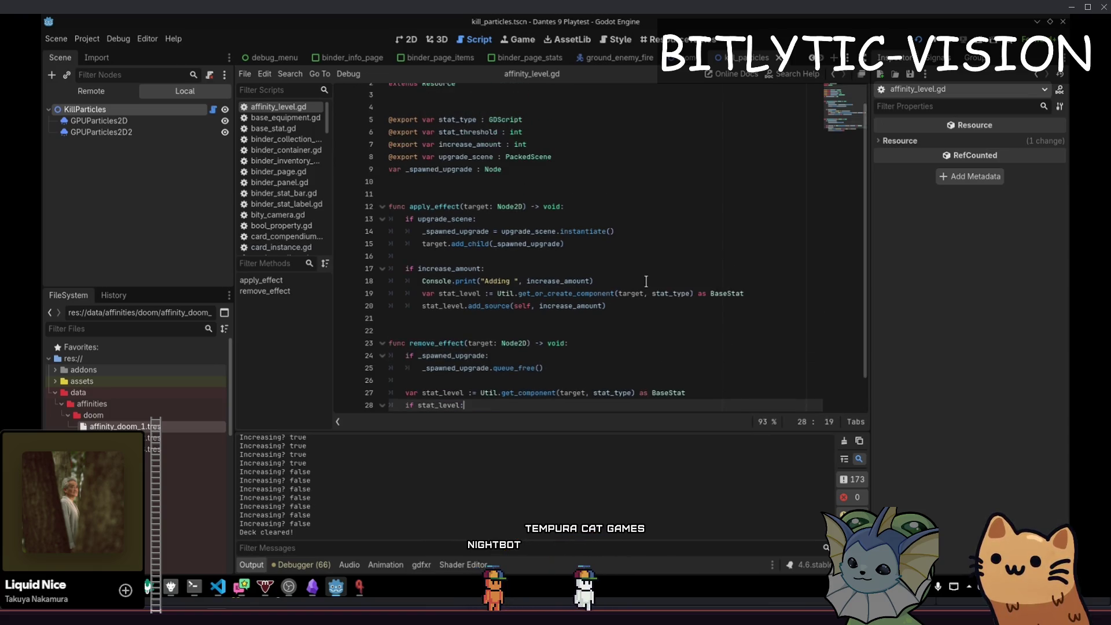
pyautogui.press('Up')
pyautogui.press('End')
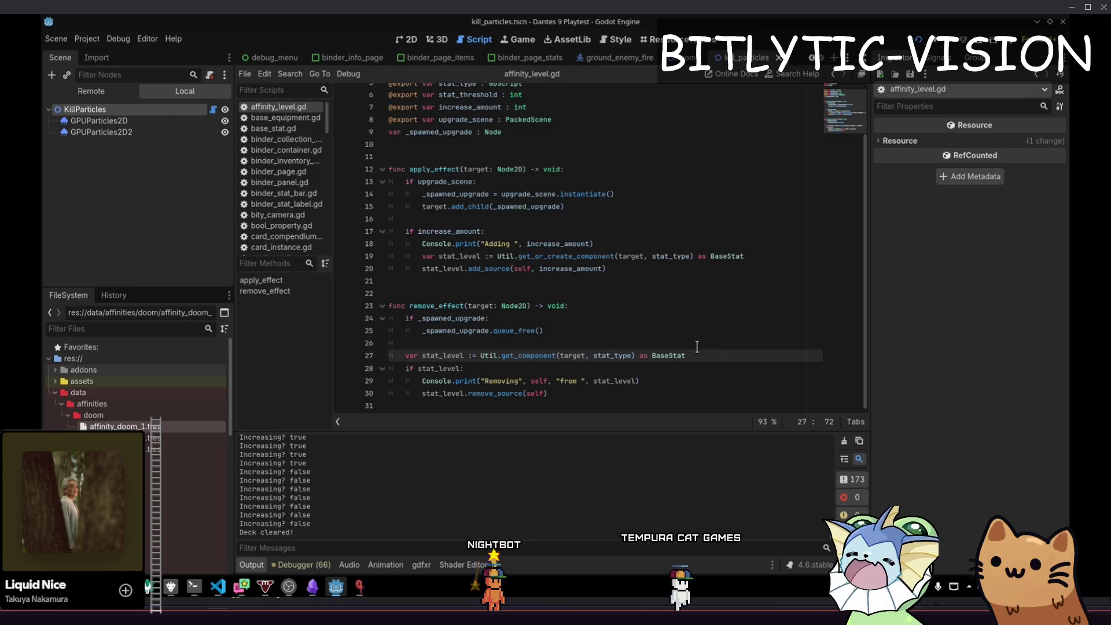
# Step: Delete the 'Increasing?' debug print line from player_data.gd and save the project
pyautogui.click(639, 268)
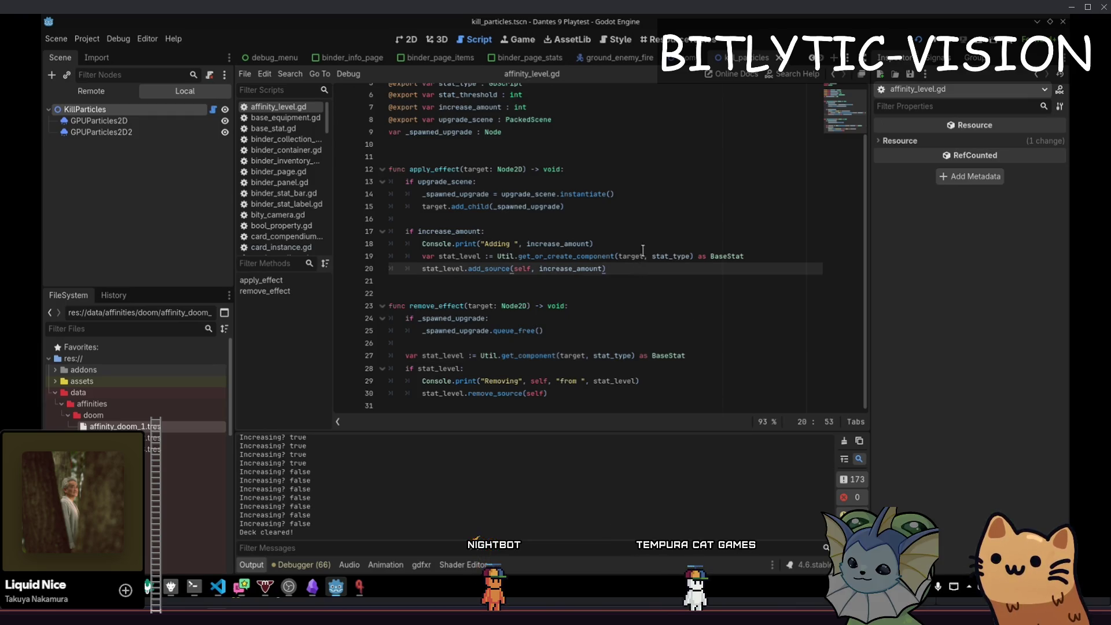
pyautogui.hotkey('alt', 'Left')
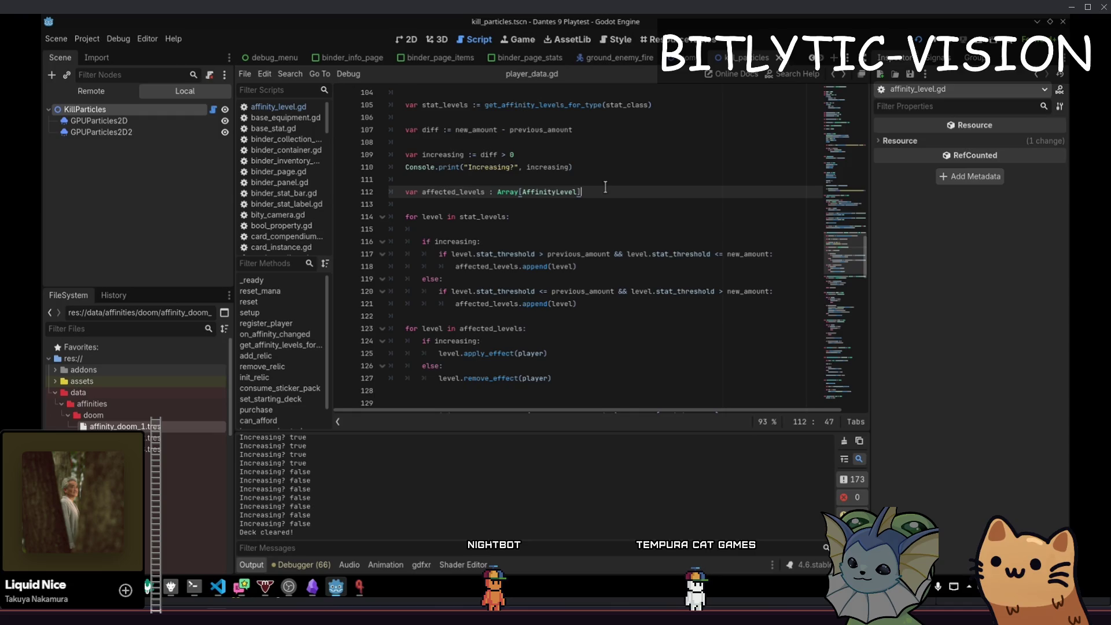
pyautogui.hotkey('ctrl', 'f')
pyautogui.write('stataffinity')
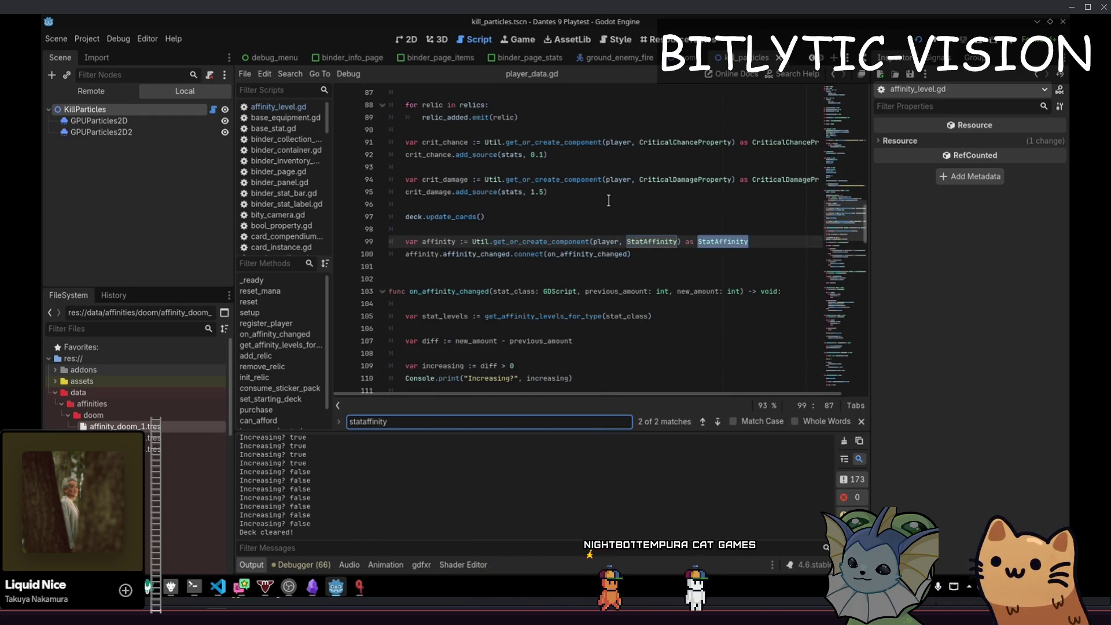
pyautogui.press('Escape')
pyautogui.press('Down')
pyautogui.press('pagedown')
pyautogui.press('Up')
pyautogui.press('Up')
pyautogui.press('Up')
pyautogui.hotkey('ctrl', 'shift', 'k')
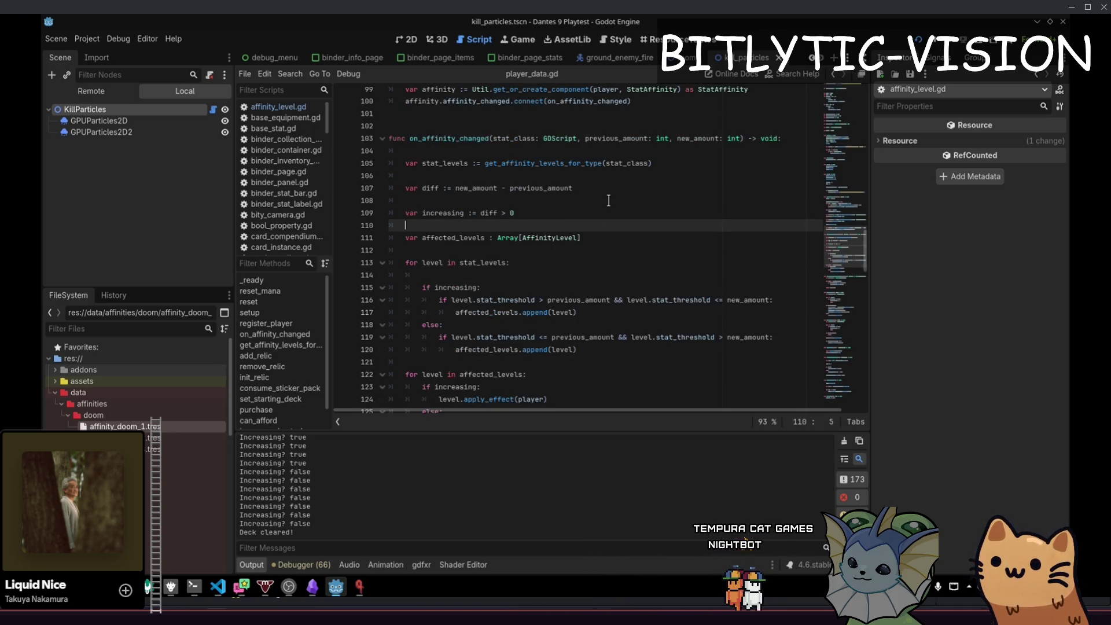
pyautogui.hotkey('ctrl', 's')
# Step: Look up StatAffinity usage, then open stat_affinity.gd via Quick Open
pyautogui.press('Down')
pyautogui.press('Down')
pyautogui.press('Down')
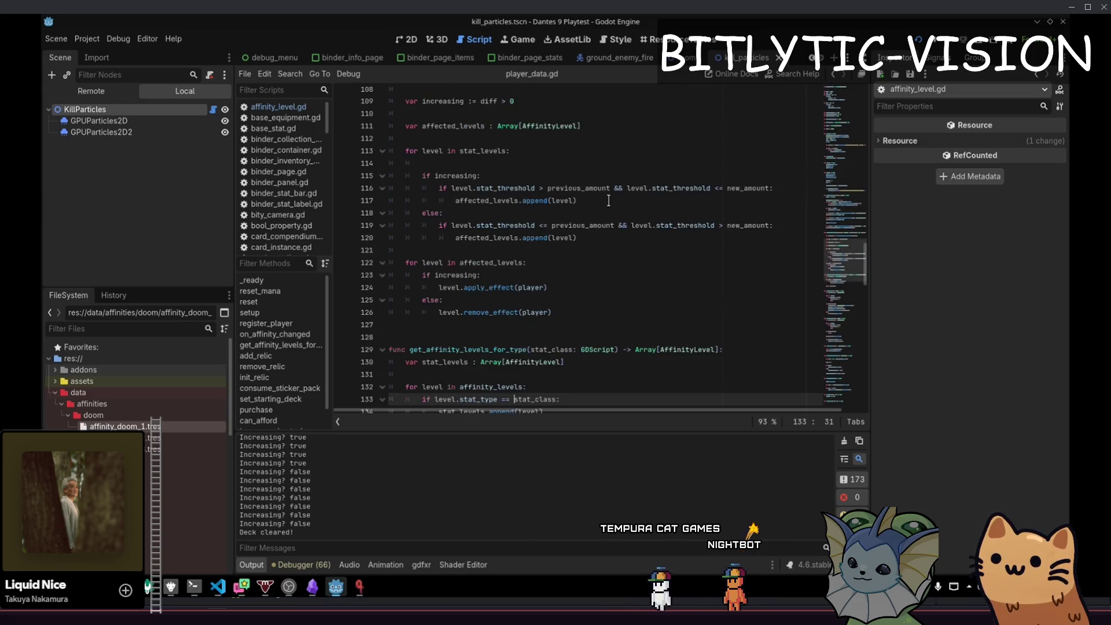
pyautogui.press('Up')
pyautogui.press('Up')
pyautogui.press('Up')
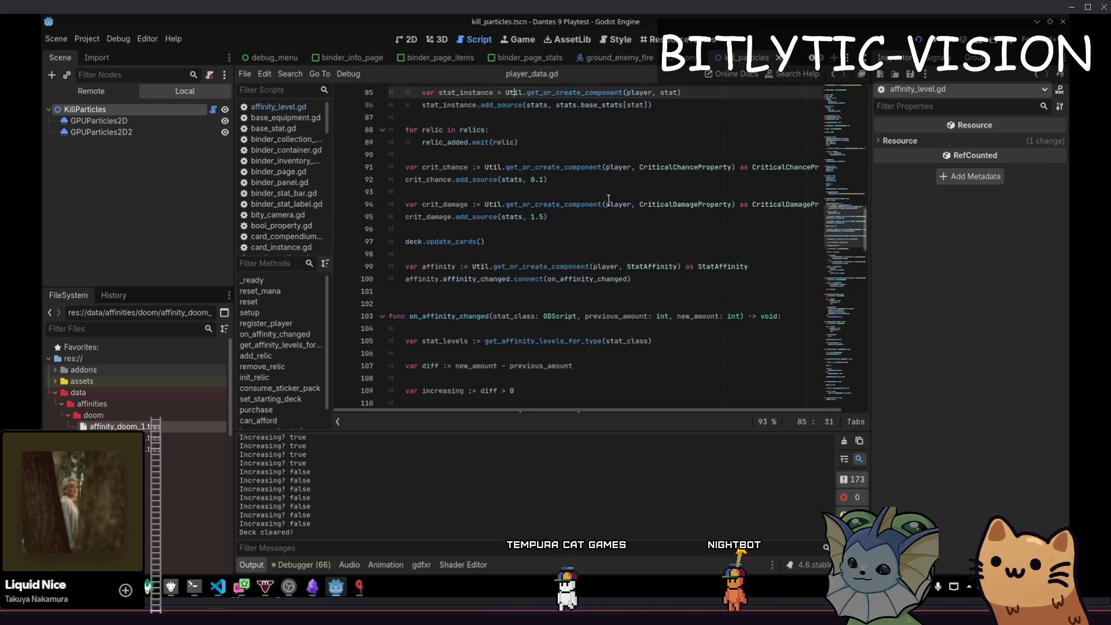
pyautogui.hotkey('ctrl', 'f')
pyautogui.press('Escape')
pyautogui.hotkey('ctrl', 'alt', 'o')
pyautogui.write('stat_affinity')
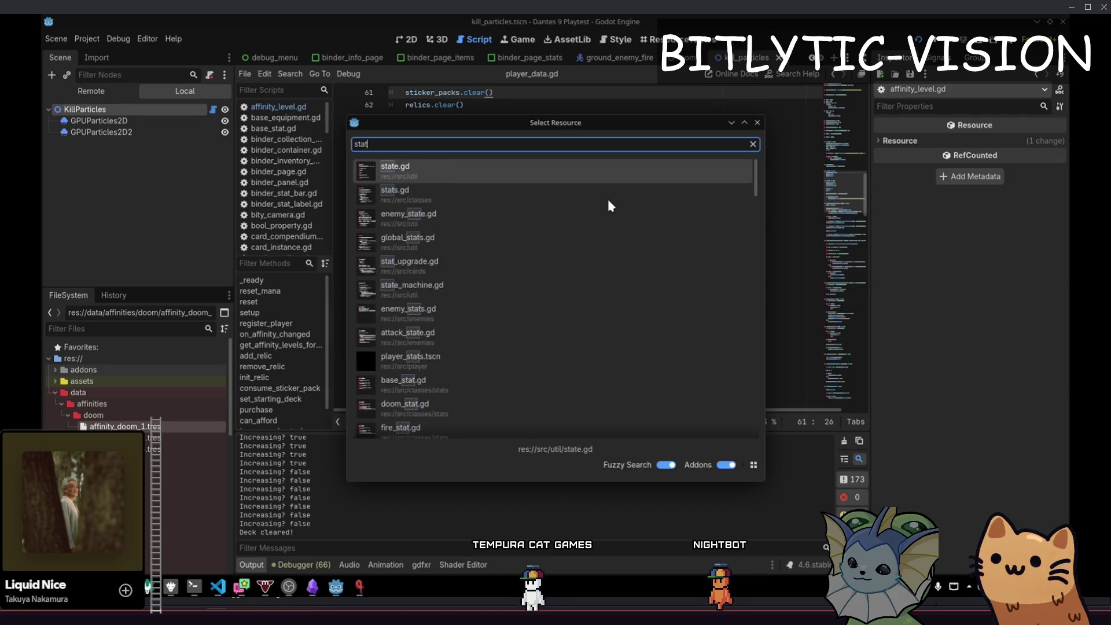
pyautogui.press('Return')
pyautogui.hotkey('ctrl', 'End')
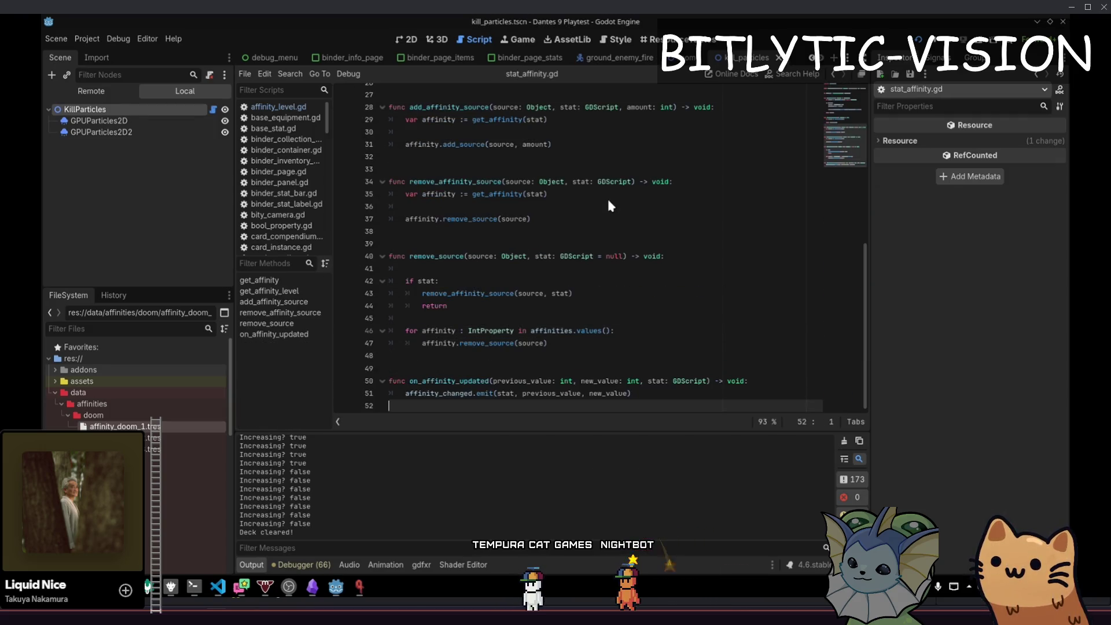
# Step: Review remove_source, the affinities loop and the affinity_changed emit in stat_affinity.gd
pyautogui.press('Up')
pyautogui.press('Up')
pyautogui.press('Up')
pyautogui.press('Down')
pyautogui.press('Down')
pyautogui.press('Down')
pyautogui.press('End')
pyautogui.press('Down')
pyautogui.press('Down')
pyautogui.press('Down')
pyautogui.press('Right')
pyautogui.press('Right')
pyautogui.press('Right')
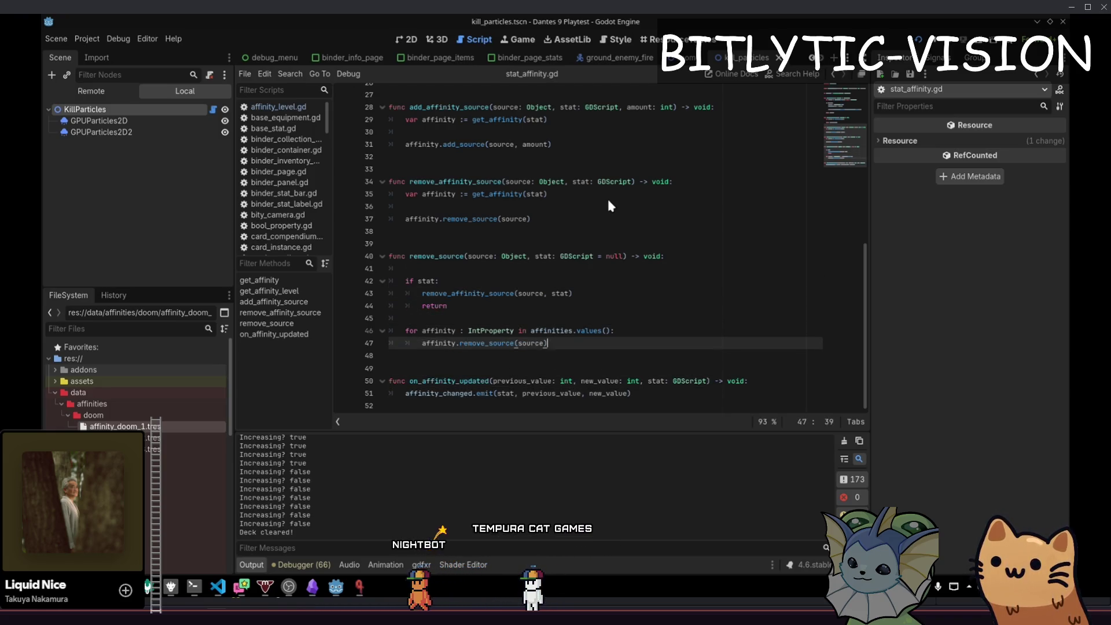
pyautogui.press('Down')
pyautogui.press('Down')
pyautogui.press('Down')
pyautogui.press('End')
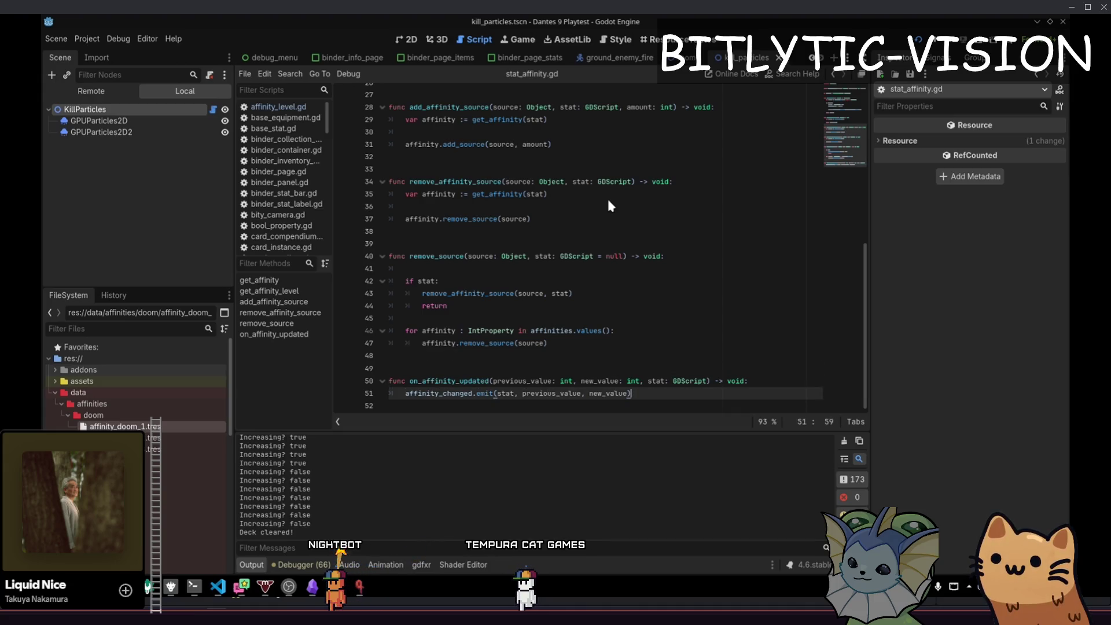
# Step: Inspect get_affinity's value_changed connection, then return to int_property.gd
pyautogui.hotkey('ctrl', 'Home')
pyautogui.press('End')
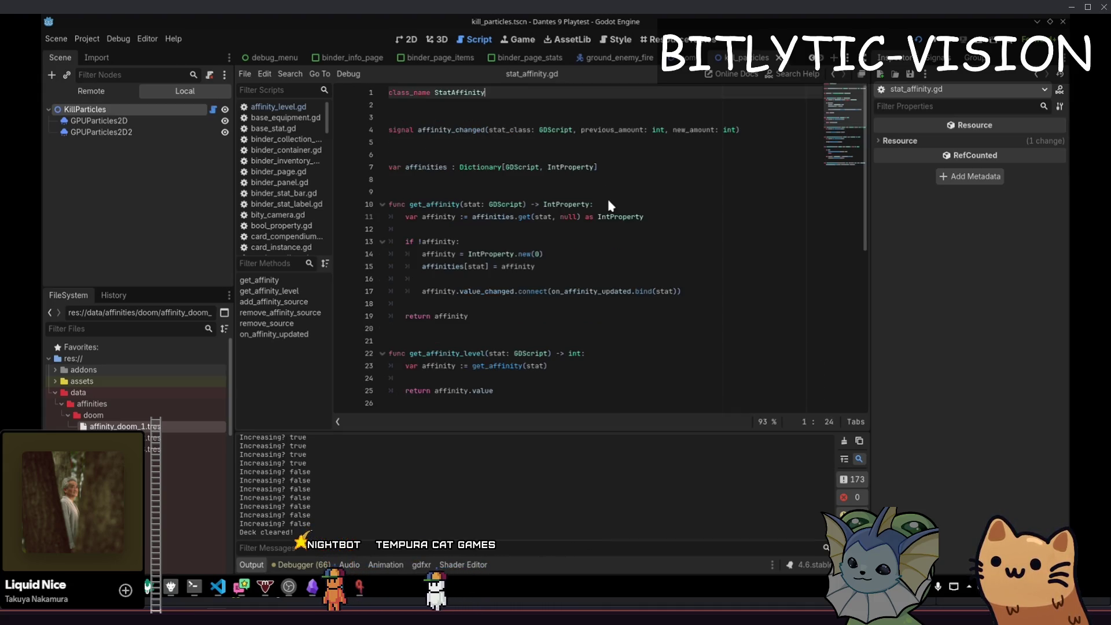
pyautogui.press('Down')
pyautogui.press('Down')
pyautogui.press('Down')
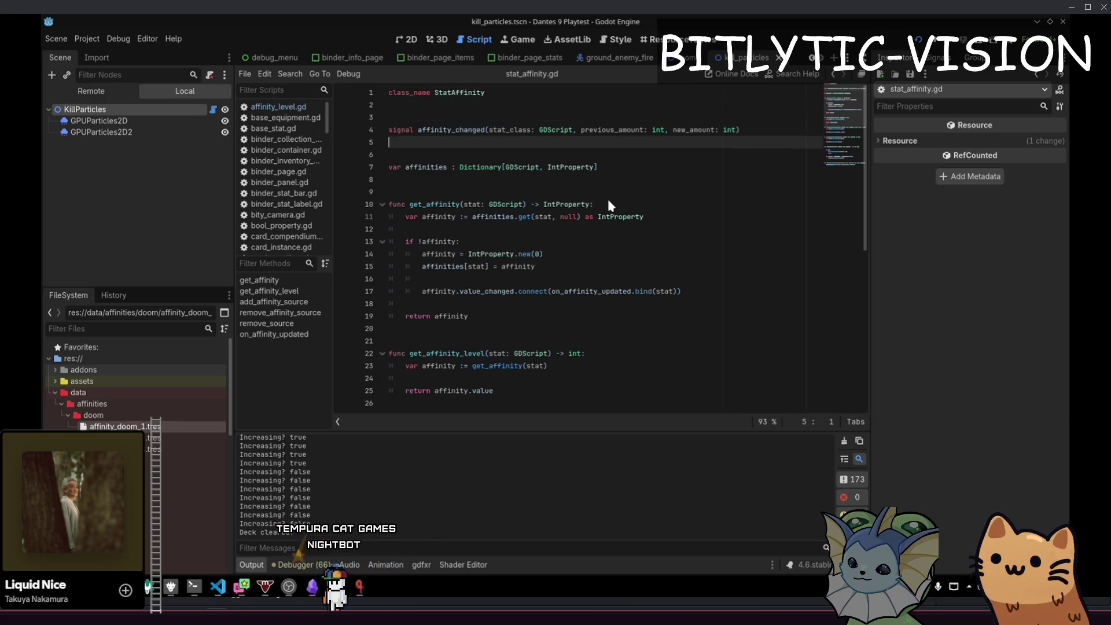
pyautogui.press('Up')
pyautogui.press('Up')
pyautogui.press('Down')
pyautogui.press('End')
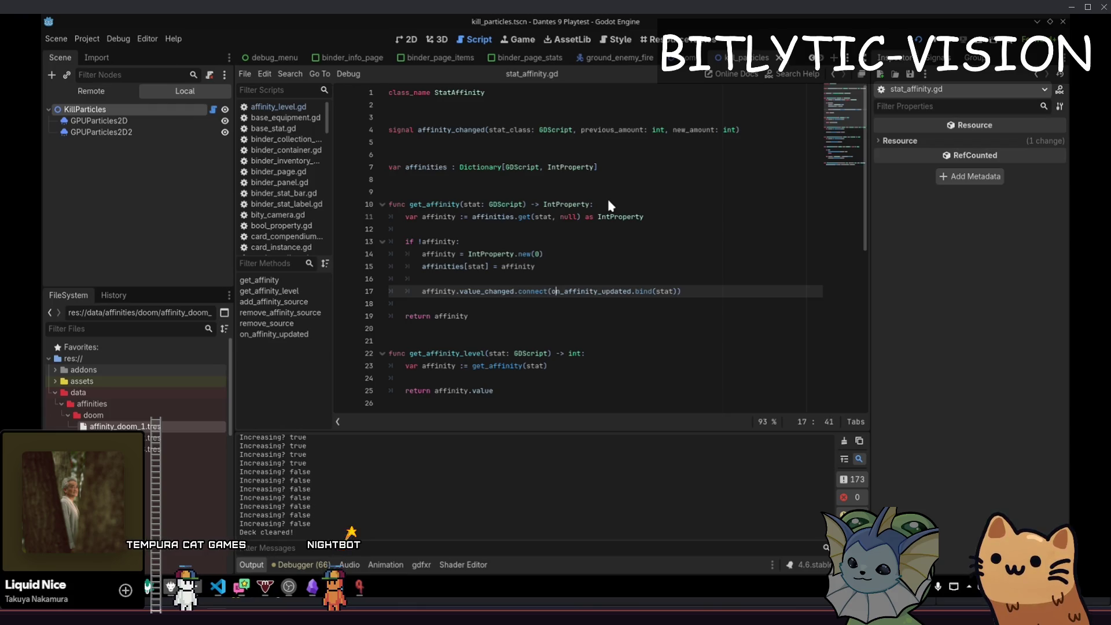
pyautogui.hotkey('alt', 'Left')
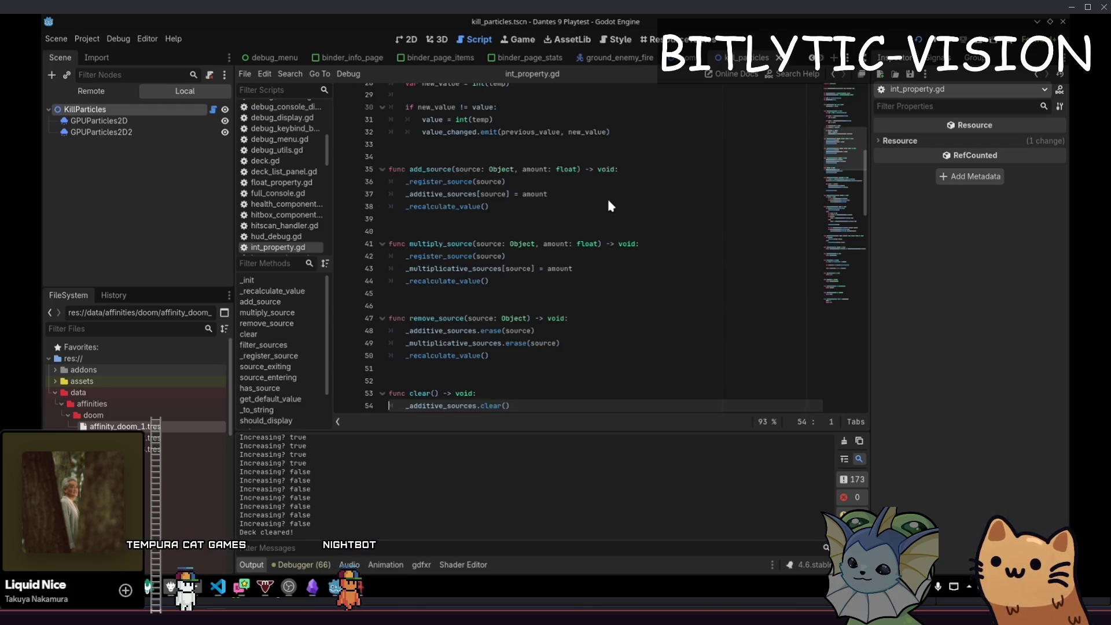
# Step: Add Console.print("Removing source", source, "from", self) at the top of remove_source
pyautogui.press('Up')
pyautogui.press('Up')
pyautogui.press('Up')
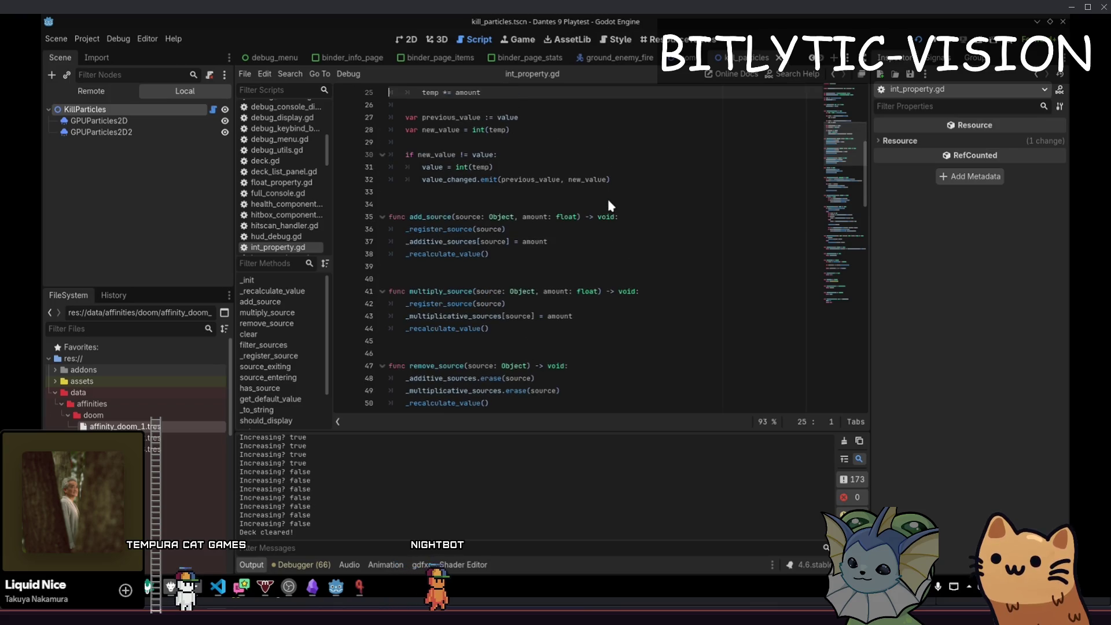
pyautogui.press('Down')
pyautogui.press('Down')
pyautogui.press('Up')
pyautogui.press('Up')
pyautogui.press('Up')
pyautogui.press('Down')
pyautogui.press('Down')
pyautogui.press('Down')
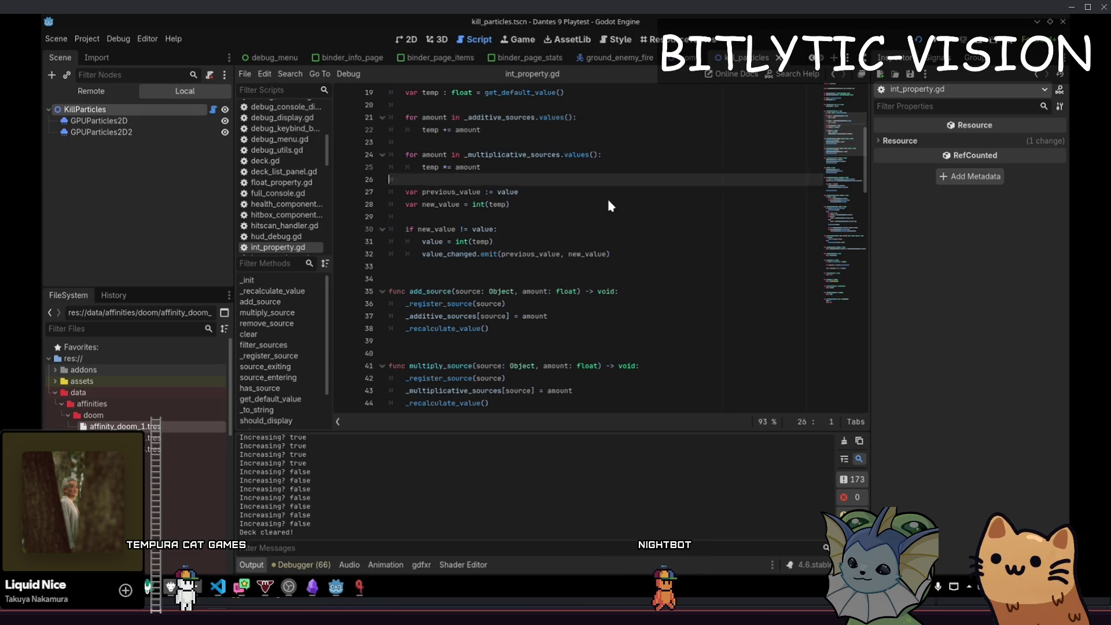
pyautogui.press('Up')
pyautogui.press('Down')
pyautogui.press('Down')
pyautogui.press('Down')
pyautogui.press('Down')
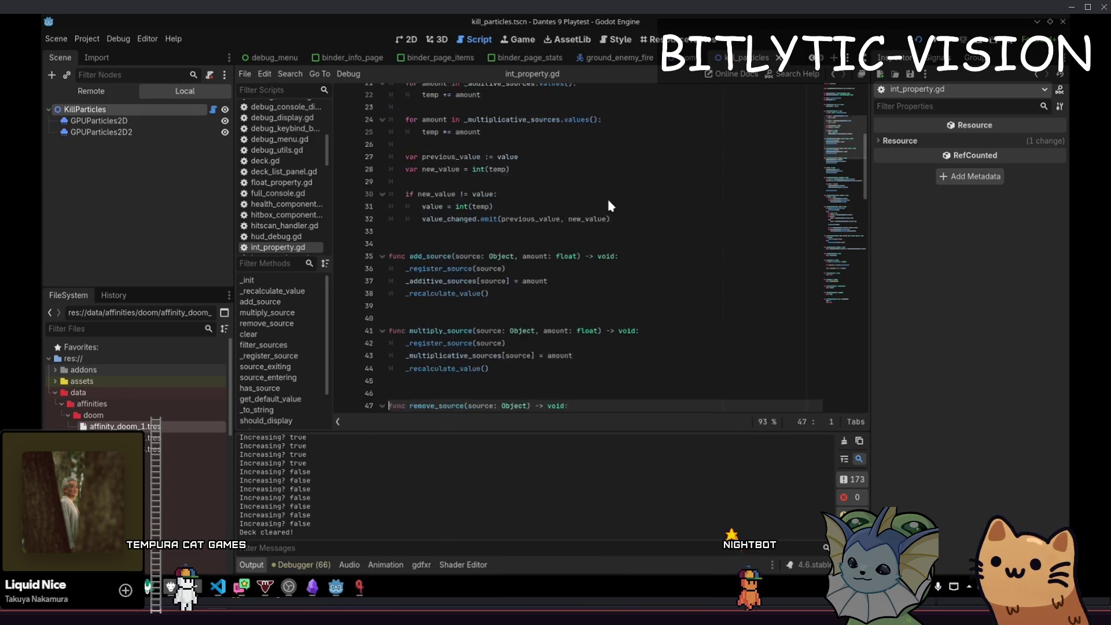
pyautogui.press('Down')
pyautogui.press('End')
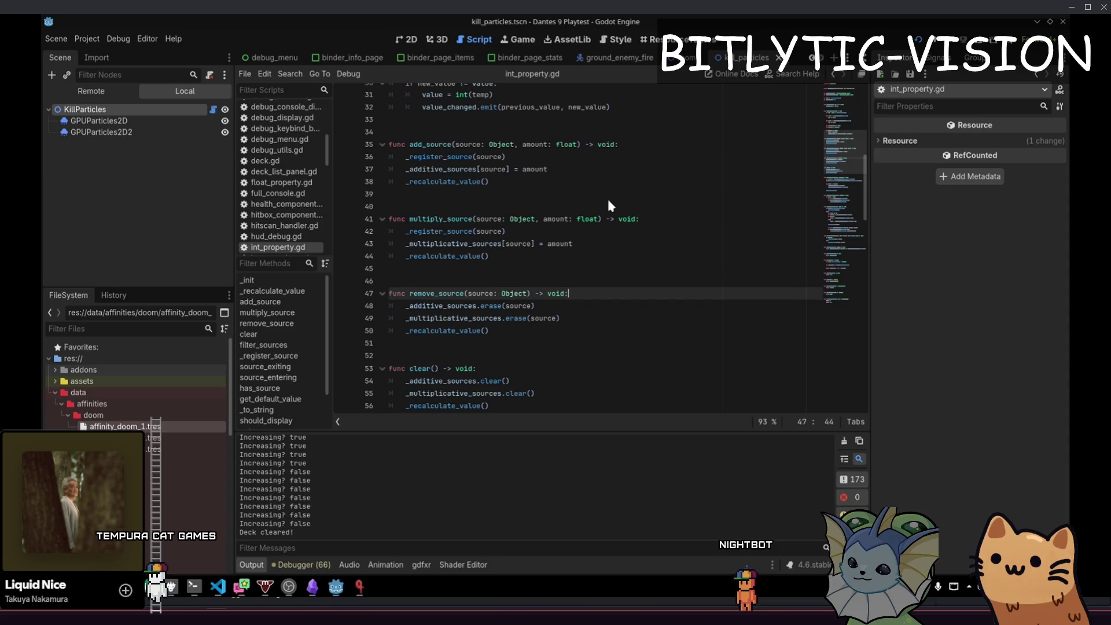
pyautogui.press('Return')
pyautogui.write('Console')
pyautogui.write('.print("Remo')
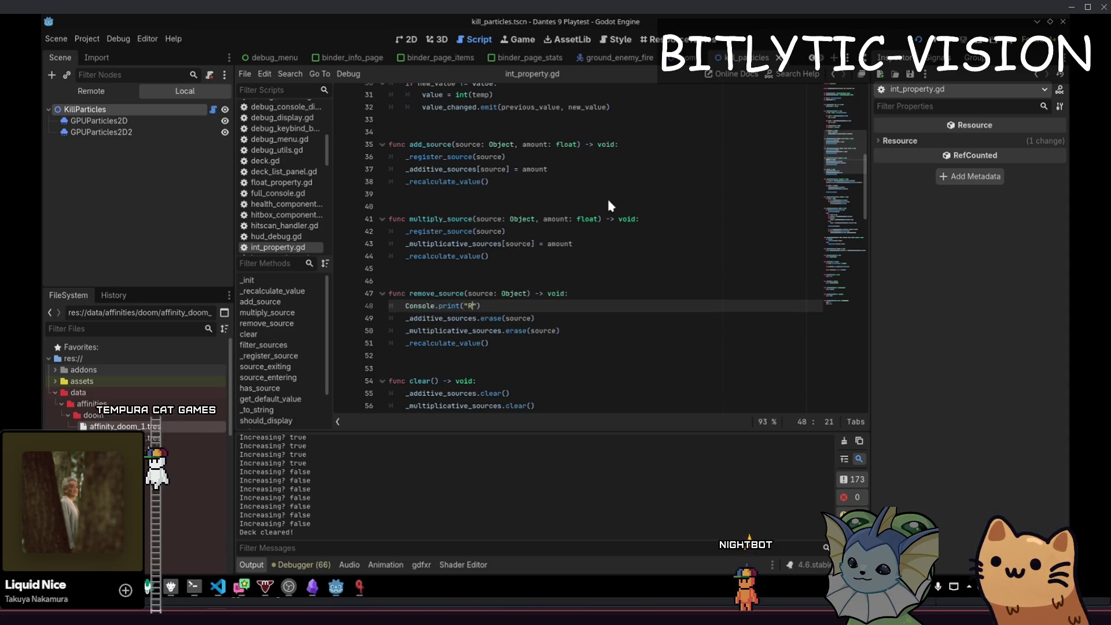
pyautogui.write('ving sour')
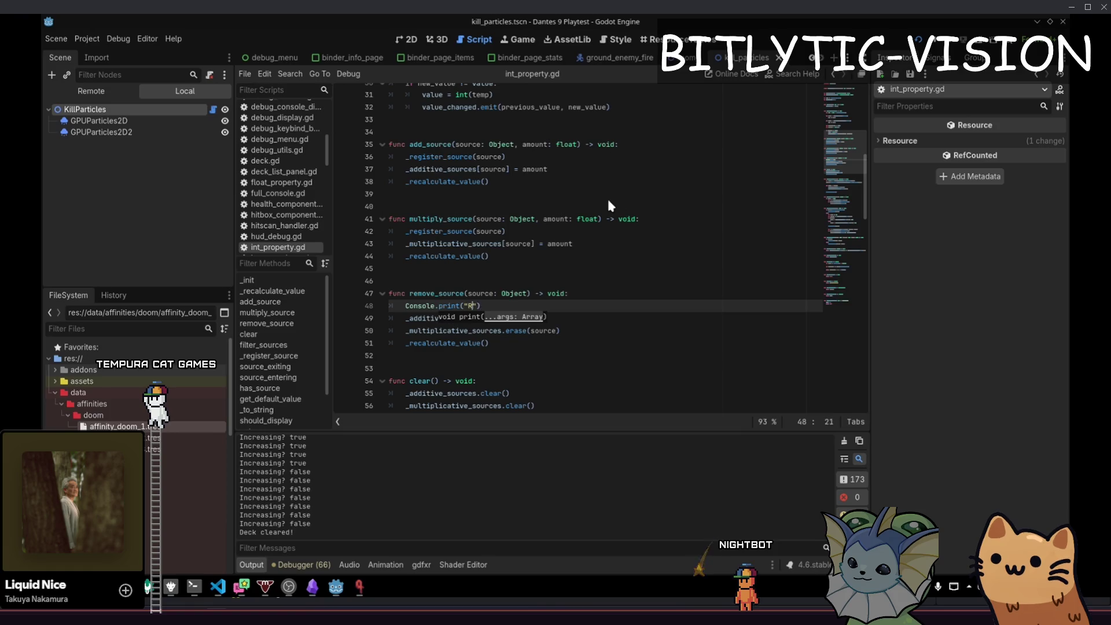
pyautogui.write('ce", source, "')
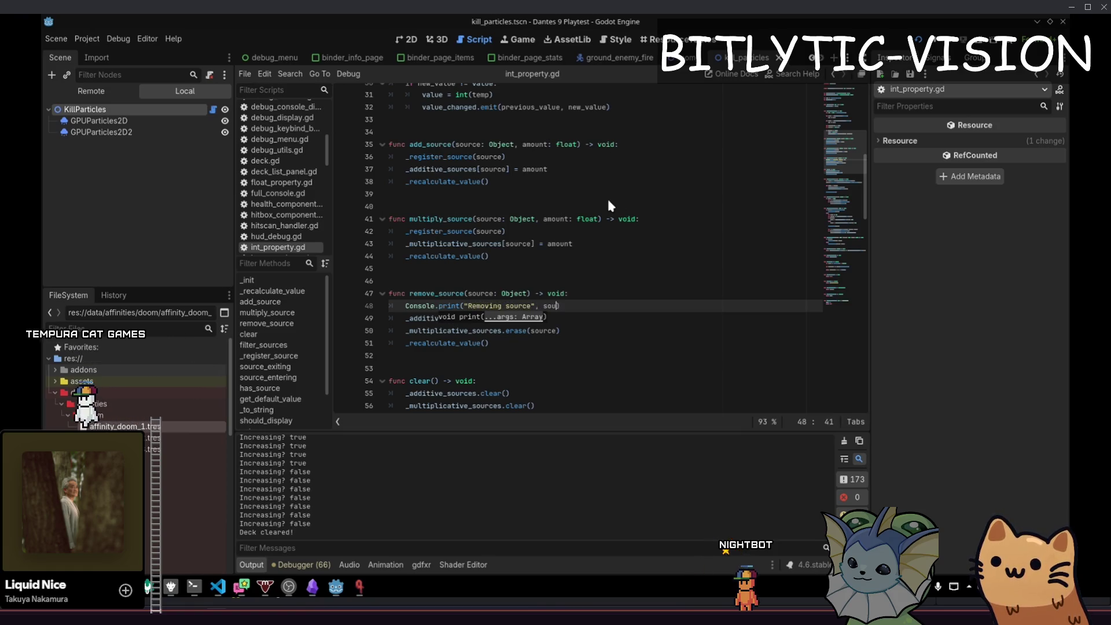
pyautogui.write('from", self')
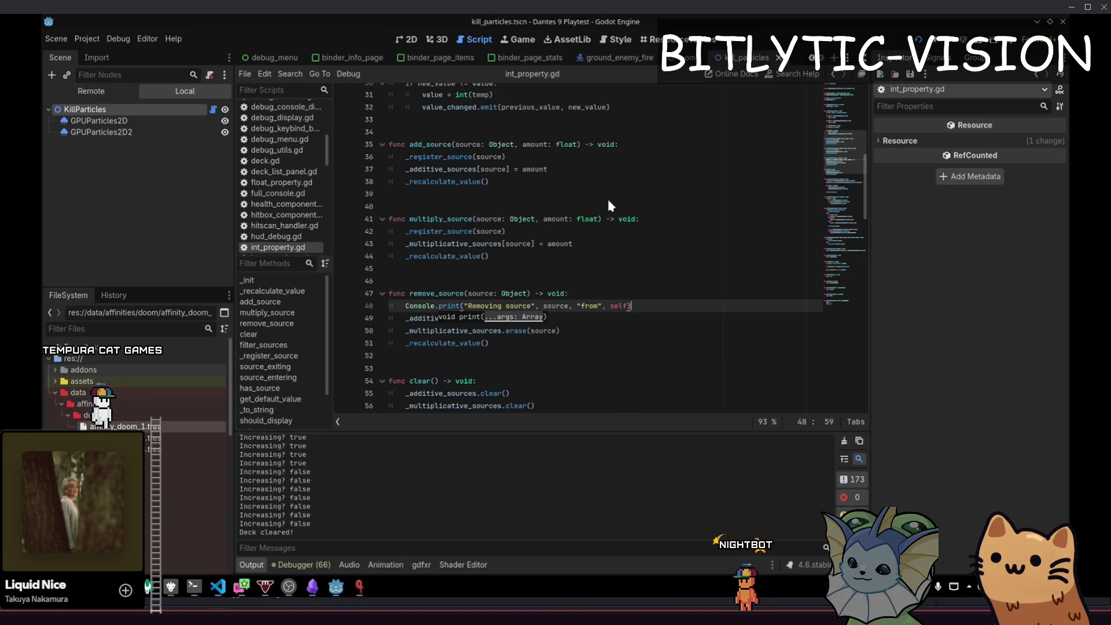
# Step: Run the game and add a Soul Dispenser card from the debug cards menu
pyautogui.press('F5')
pyautogui.press('F1')
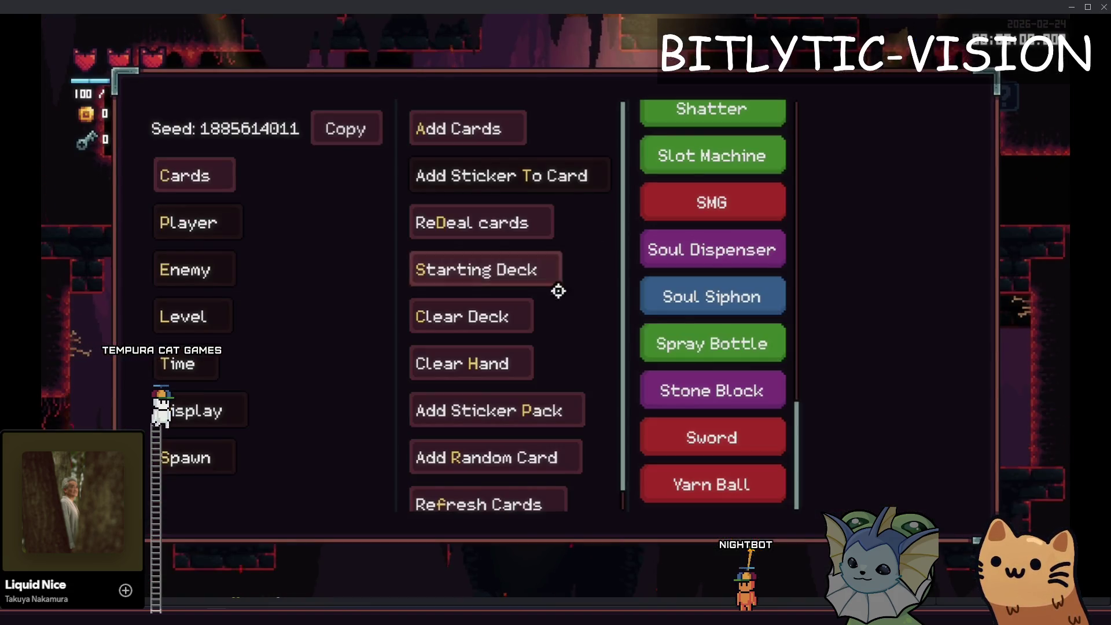
pyautogui.click(708, 250)
# Step: Clear the deck from the debug menu, close the game and relaunch it
pyautogui.press('c')
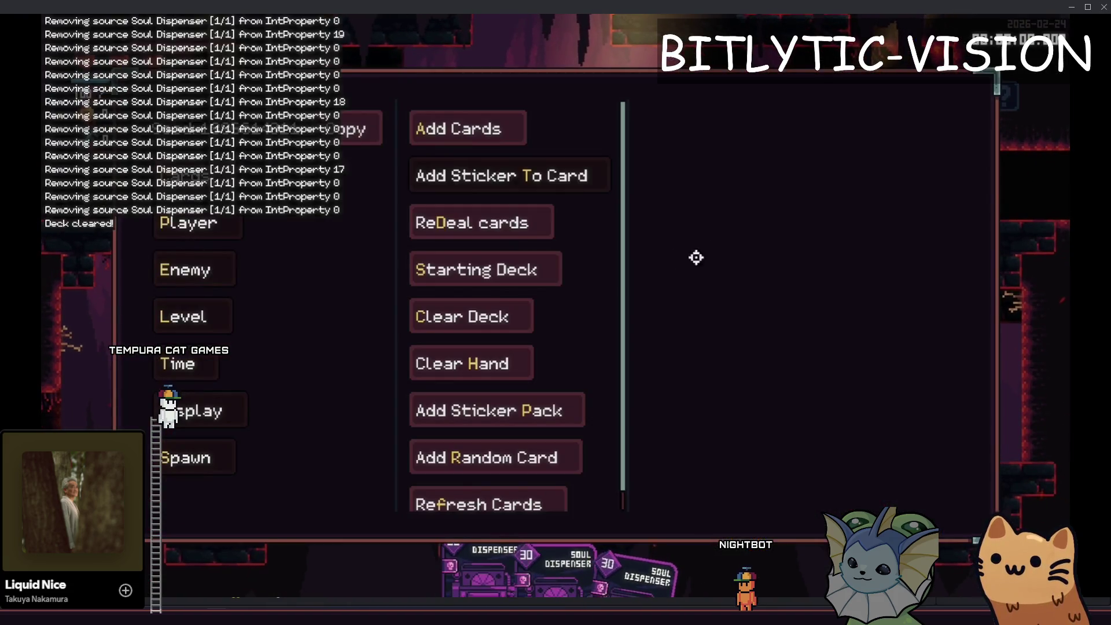
pyautogui.press('F1')
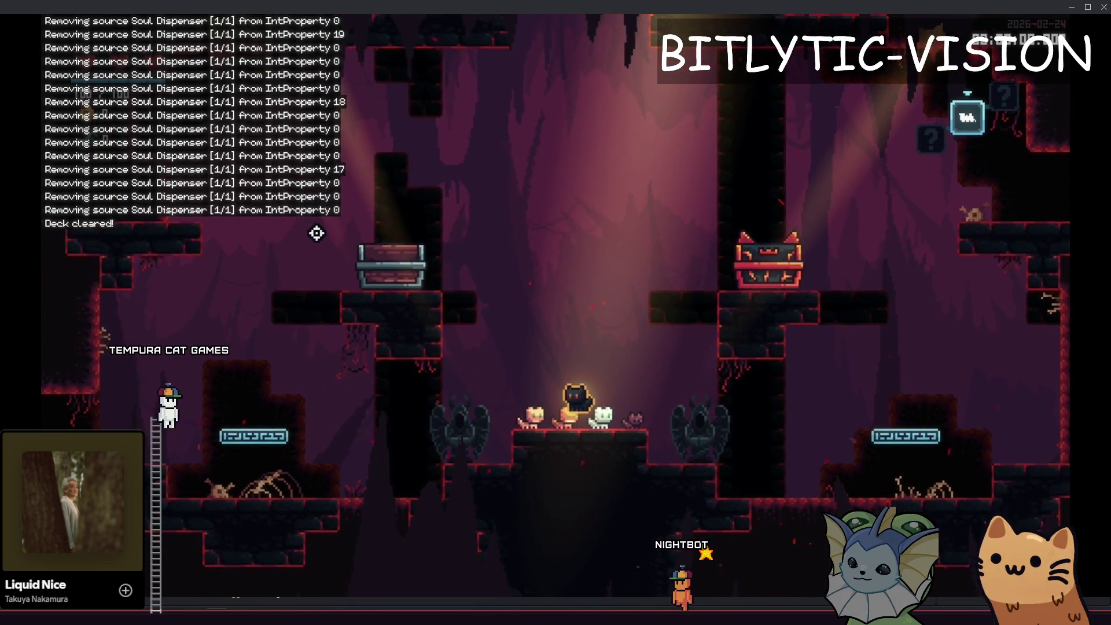
pyautogui.press('F8')
pyautogui.press('F5')
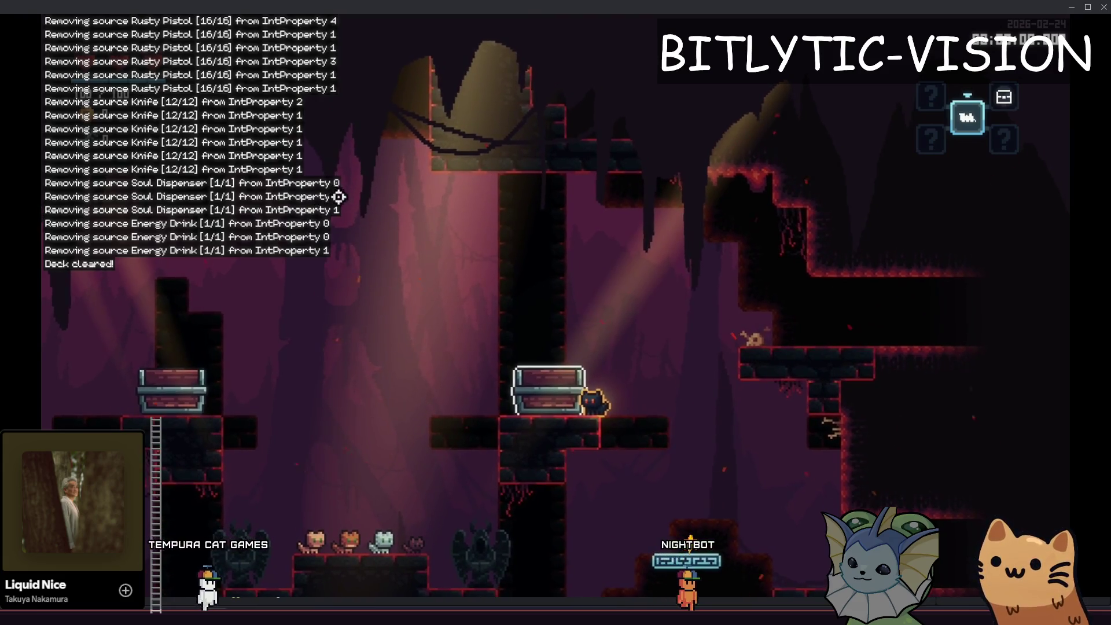
# Step: Check the Soul Dispenser removal line in the in-game console and page through the deck book
pyautogui.press('`')
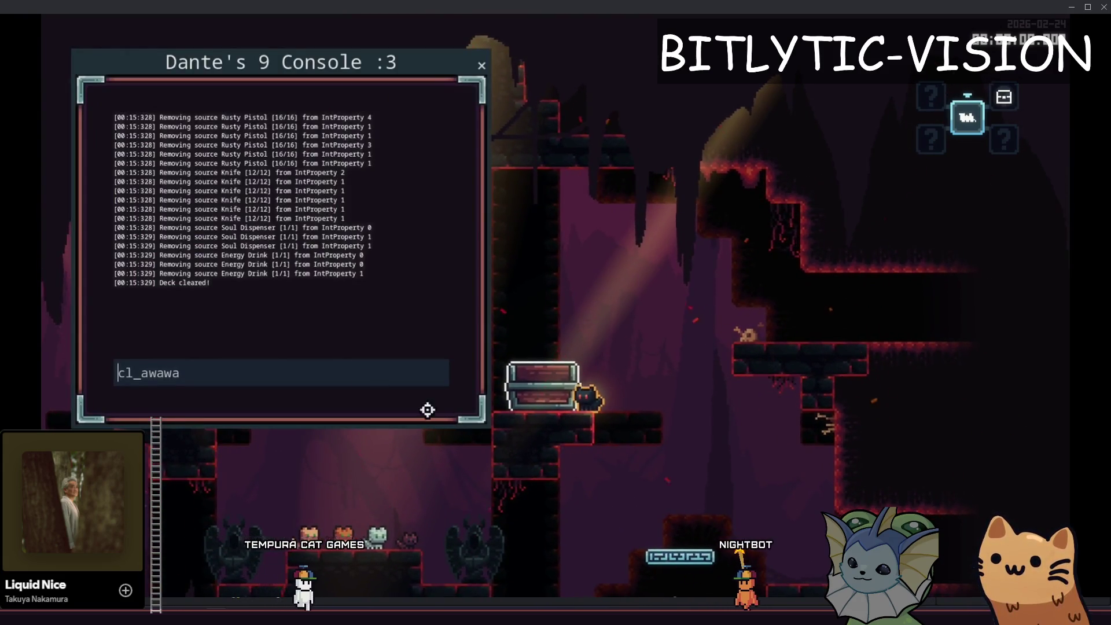
pyautogui.moveTo(262, 230); pyautogui.dragTo(289, 244)
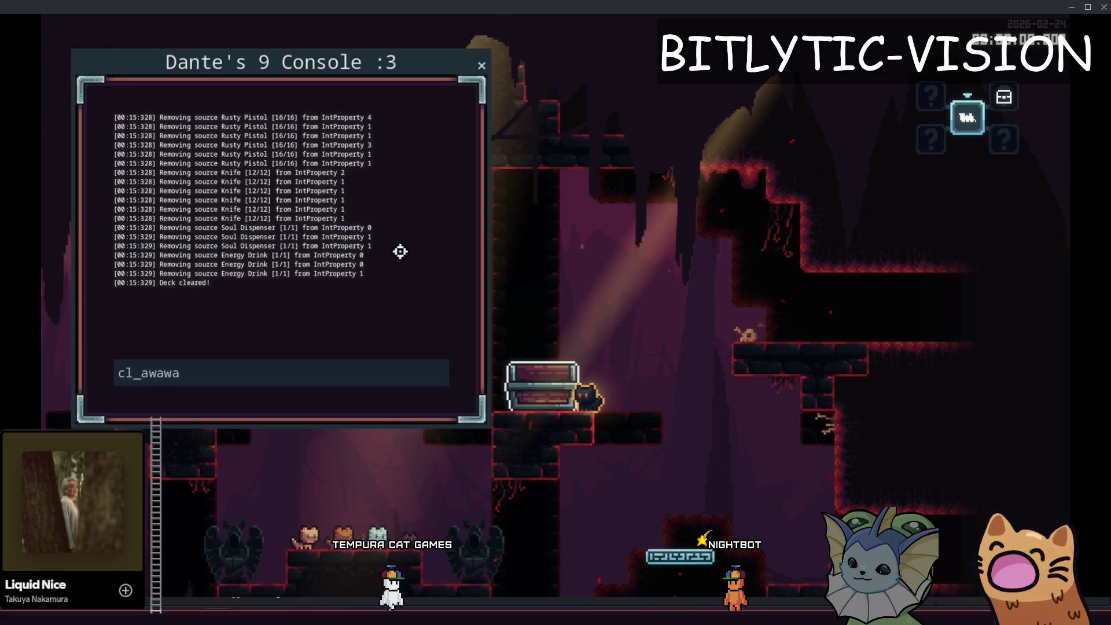
pyautogui.press('`')
pyautogui.press('Tab')
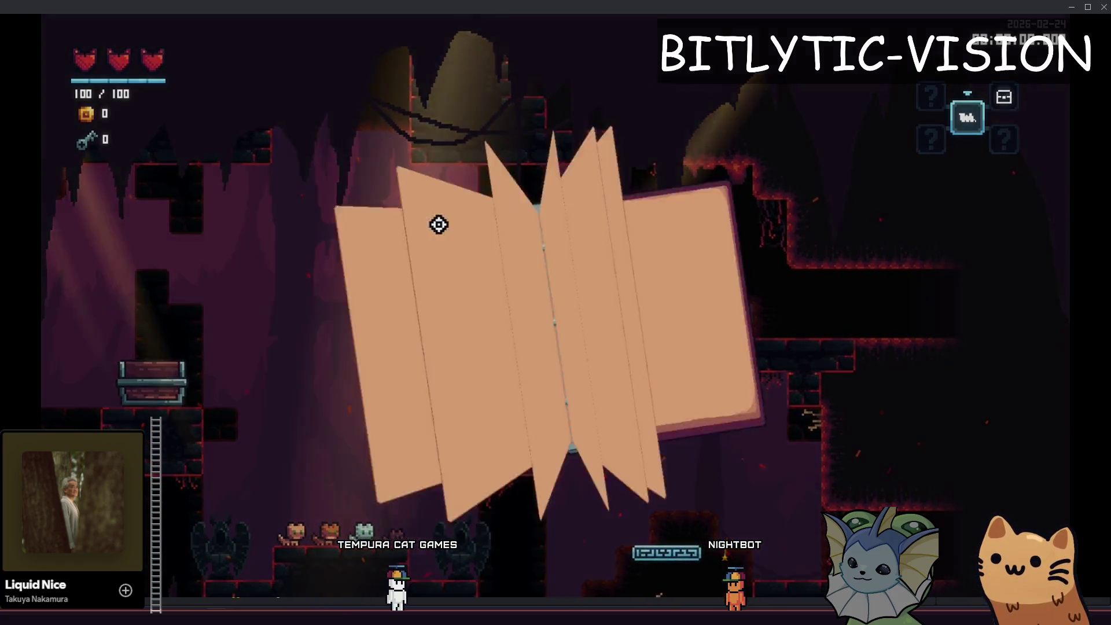
pyautogui.press('Tab')
pyautogui.press('Tab')
pyautogui.press('Tab')
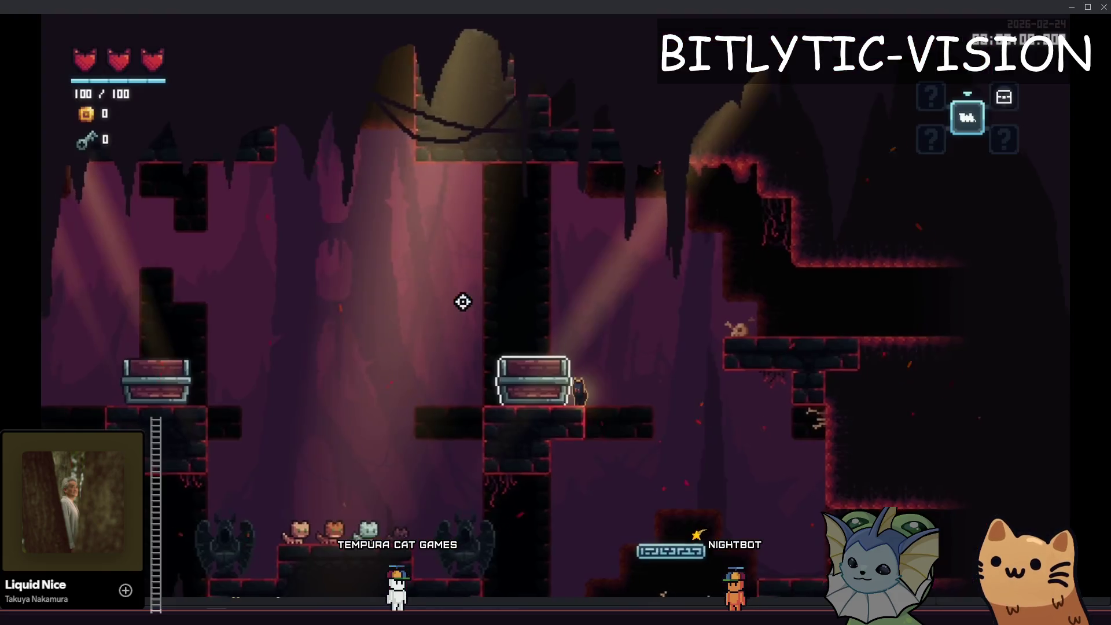
# Step: Add a Soul Dispenser card from the debug Cards list
pyautogui.press('F1')
pyautogui.scroll(-6, 707, 293)
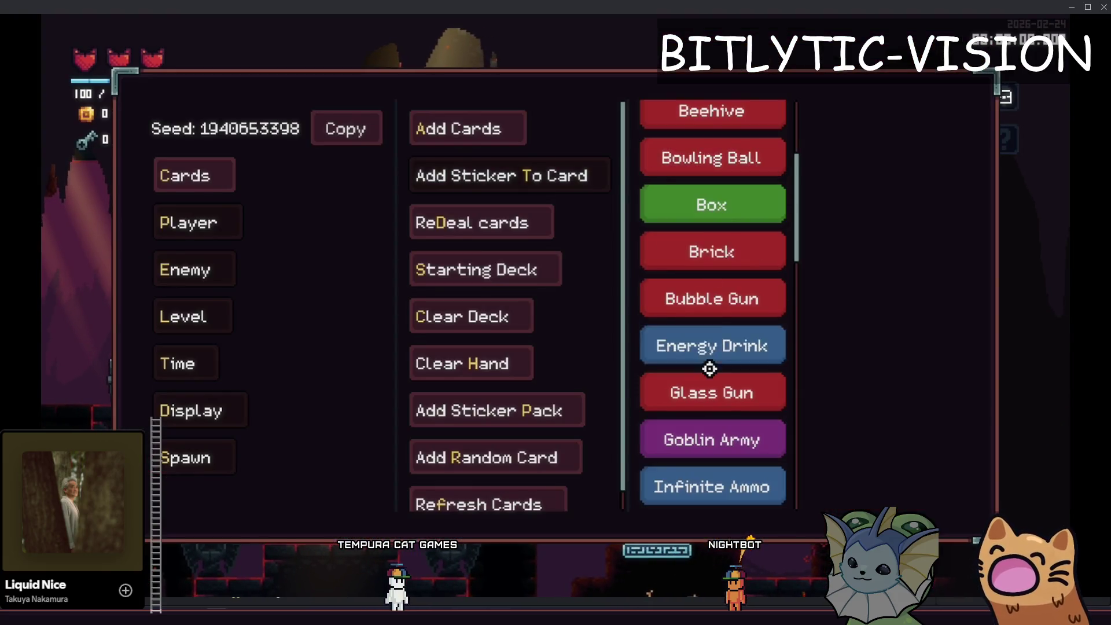
pyautogui.scroll(-10, 716, 328)
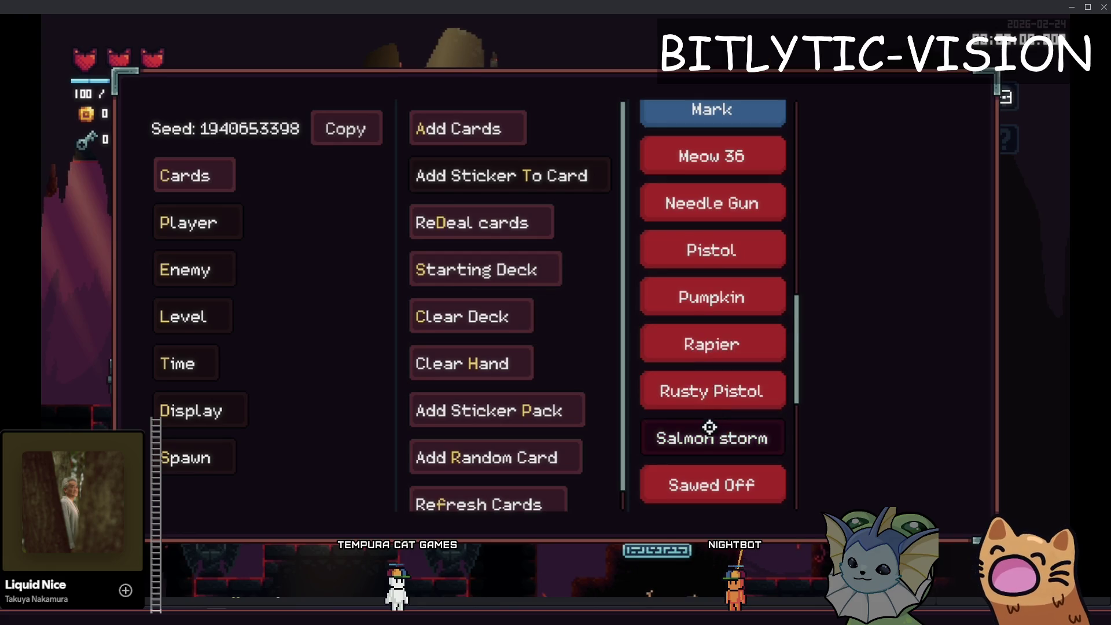
pyautogui.scroll(-5, 708, 353)
pyautogui.click(713, 272)
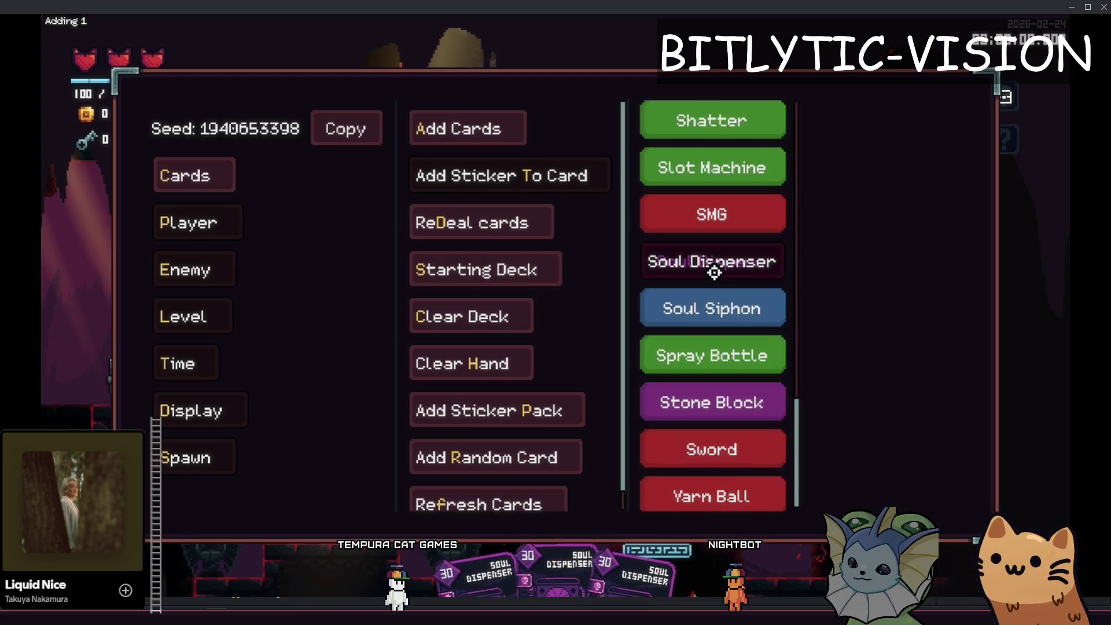
pyautogui.press('F1')
# Step: Review the Soul Dispenser removal rows and the DoomStat 26.0 entry in the console log
pyautogui.press('`')
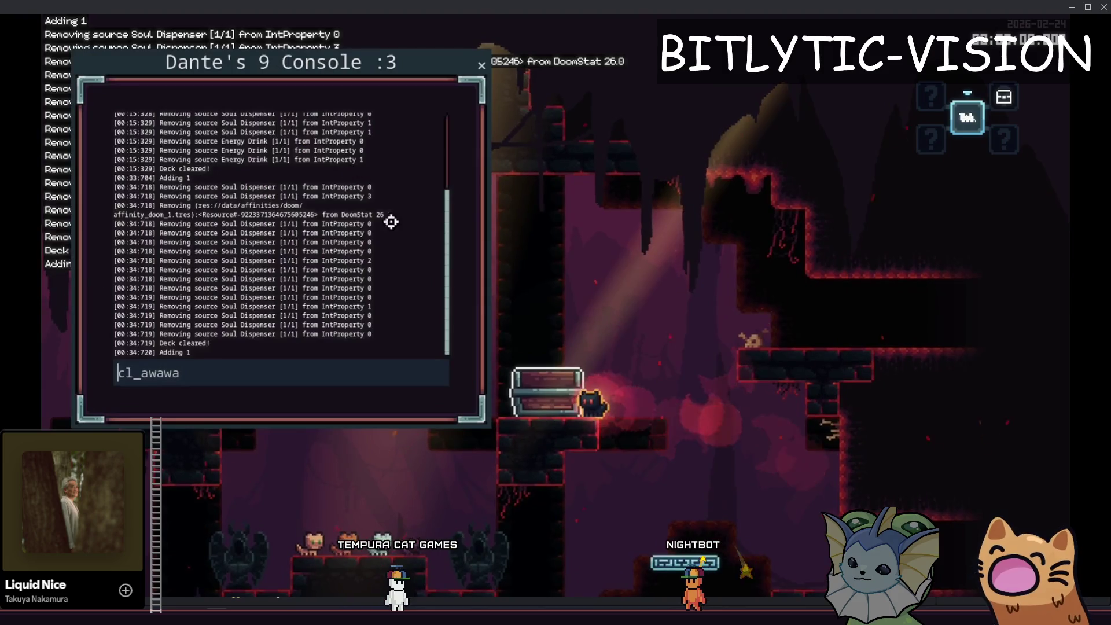
pyautogui.moveTo(381, 307); pyautogui.dragTo(394, 185)
pyautogui.click(397, 292)
pyautogui.moveTo(397, 330); pyautogui.dragTo(382, 220)
pyautogui.click(400, 323)
pyautogui.moveTo(288, 251)
pyautogui.mouseDown()
pyautogui.moveTo(382, 262)
pyautogui.moveTo(389, 339)
pyautogui.moveTo(393, 211)
pyautogui.mouseUp()
pyautogui.click(334, 231)
pyautogui.moveTo(320, 214)
pyautogui.mouseDown()
pyautogui.moveTo(115, 215)
pyautogui.moveTo(404, 216)
pyautogui.mouseUp()
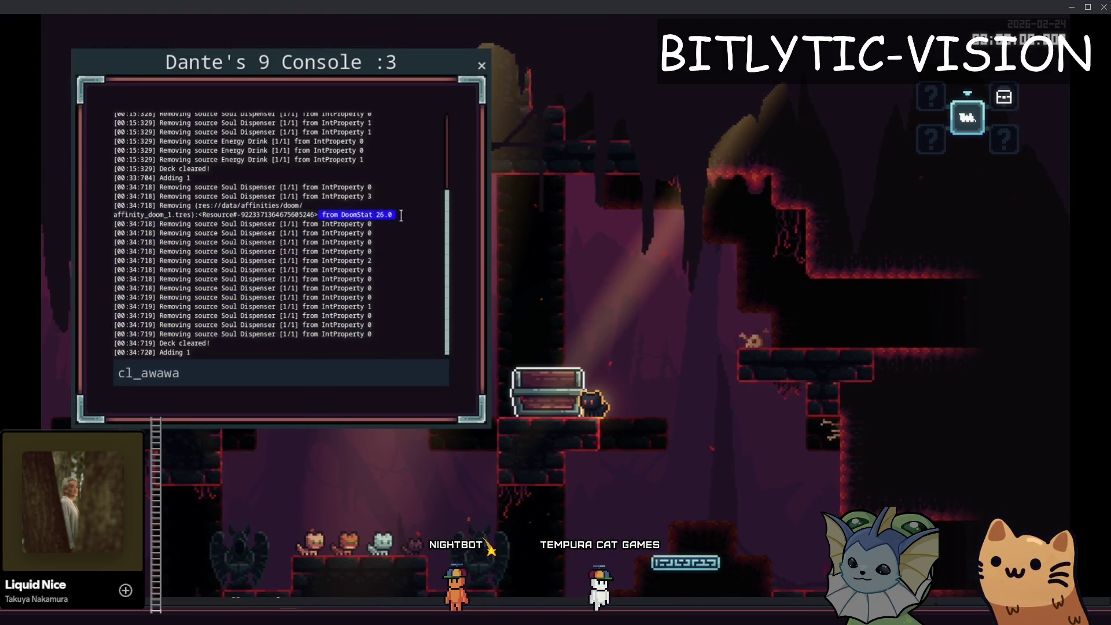
pyautogui.moveTo(334, 215); pyautogui.dragTo(322, 215)
pyautogui.moveTo(393, 311); pyautogui.dragTo(395, 184)
pyautogui.click(402, 315)
pyautogui.moveTo(406, 339); pyautogui.dragTo(411, 332)
pyautogui.click(412, 330)
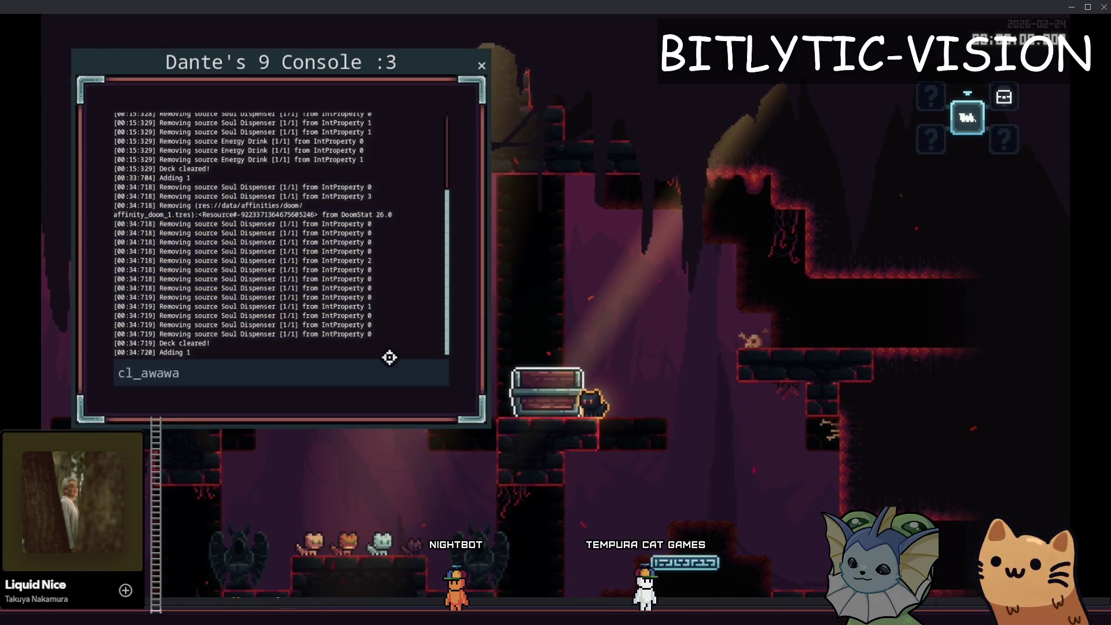
pyautogui.moveTo(397, 319); pyautogui.dragTo(394, 219)
pyautogui.click(376, 315)
pyautogui.moveTo(379, 354); pyautogui.dragTo(382, 240)
pyautogui.click(389, 339)
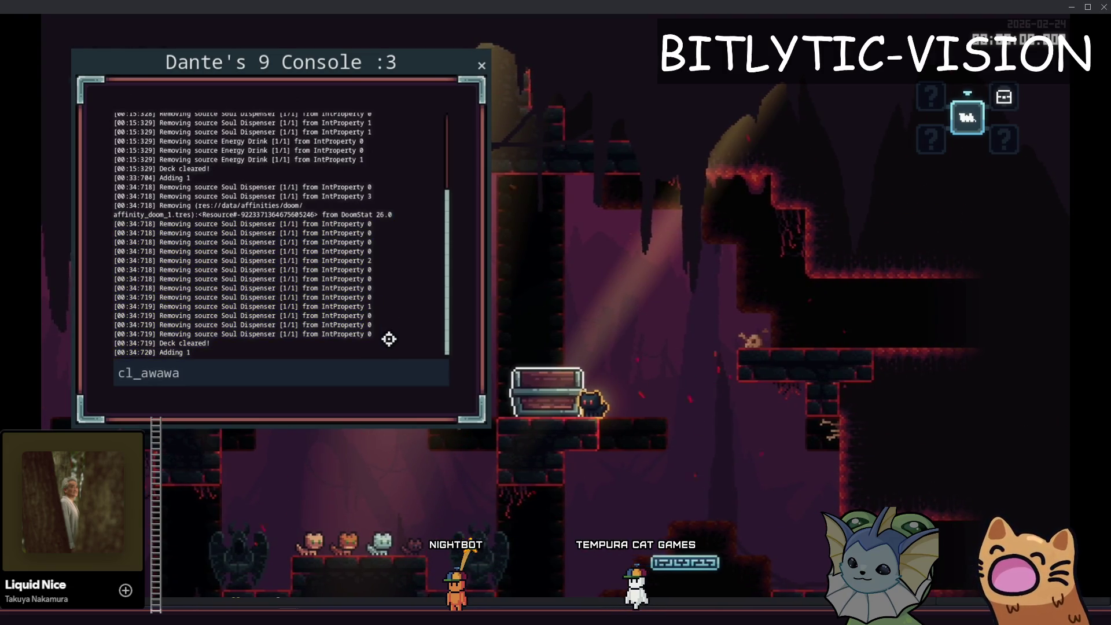
pyautogui.moveTo(378, 331); pyautogui.dragTo(396, 206)
pyautogui.click(404, 337)
pyautogui.moveTo(402, 335); pyautogui.dragTo(394, 184)
pyautogui.click(384, 322)
pyautogui.press('`')
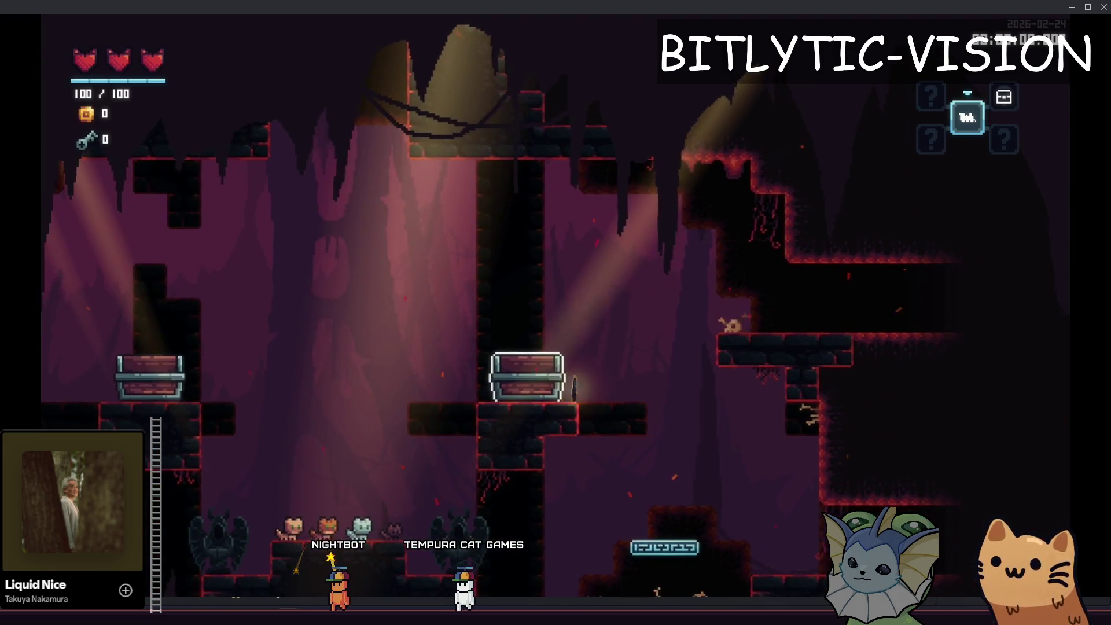
# Step: Check stats in the deck book and review removal rows down to 'Deck cleared!'
pyautogui.press('Tab')
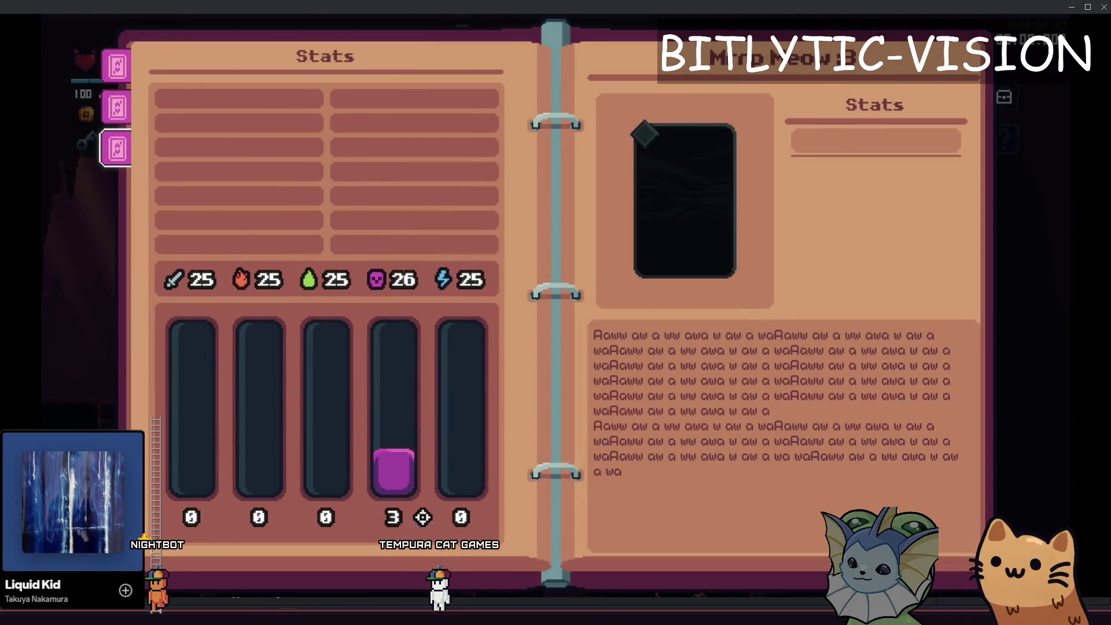
pyautogui.press('Tab')
pyautogui.press('`')
pyautogui.moveTo(355, 343); pyautogui.dragTo(357, 237)
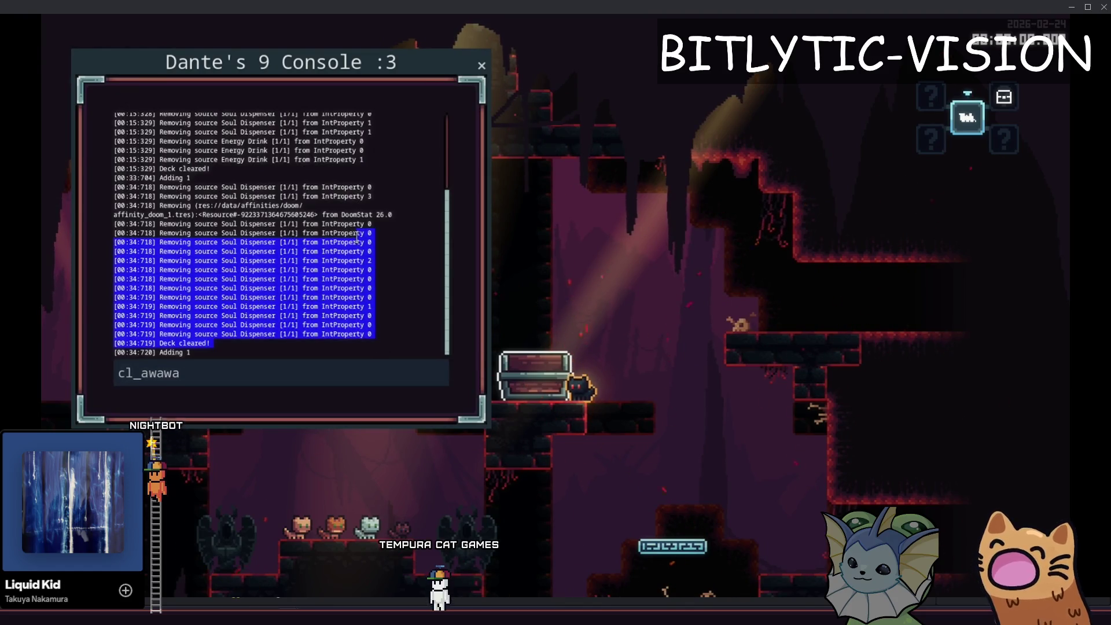
pyautogui.click(402, 325)
pyautogui.press('`')
# Step: Add another Soul Dispenser card, clear the whole deck, and reopen the console
pyautogui.press('F1')
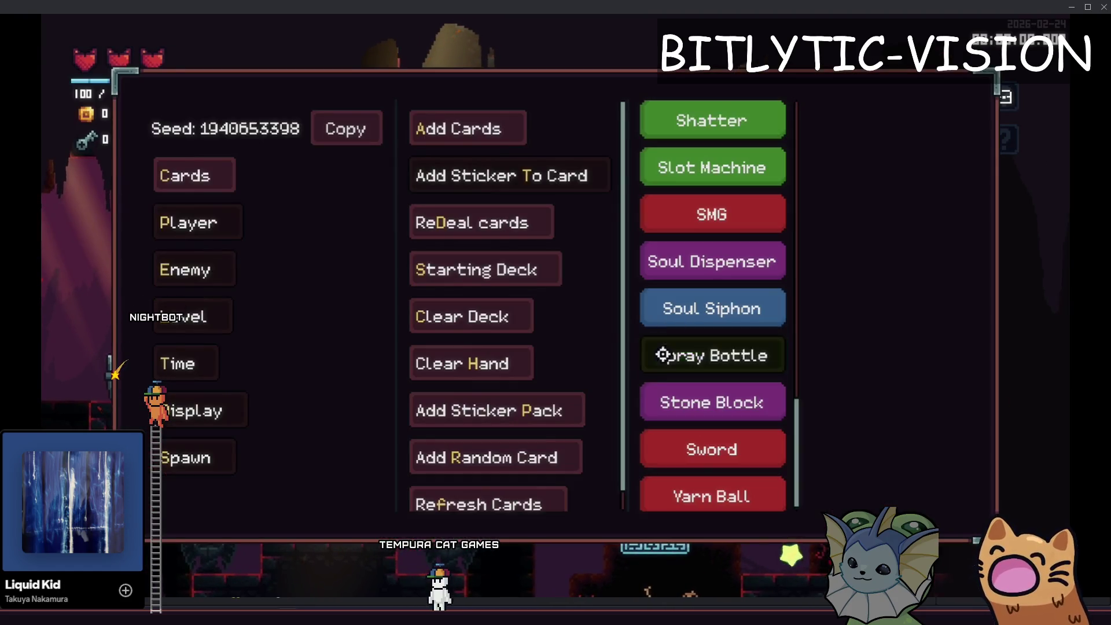
pyautogui.click(694, 252)
pyautogui.press('F1')
pyautogui.click(490, 304)
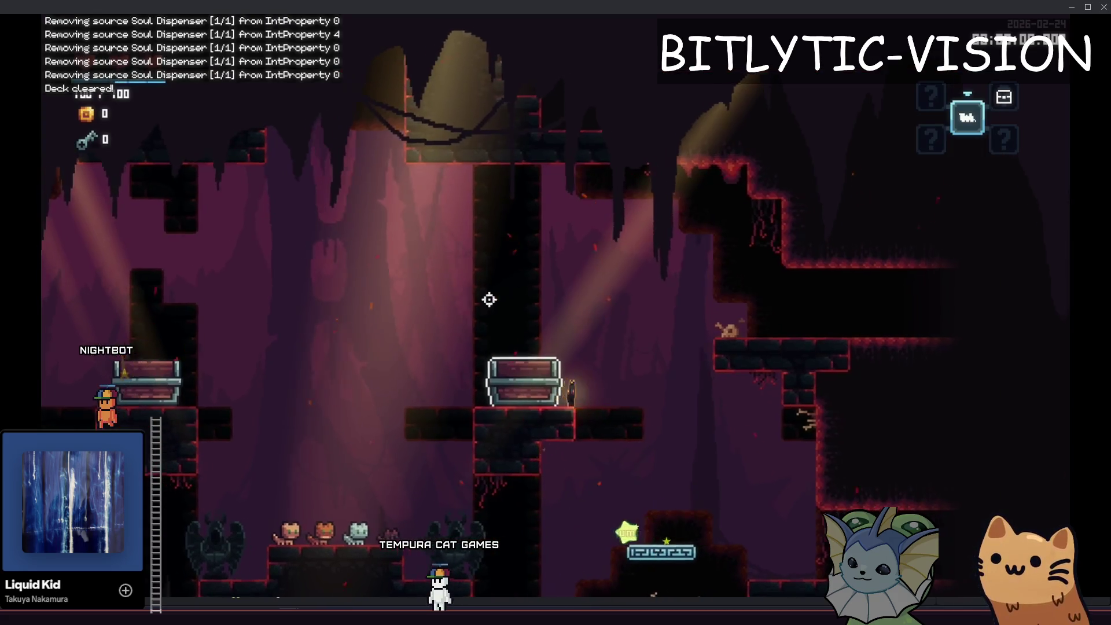
pyautogui.press('`')
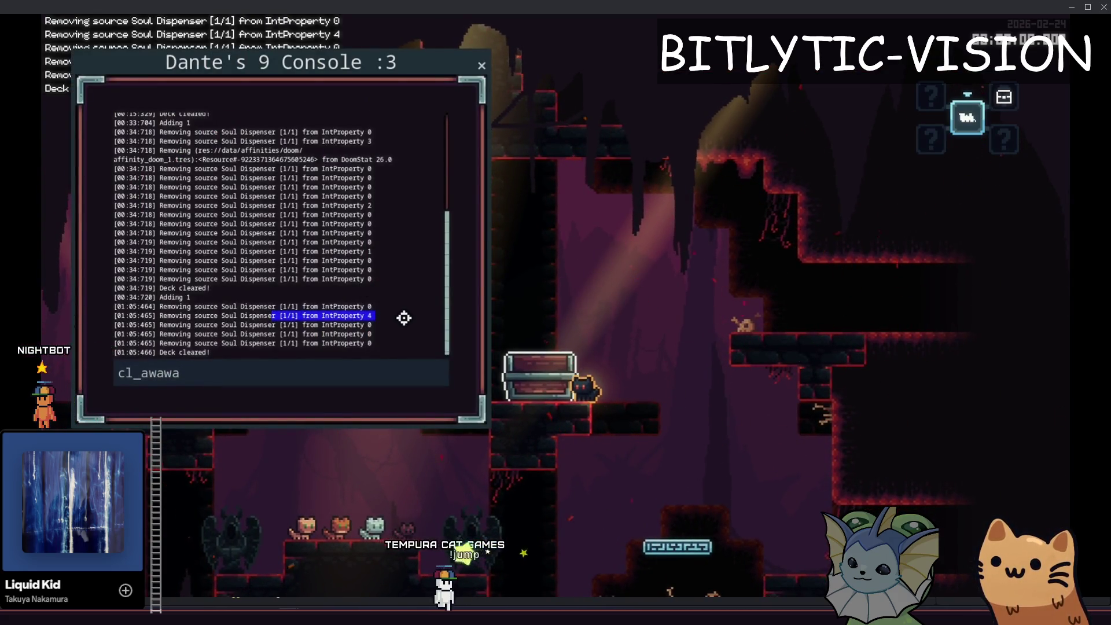
# Step: Return to int_property.gd in Godot at the new_value check in _recalculate_value
pyautogui.hotkey('alt', 'Tab')
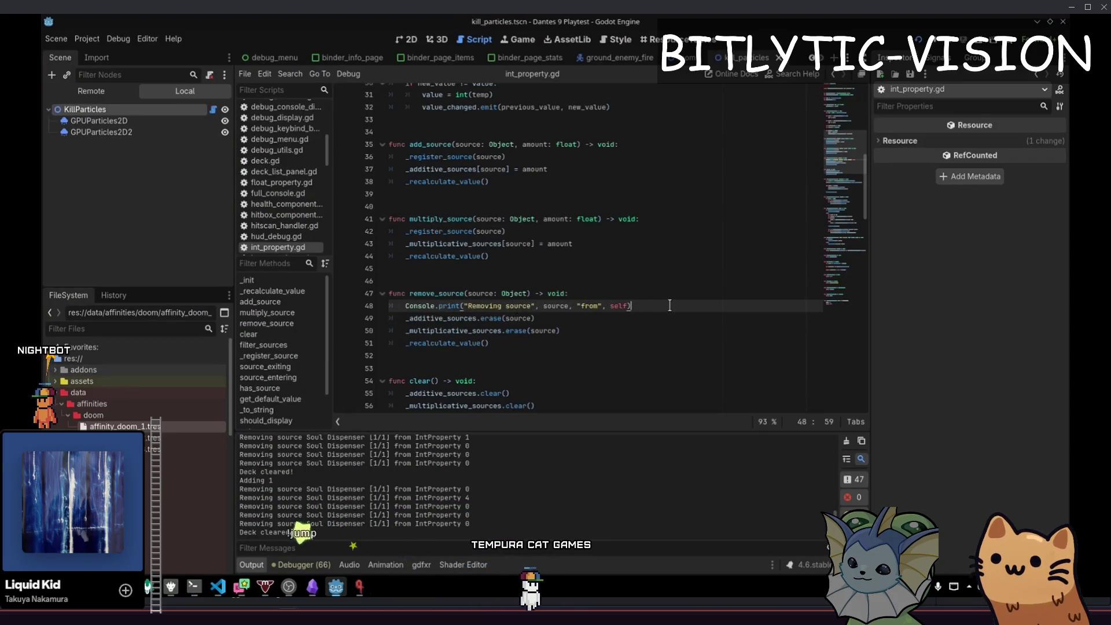
pyautogui.scroll(5, 668, 305)
pyautogui.moveTo(498, 269); pyautogui.dragTo(389, 270)
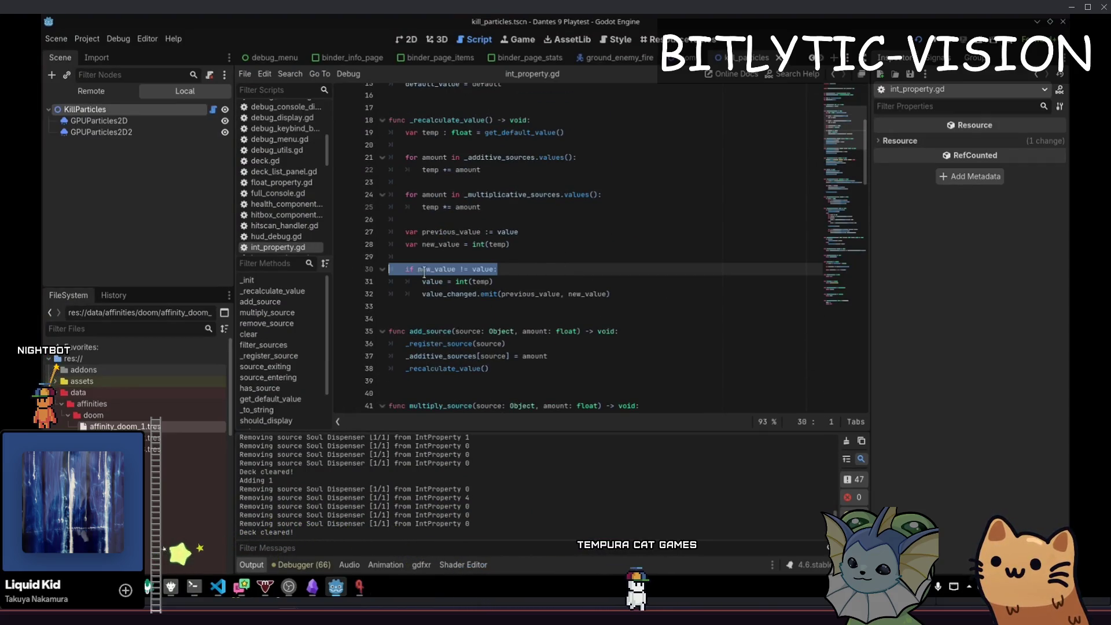
pyautogui.click(514, 271)
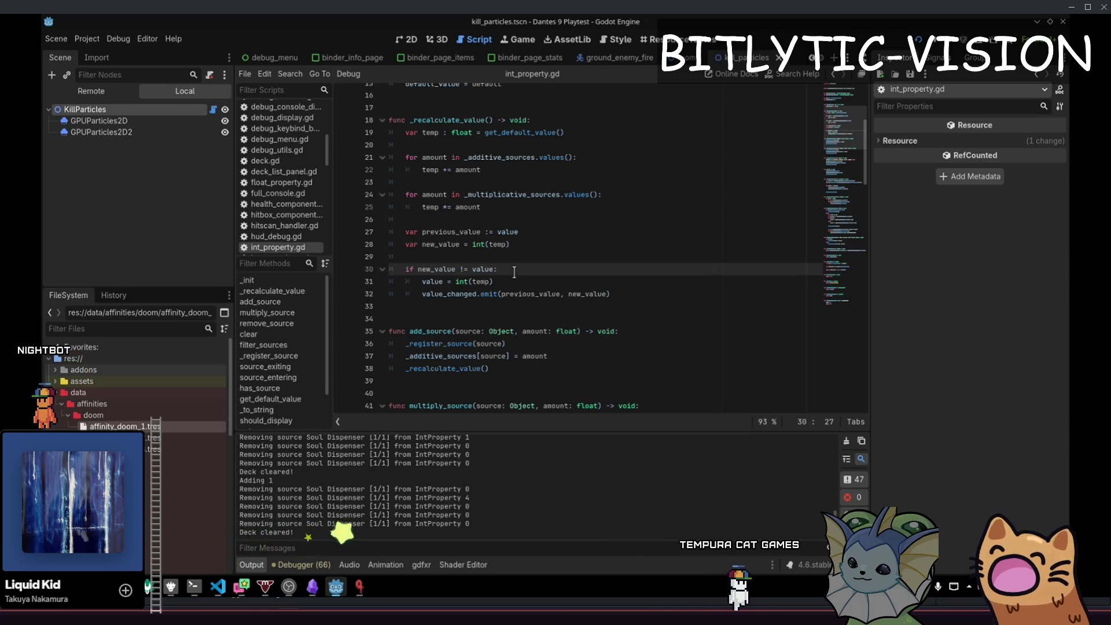
# Step: Add a Console.print("Start", temp) line below the temp declaration
pyautogui.scroll(5, 514, 272)
pyautogui.click(512, 206)
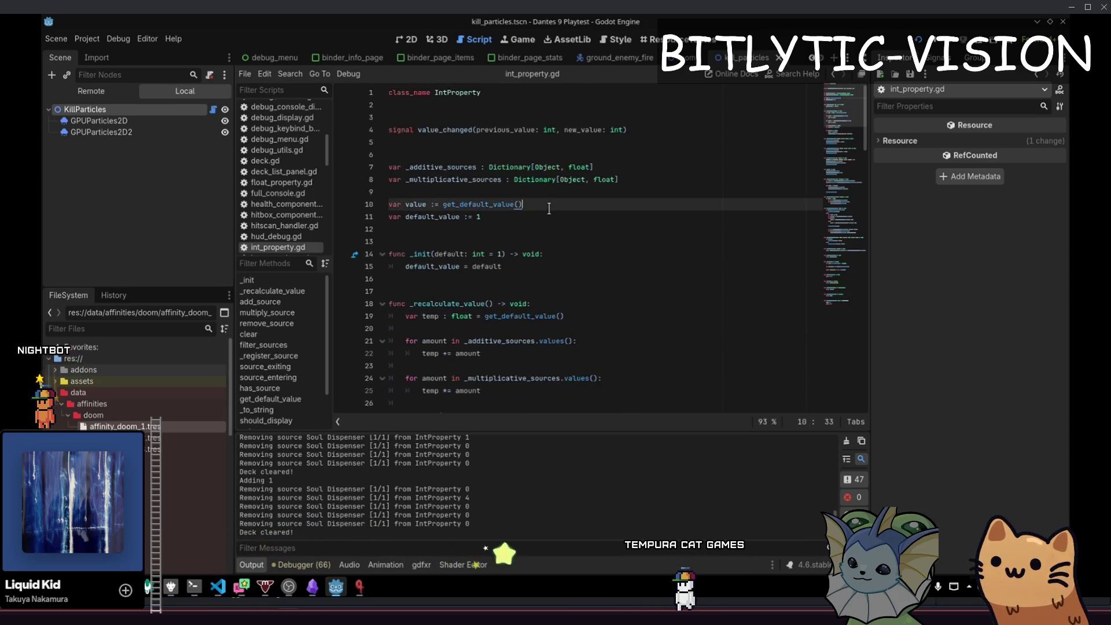
pyautogui.scroll(-4, 515, 220)
pyautogui.click(534, 243)
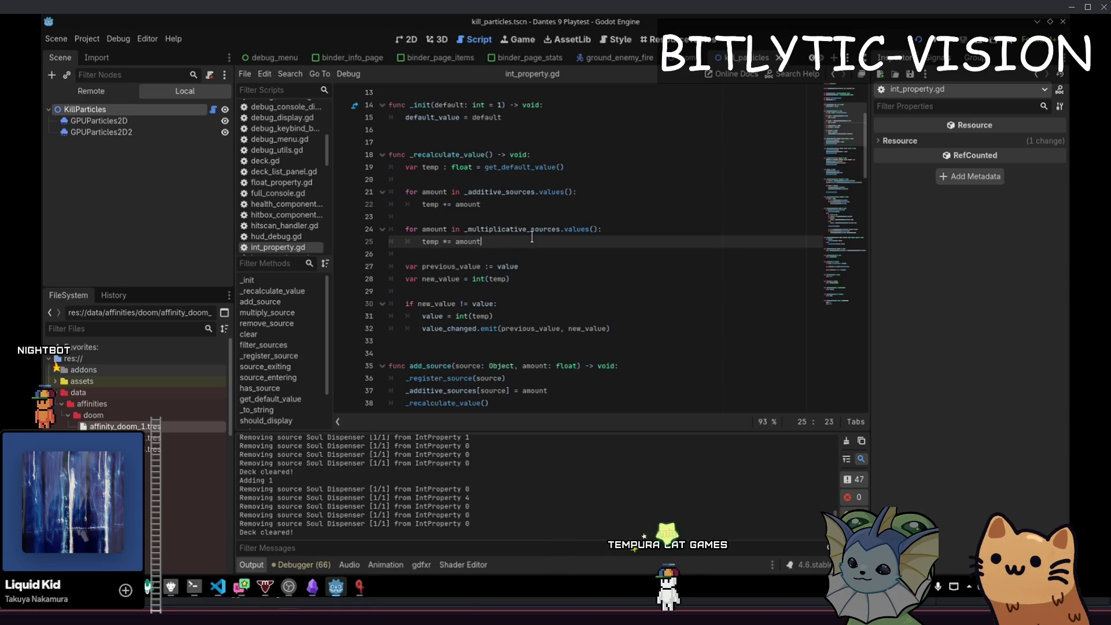
pyautogui.click(533, 205)
pyautogui.click(534, 179)
pyautogui.press('Return')
pyautogui.press('Return')
pyautogui.press('Up')
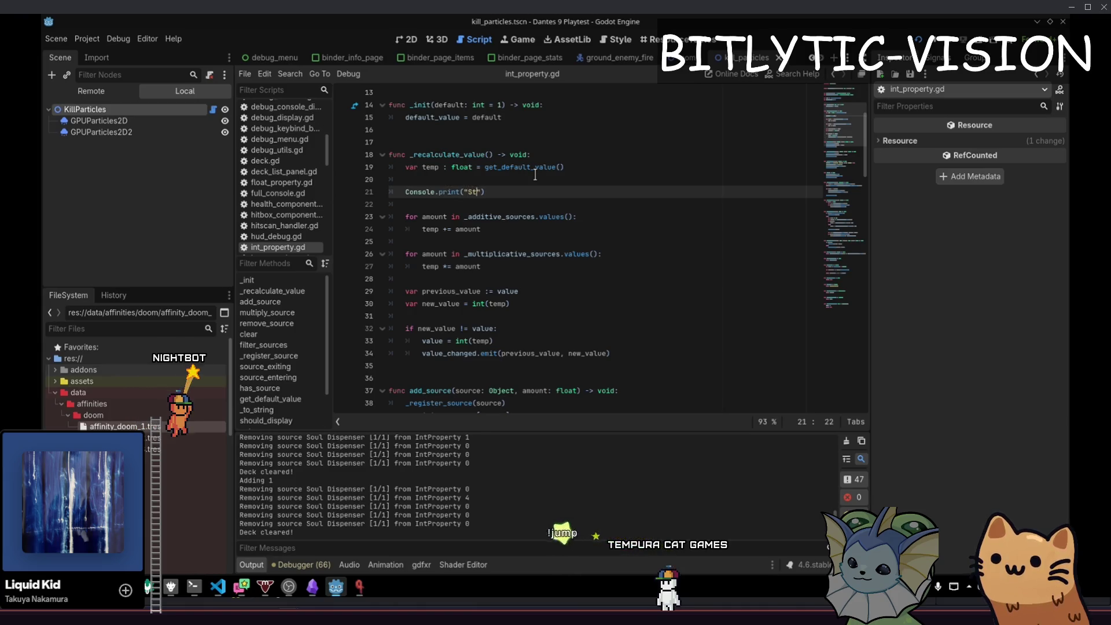
pyautogui.write('art", temp')
# Step: Log "Adding" amount under temp += amount and "Multiplying" amount under temp *= amount
pyautogui.press('Down')
pyautogui.press('Down')
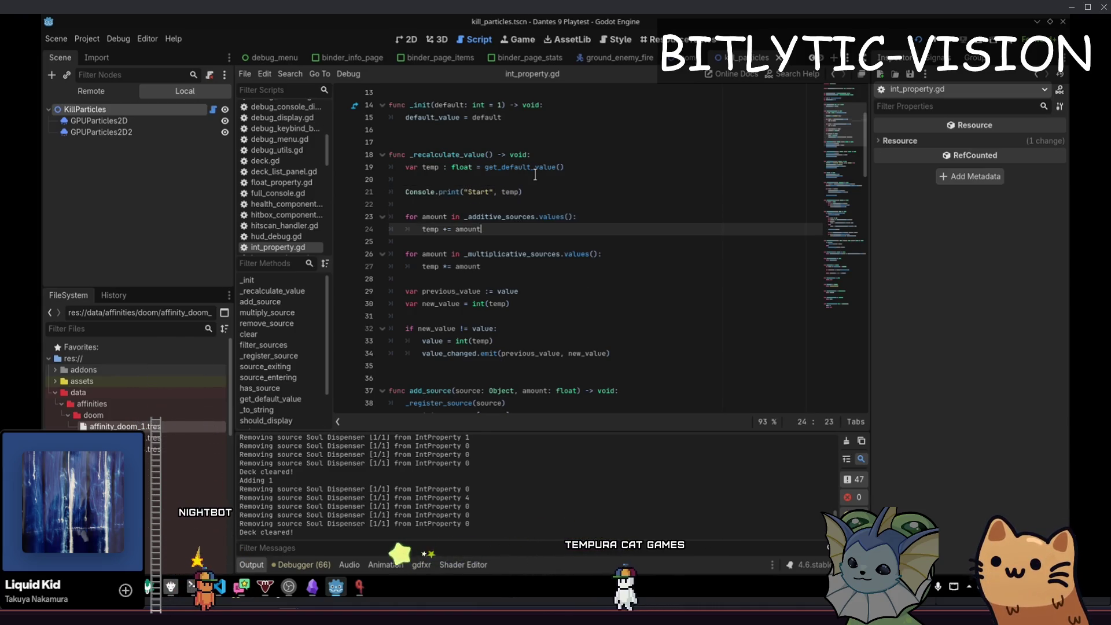
pyautogui.press('Down')
pyautogui.press('Return')
pyautogui.write('Console.print("Add')
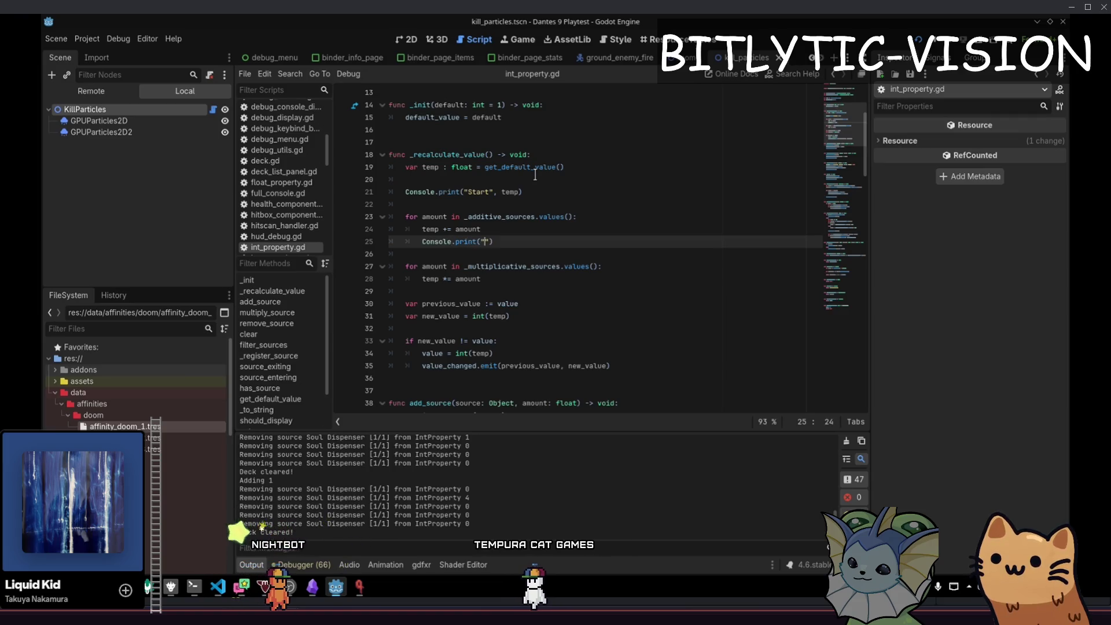
pyautogui.write('ing", amount')
pyautogui.press('Return')
pyautogui.press('Down')
pyautogui.press('Down')
pyautogui.press('Down')
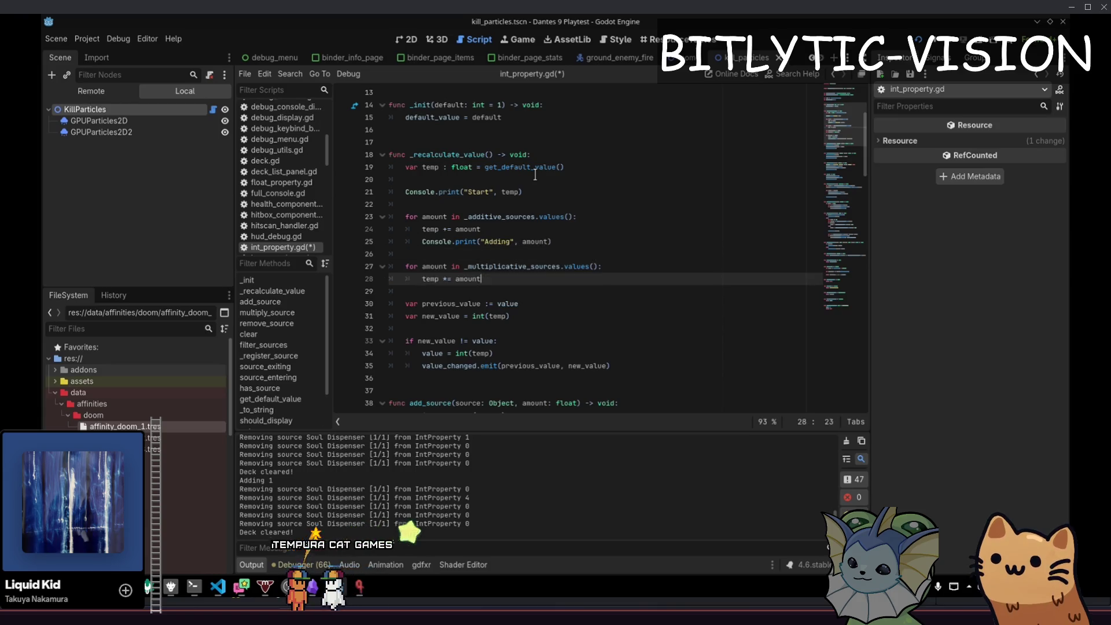
pyautogui.press('Return')
pyautogui.write('Console.print("Adding", amount)')
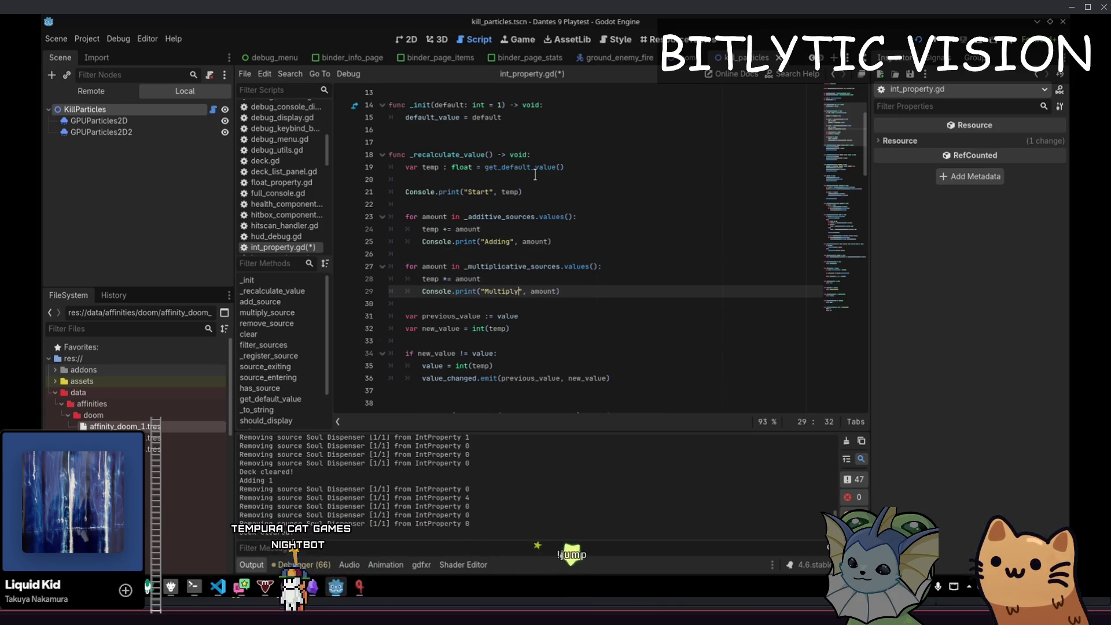
pyautogui.write('ing')
# Step: Add a Console.print("Result:", new_value) line after the loops and save the script
pyautogui.press('Down')
pyautogui.press('Down')
pyautogui.press('Down')
pyautogui.press('Return')
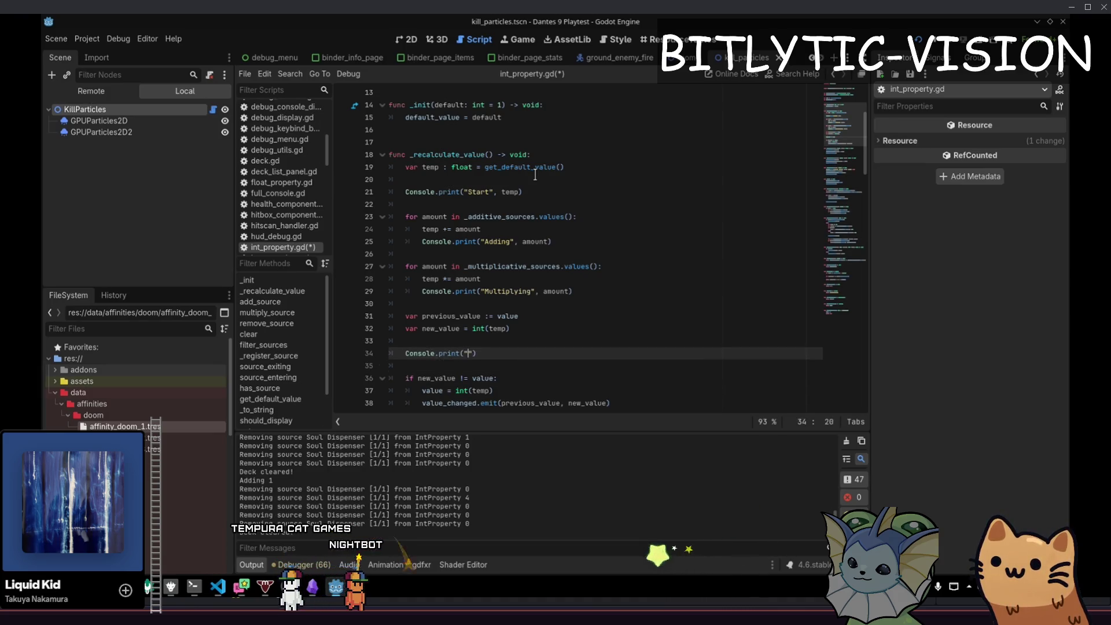
pyautogui.write('", ')
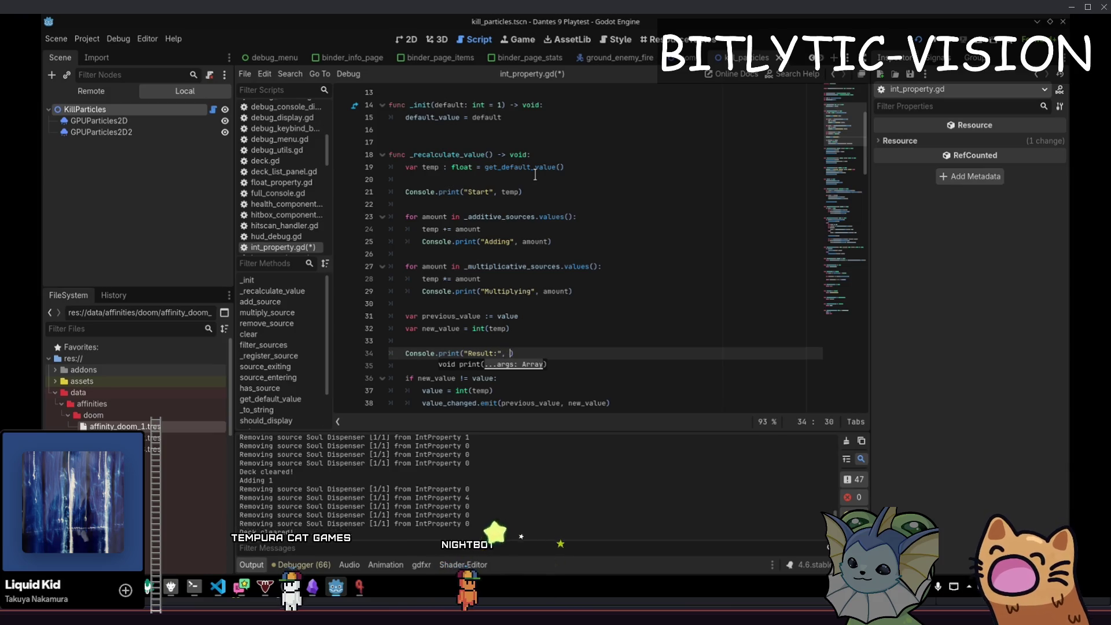
pyautogui.write(')')
pyautogui.hotkey('ctrl', 's')
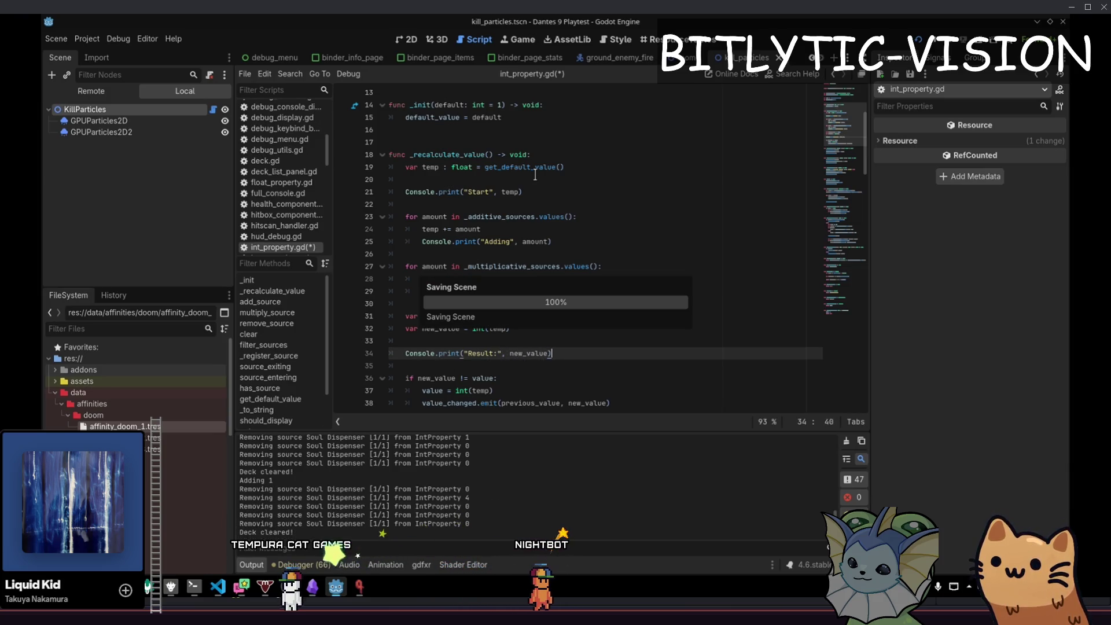
# Step: Change line 37 to assign value = new_value, save, and relaunch the game
pyautogui.hotkey('alt', 'Tab')
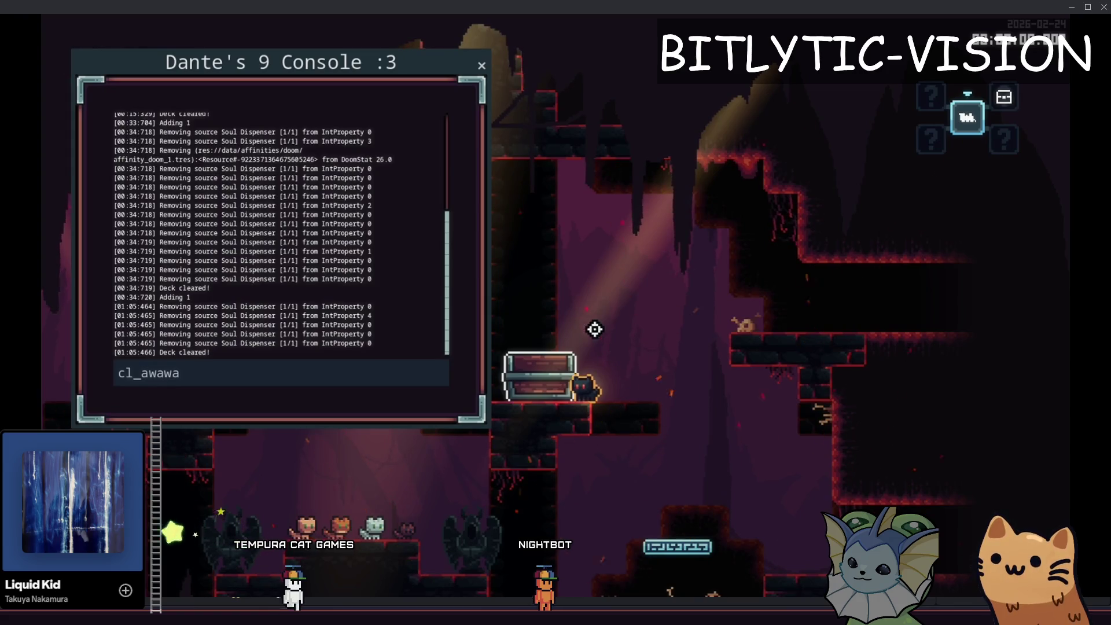
pyautogui.hotkey('alt', 'Tab')
pyautogui.click(509, 391)
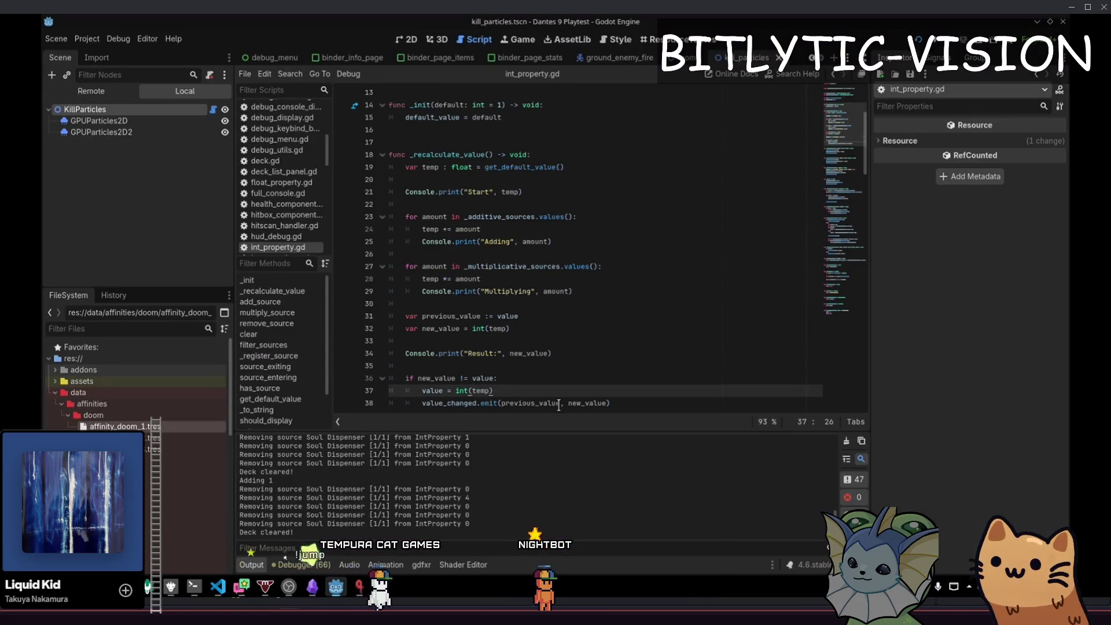
pyautogui.press('BackSpace')
pyautogui.press('BackSpace')
pyautogui.press('BackSpace')
pyautogui.write('new_value')
pyautogui.press('Down')
pyautogui.press('Home')
pyautogui.hotkey('ctrl', 's')
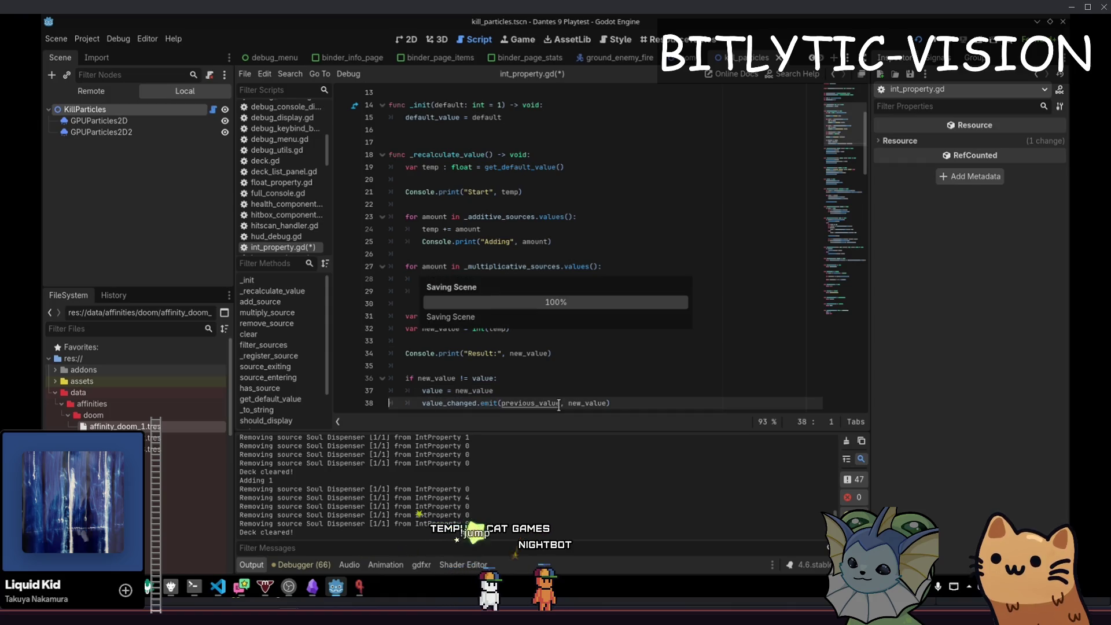
pyautogui.click(596, 390)
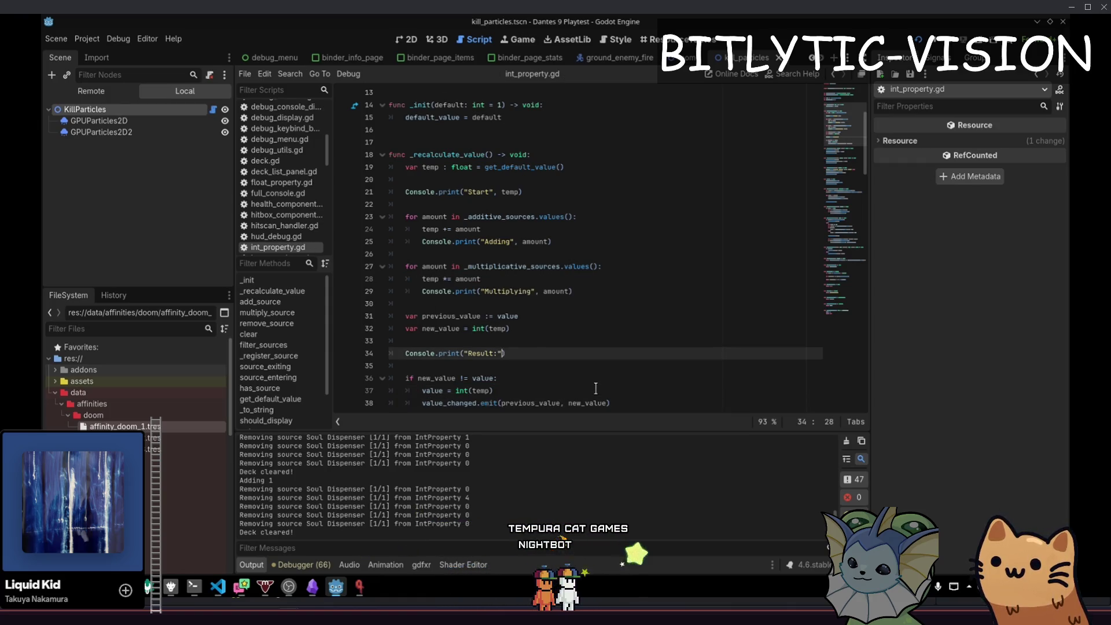
pyautogui.press('F5')
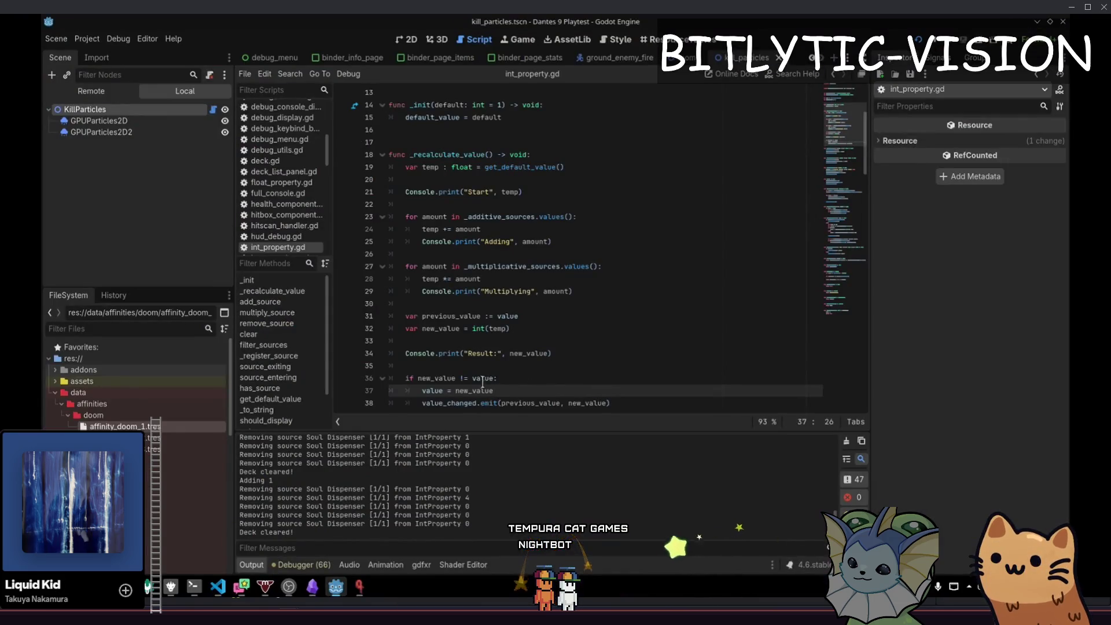
pyautogui.doubleClick(482, 380)
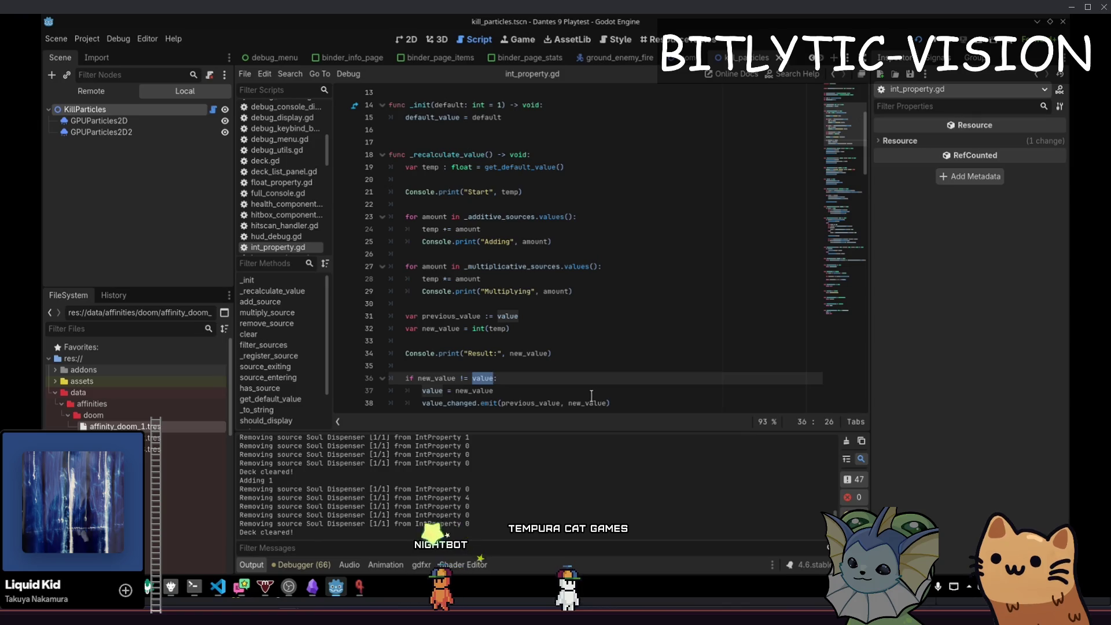
# Step: Add a Soul Dispenser card from the game's debug menu, then return to Godot
pyautogui.hotkey('alt', 'Tab')
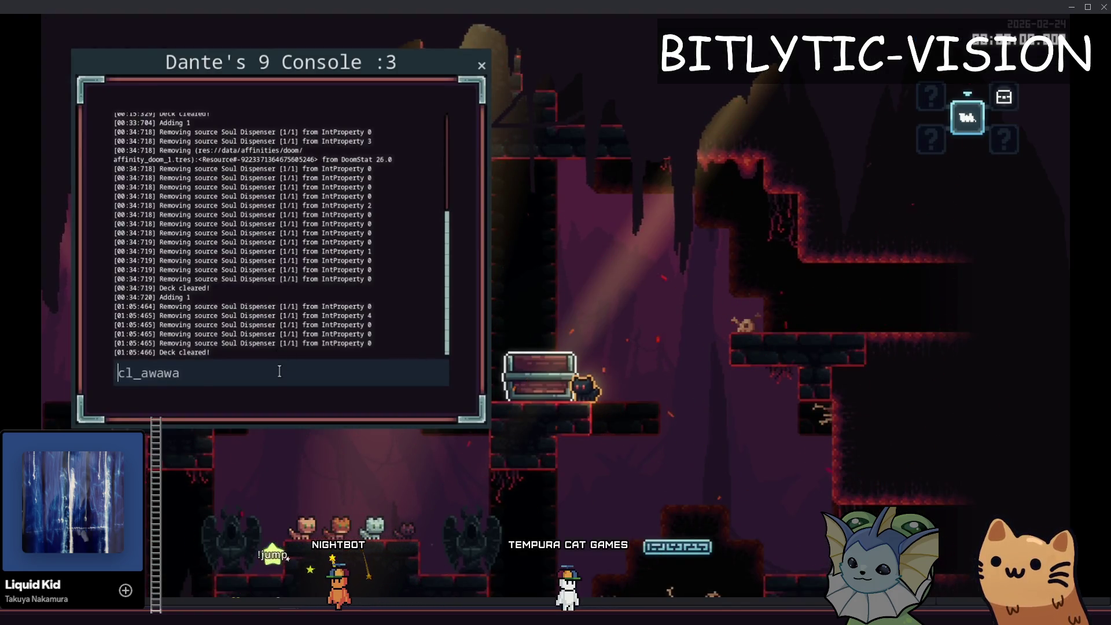
pyautogui.press('Return')
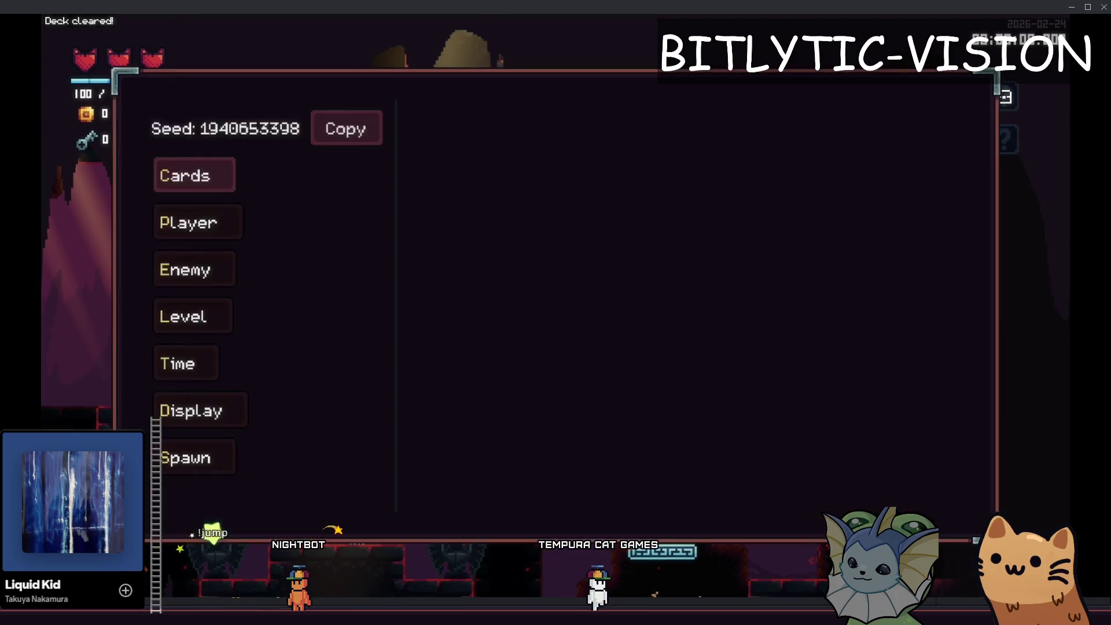
pyautogui.click(697, 261)
pyautogui.press('Escape')
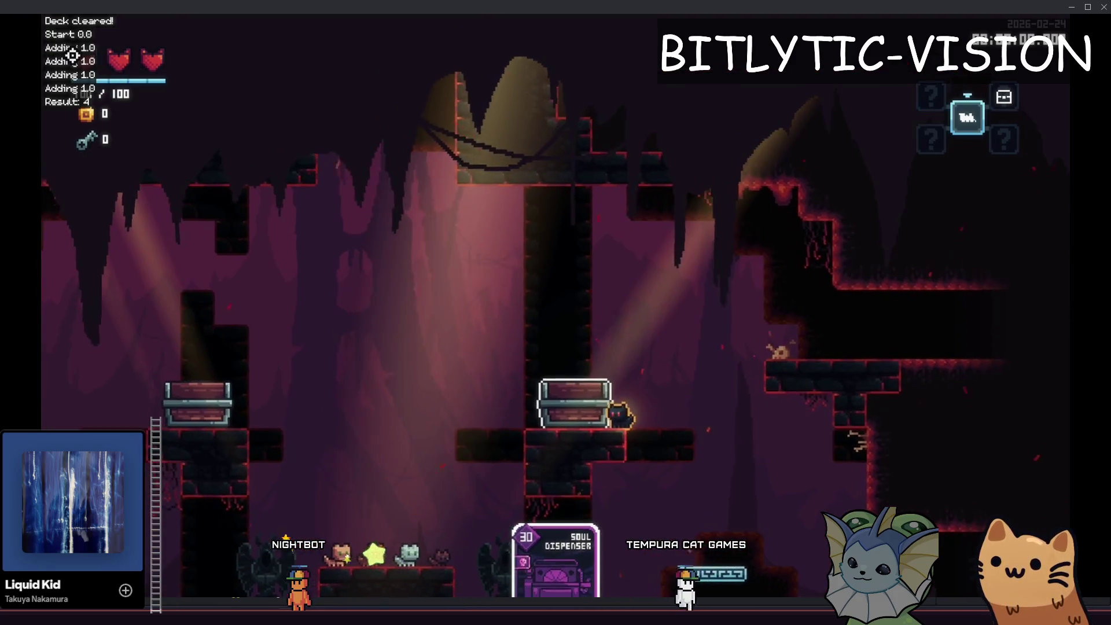
pyautogui.hotkey('alt', 'Tab')
pyautogui.click(560, 249)
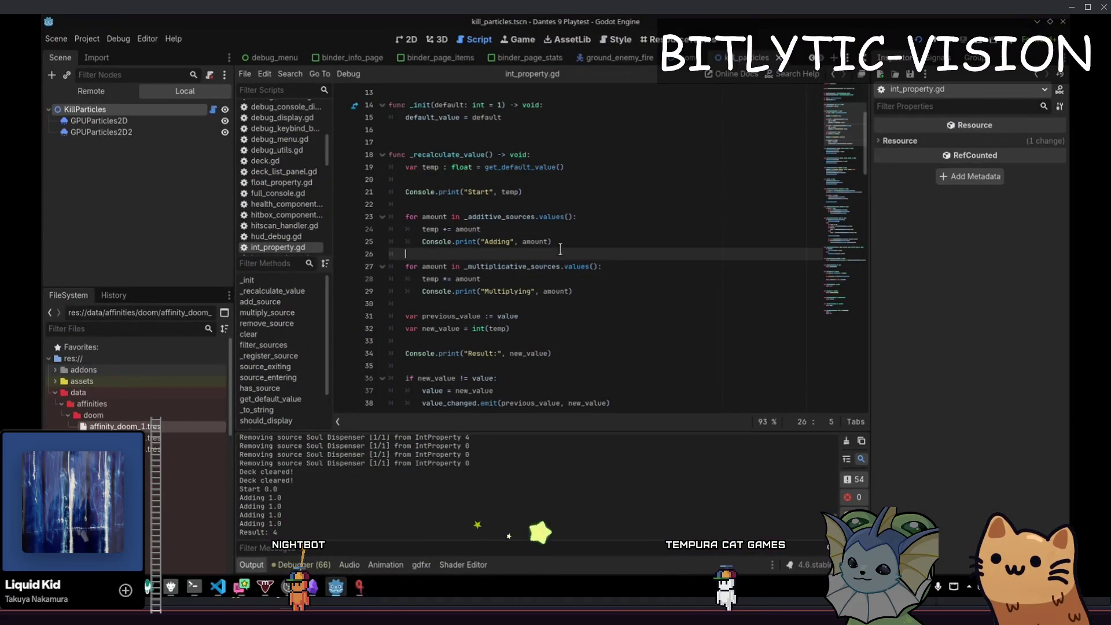
# Step: Change the additive loop header to iterate _additive_sources.keys()
pyautogui.press('Up')
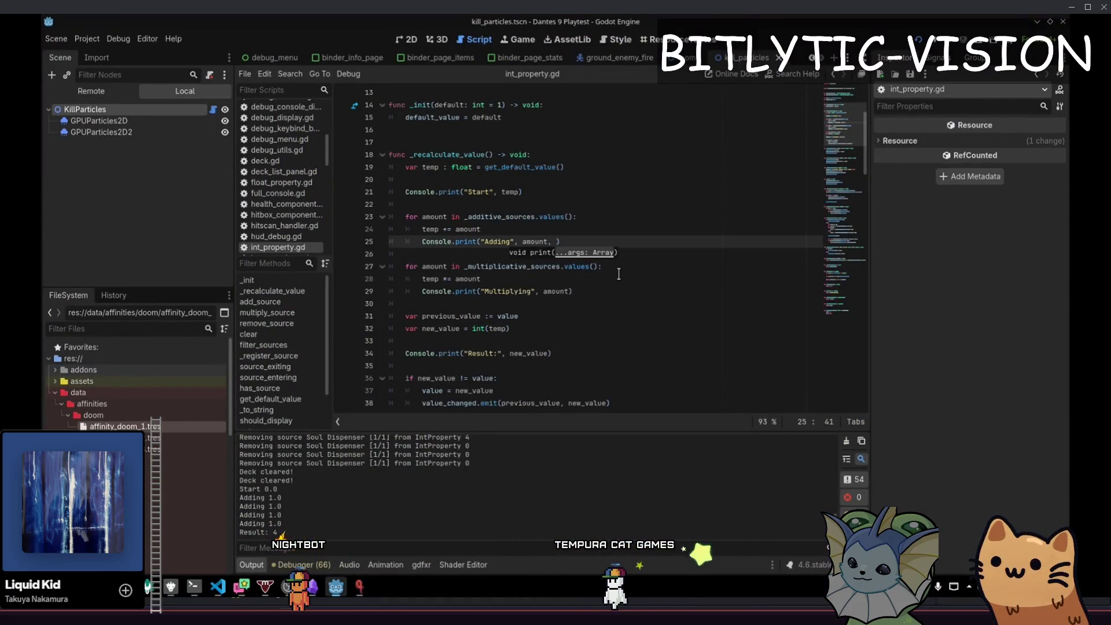
pyautogui.press('Up')
pyautogui.press('Up')
pyautogui.press('End')
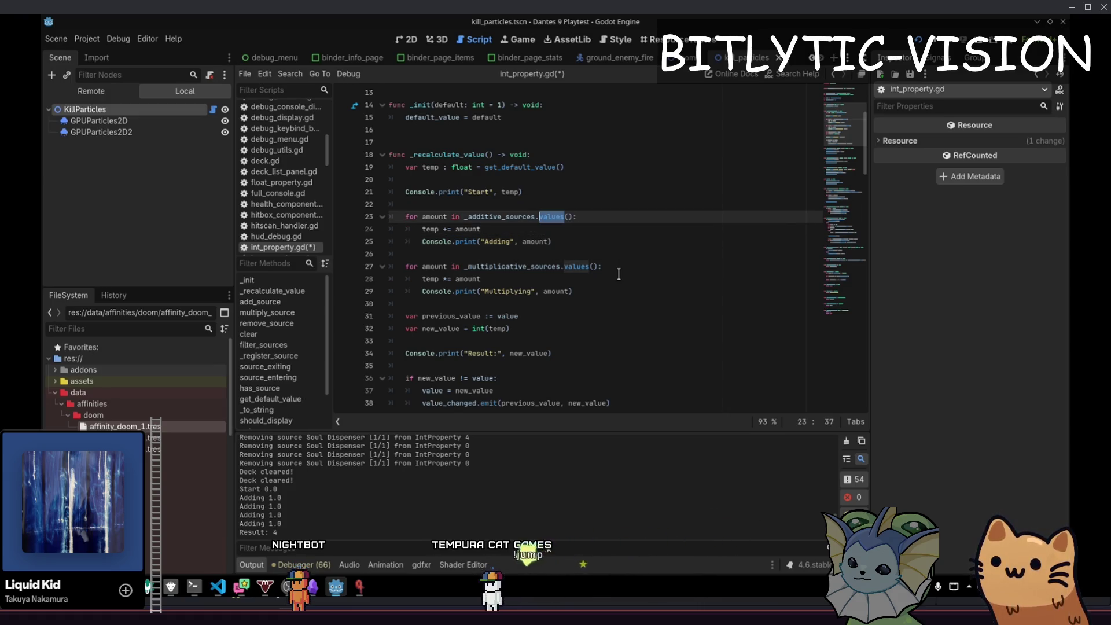
pyautogui.press('Down')
pyautogui.press('Up')
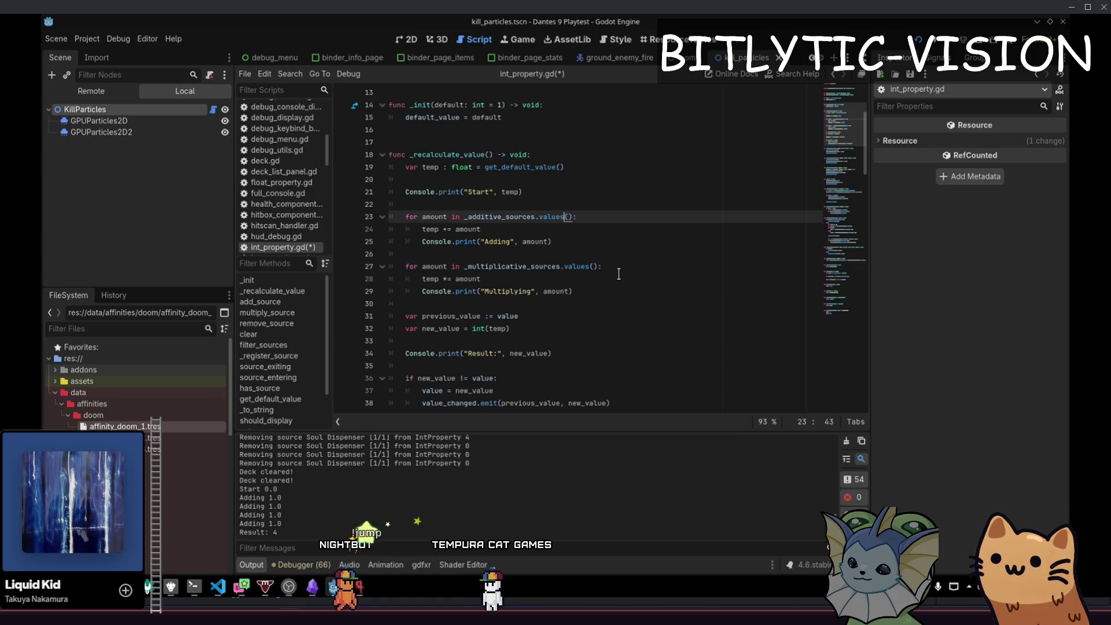
pyautogui.write('key')
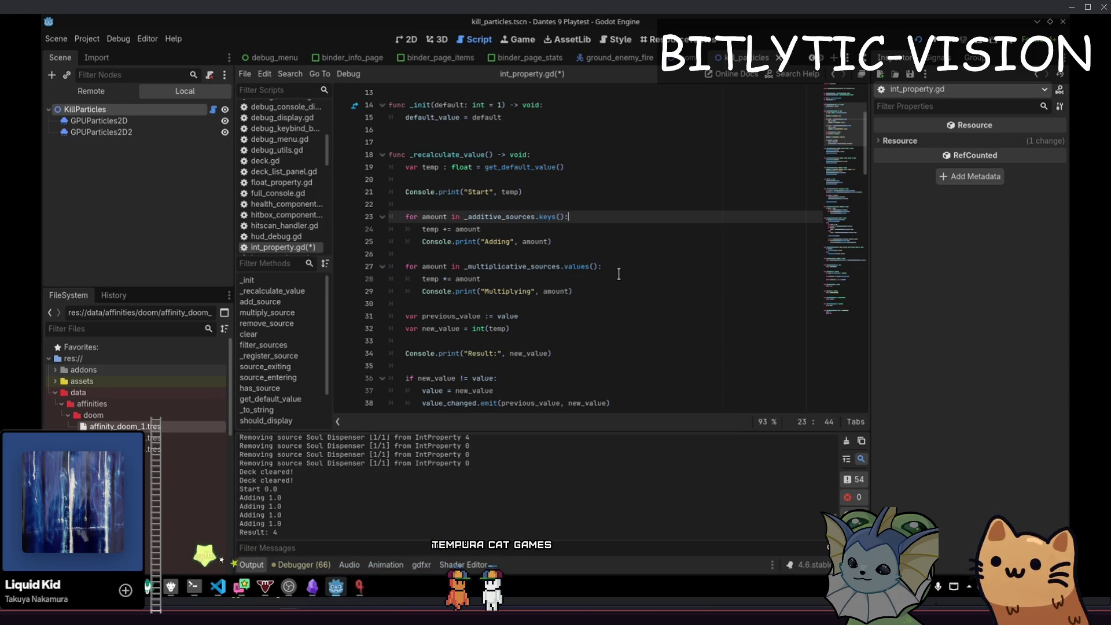
pyautogui.write('l')
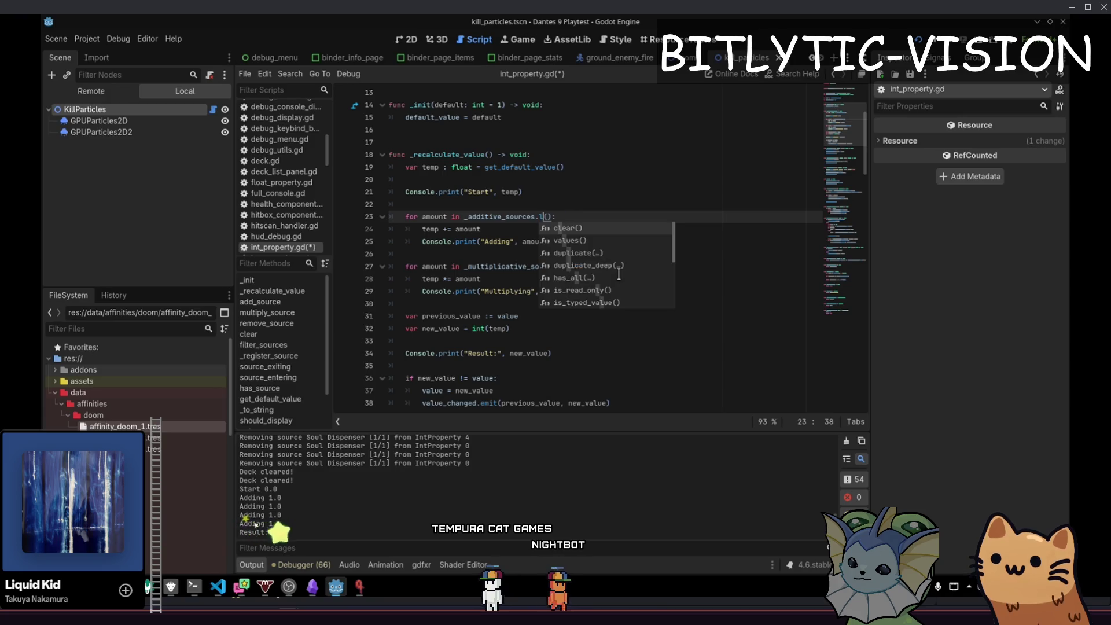
pyautogui.write('keys')
pyautogui.press('Home')
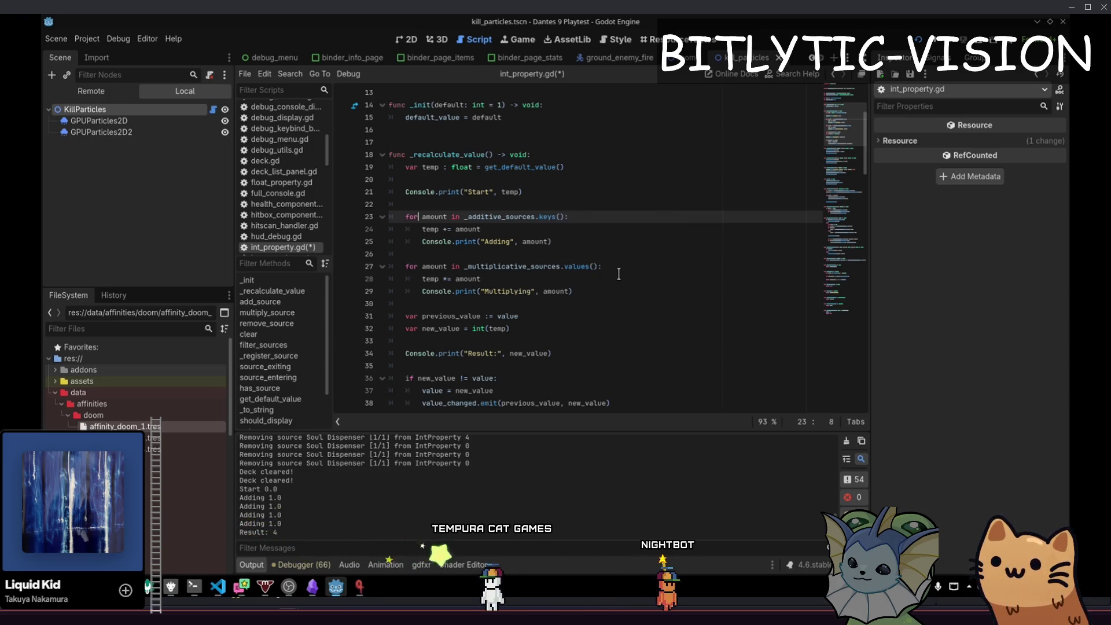
# Step: Add 'var amount := _additive_sources[source]' inside the additive loop
pyautogui.press('End')
pyautogui.press('Return')
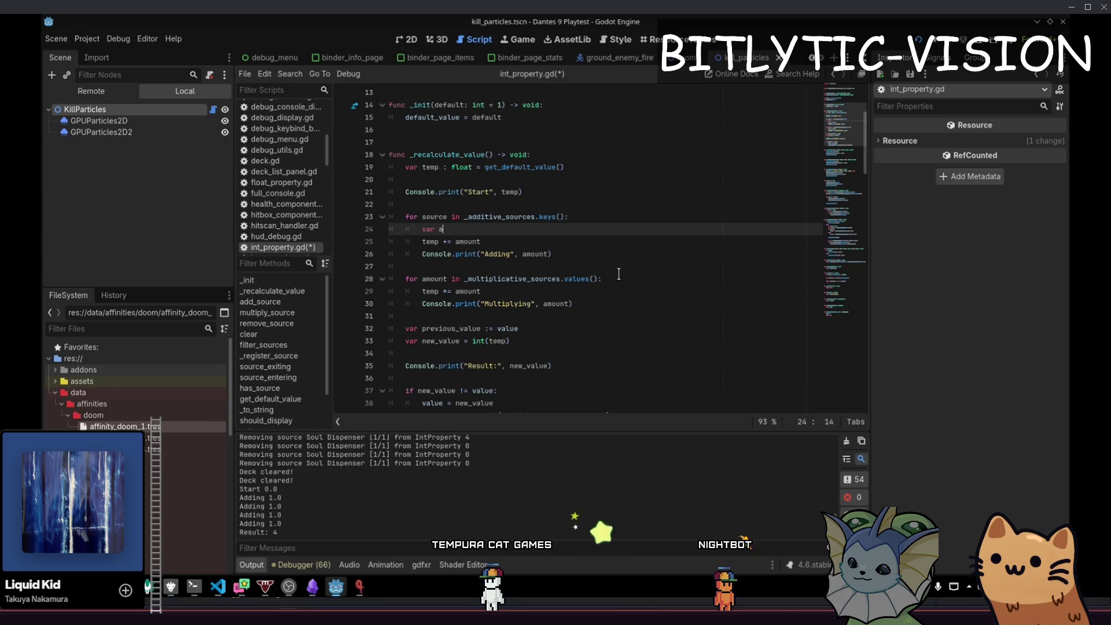
pyautogui.write('so')
pyautogui.hotkey('ctrl', 'BackSpace')
pyautogui.write('_add')
pyautogui.press('Return')
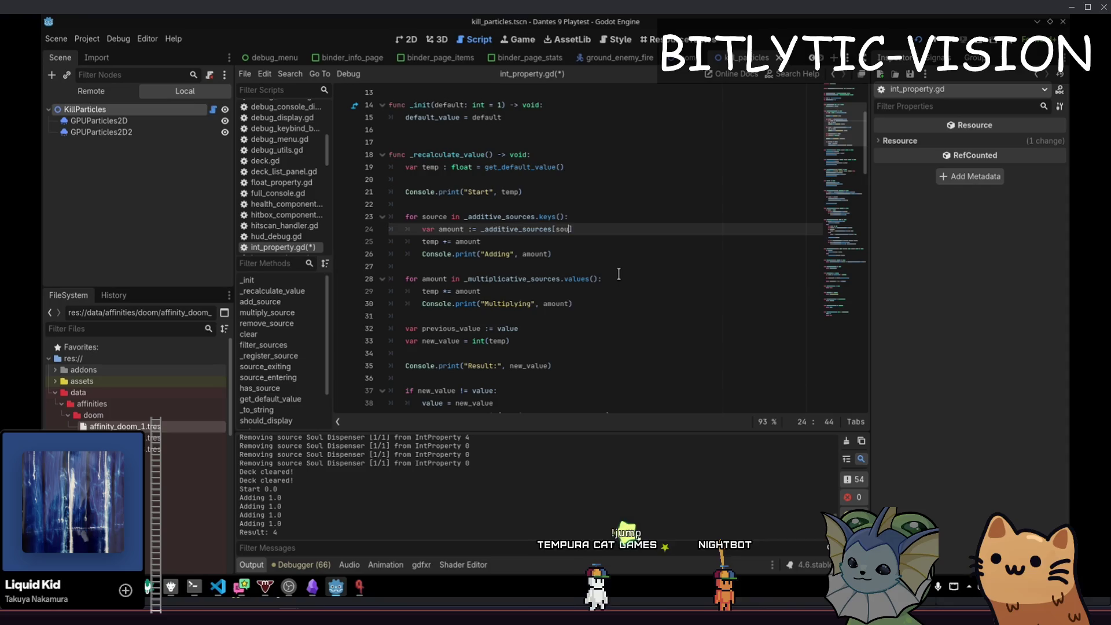
pyautogui.write('rce]')
# Step: Append source to the Adding print call, then run the game and open its debug menu
pyautogui.press('Down')
pyautogui.press('Down')
pyautogui.press('Left')
pyautogui.write(', sour')
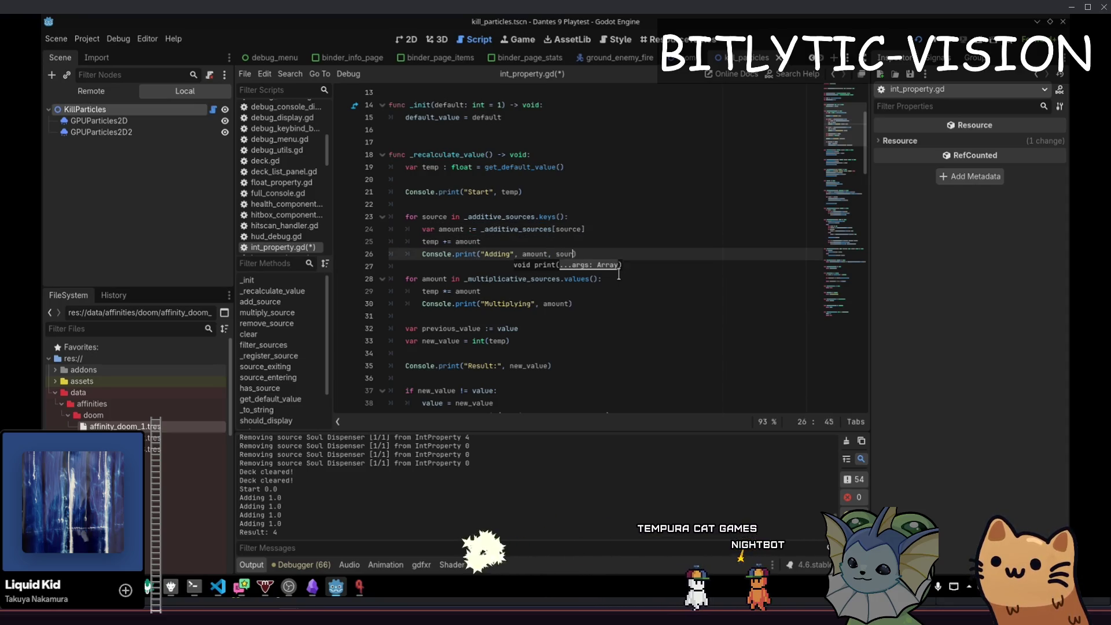
pyautogui.press('F5')
pyautogui.press('`')
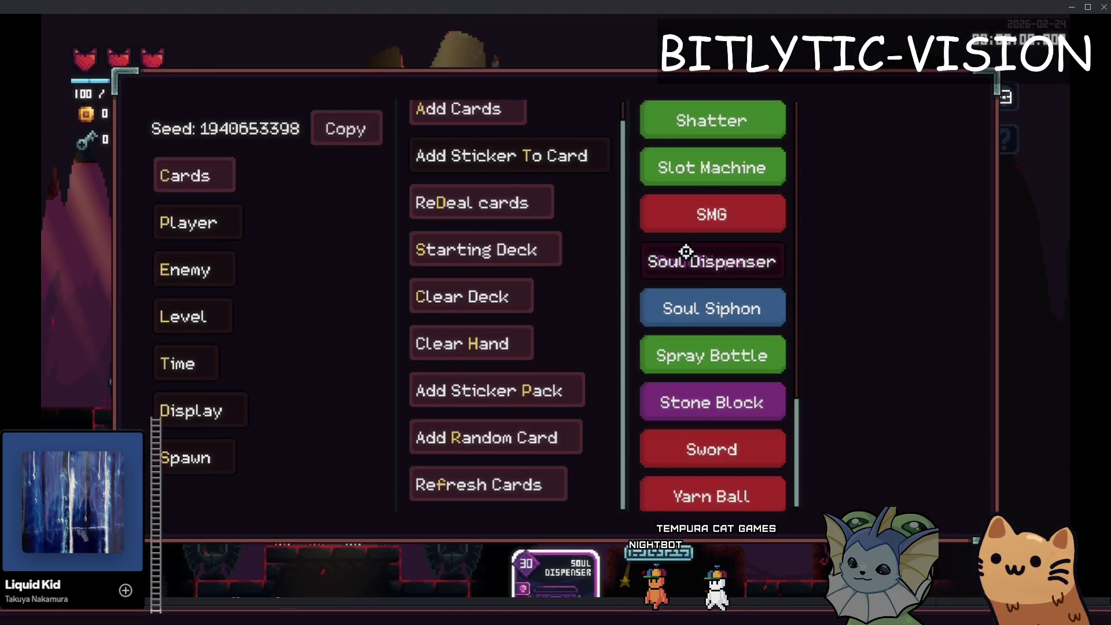
# Step: Add another Soul Dispenser card from the debug list, then relaunch the game with F5
pyautogui.click(686, 252)
pyautogui.press('`')
pyautogui.press('`')
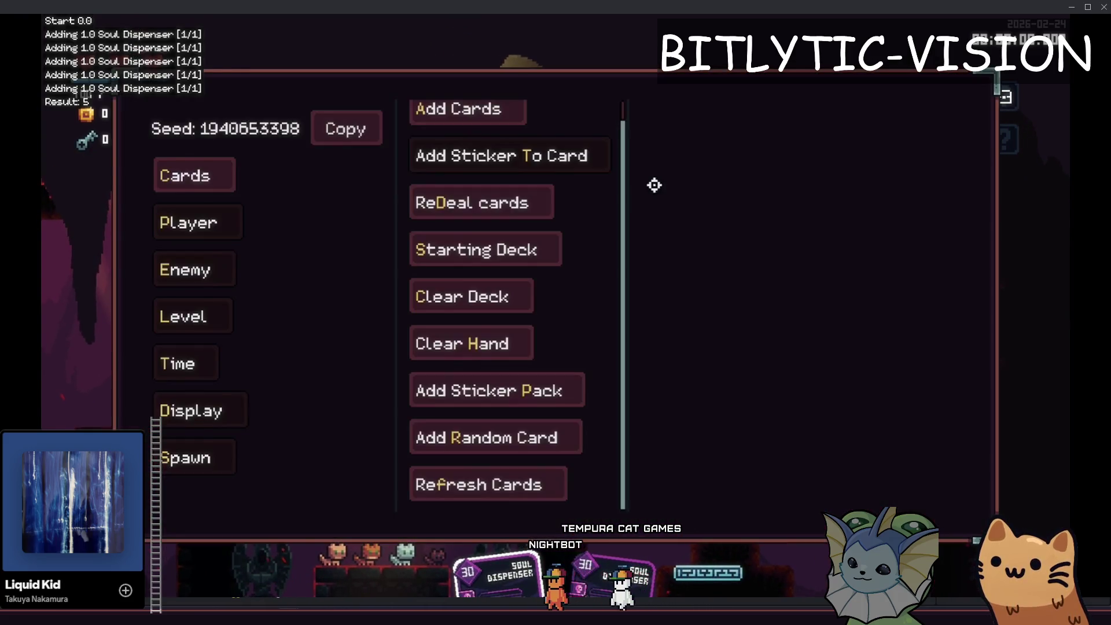
pyautogui.press('`')
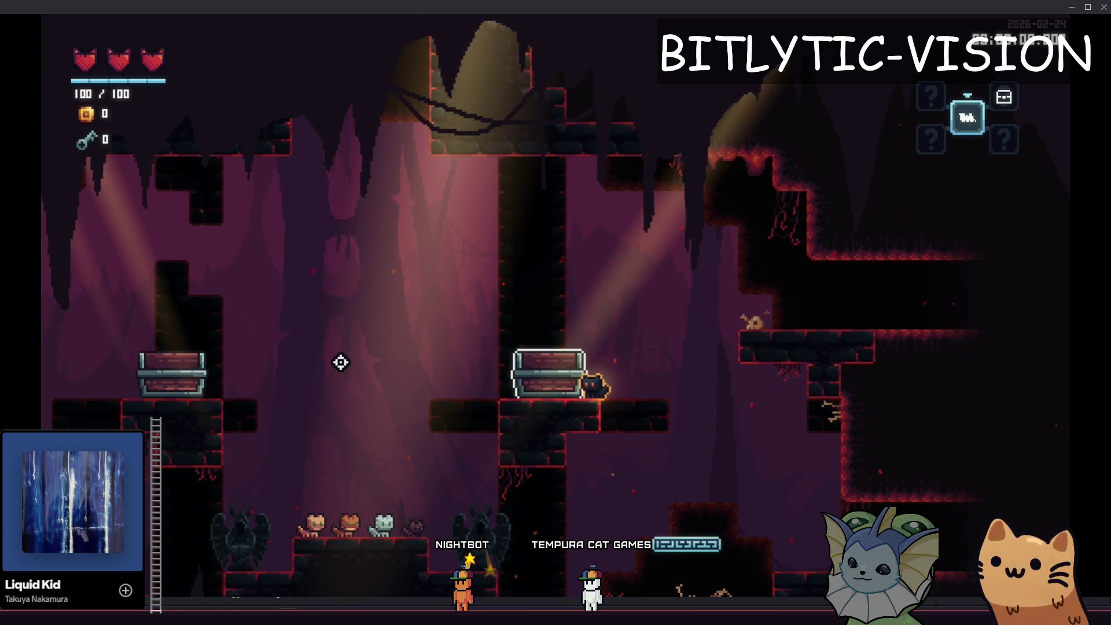
pyautogui.press('F5')
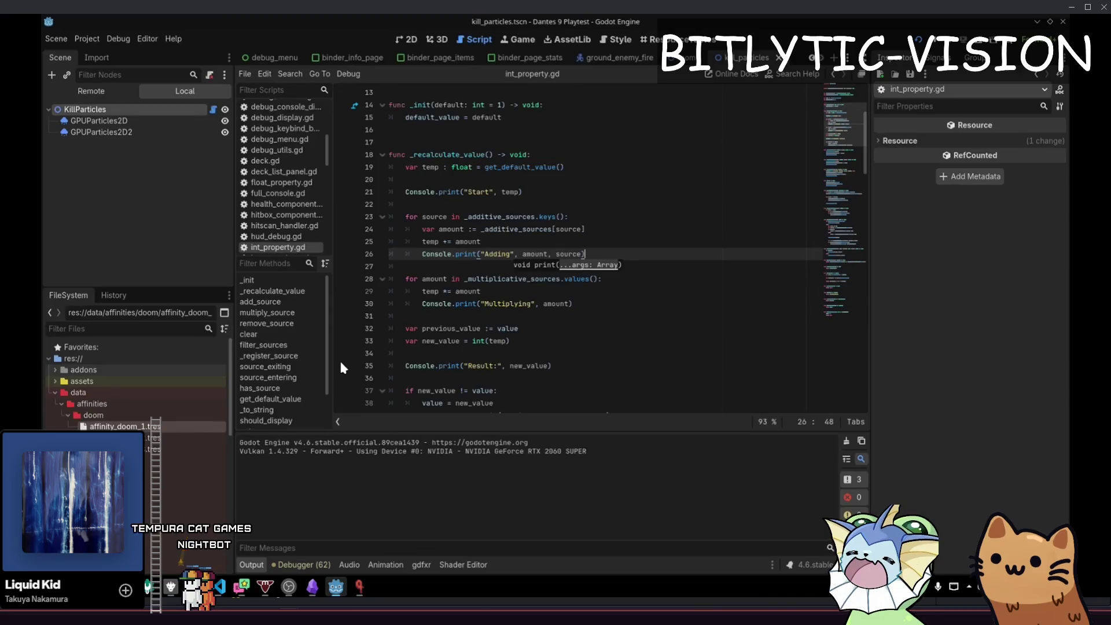
# Step: Add Console.print("Adding source", source, " with amount", amount) at the start of add_source
pyautogui.press('Up')
pyautogui.press('Up')
pyautogui.press('Up')
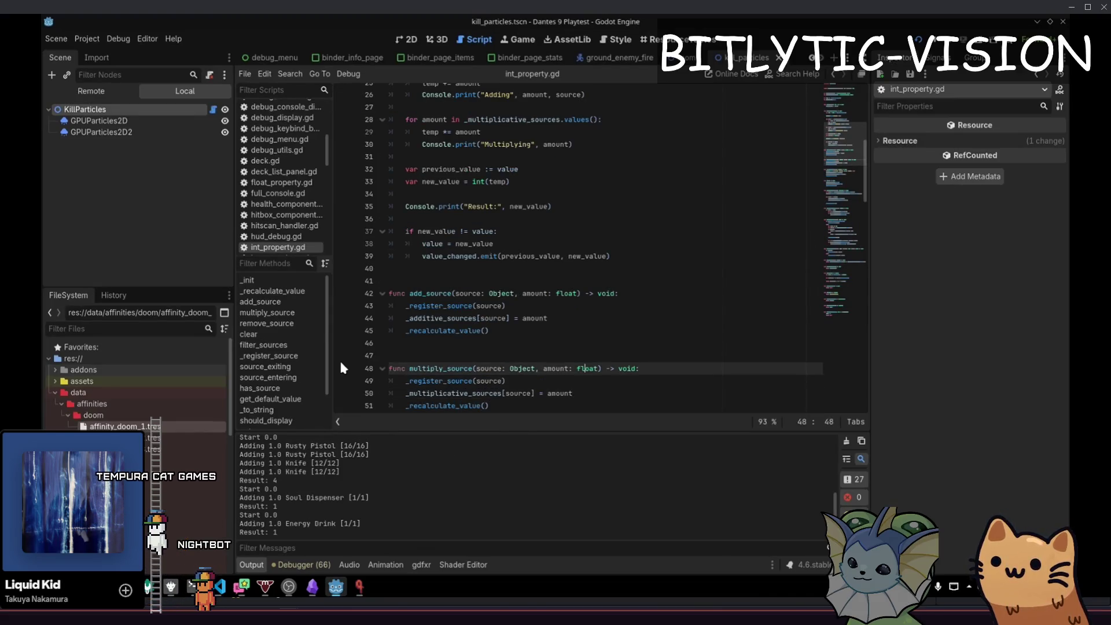
pyautogui.press('End')
pyautogui.press('Return')
pyautogui.write('c')
pyautogui.press('Return')
pyautogui.write('.print("Adding ')
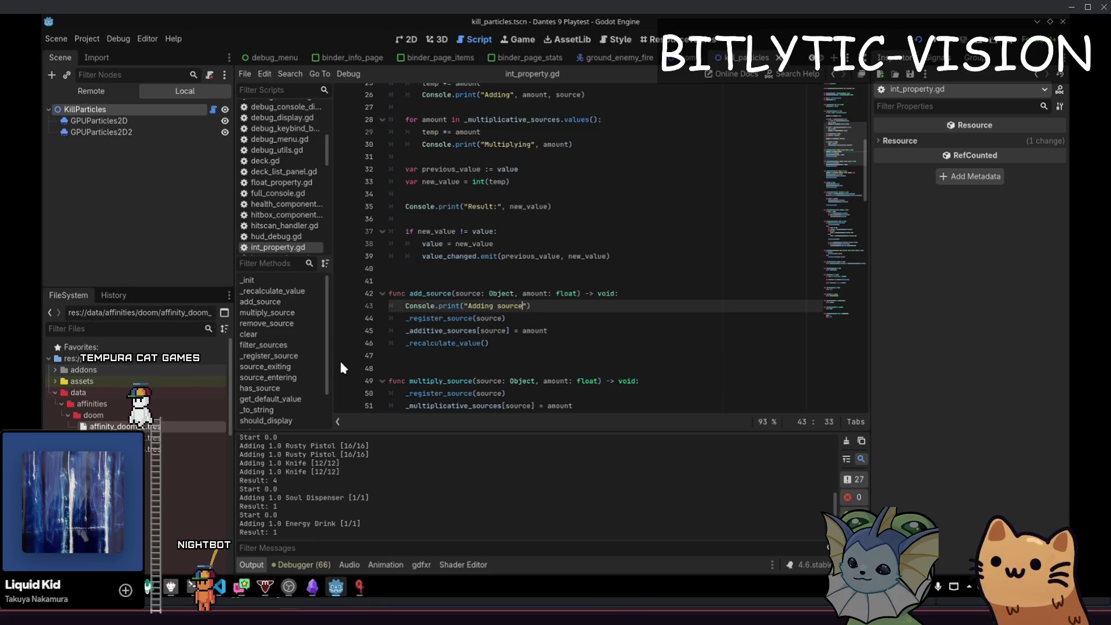
pyautogui.write('source", source')
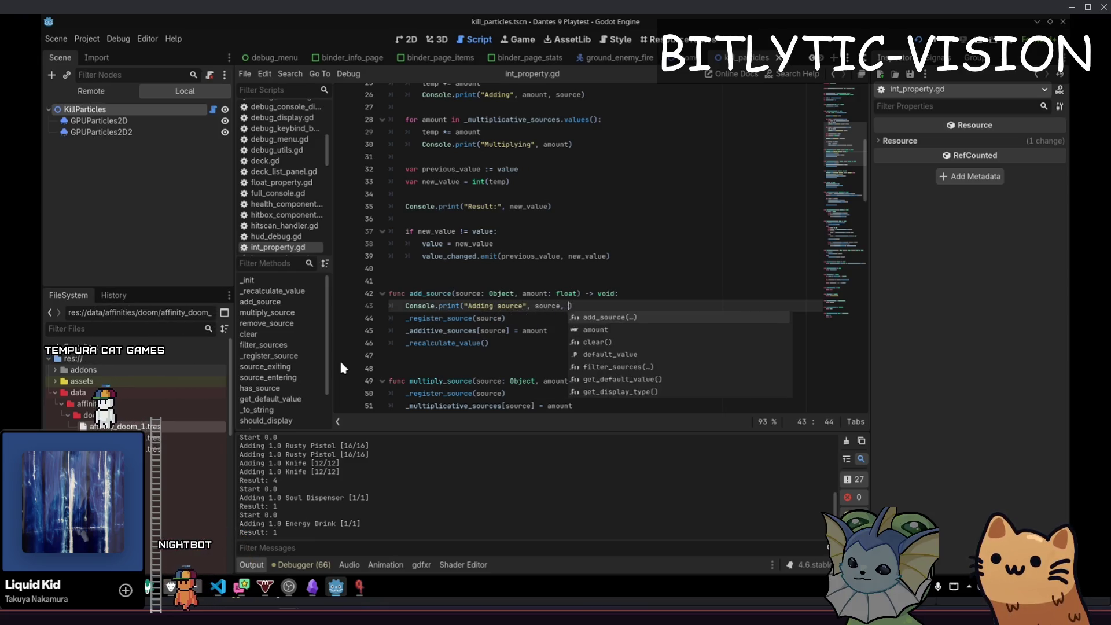
pyautogui.write(', " with ')
pyautogui.write('amount", amo')
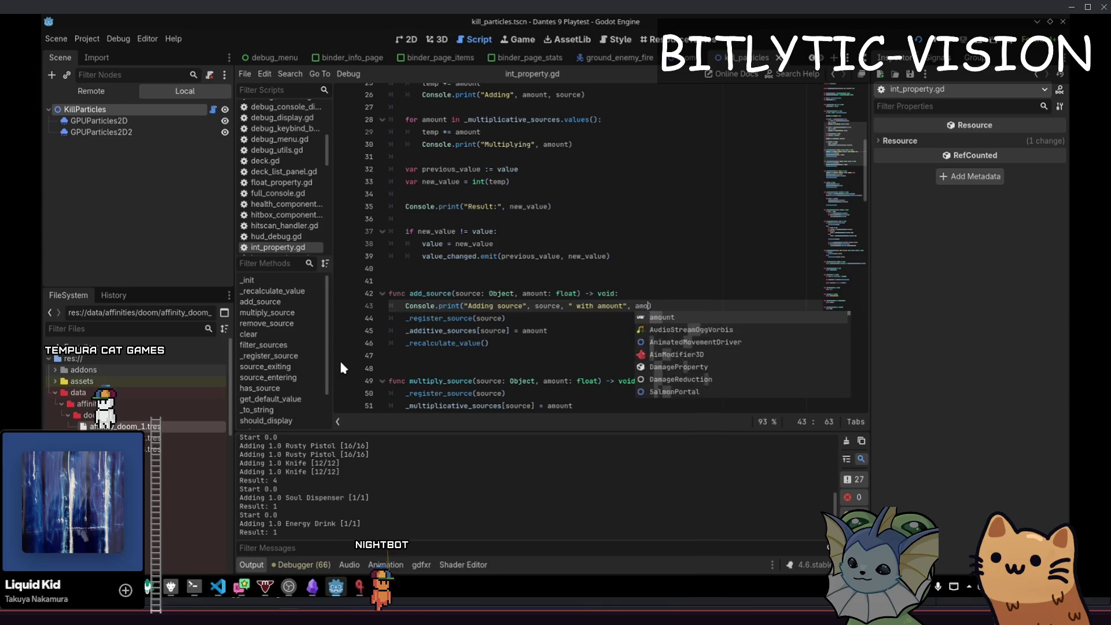
pyautogui.press('Return')
# Step: Start a second Console logging line below it, save int_property.gd, and test in the game
pyautogui.press('End')
pyautogui.press('Return')
pyautogui.write('Console.print("Adding')
pyautogui.hotkey('ctrl', 's')
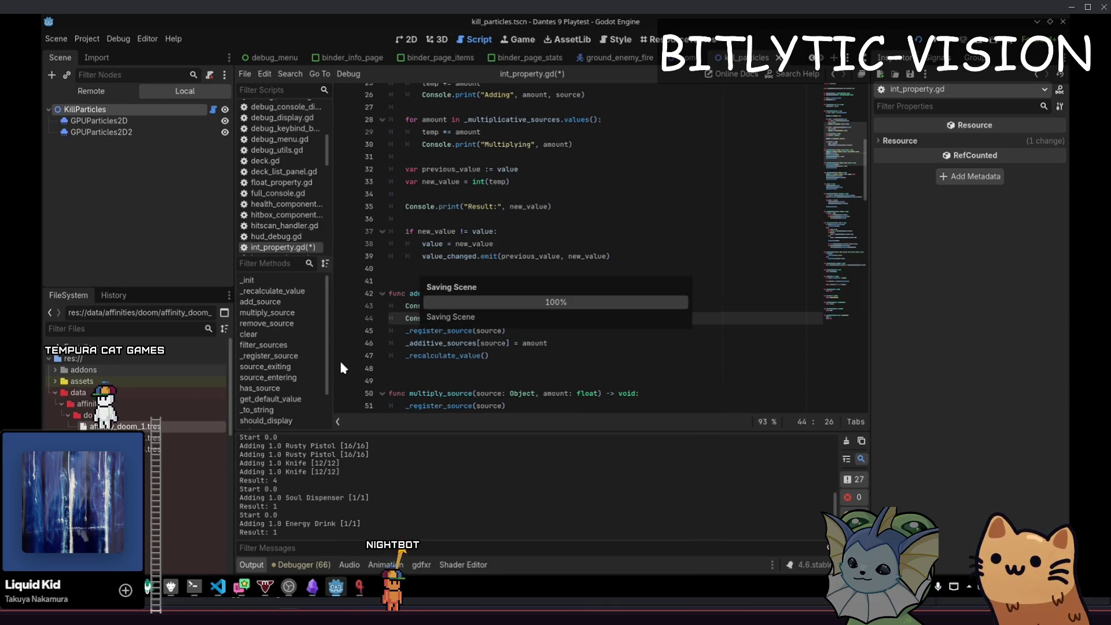
pyautogui.press('`')
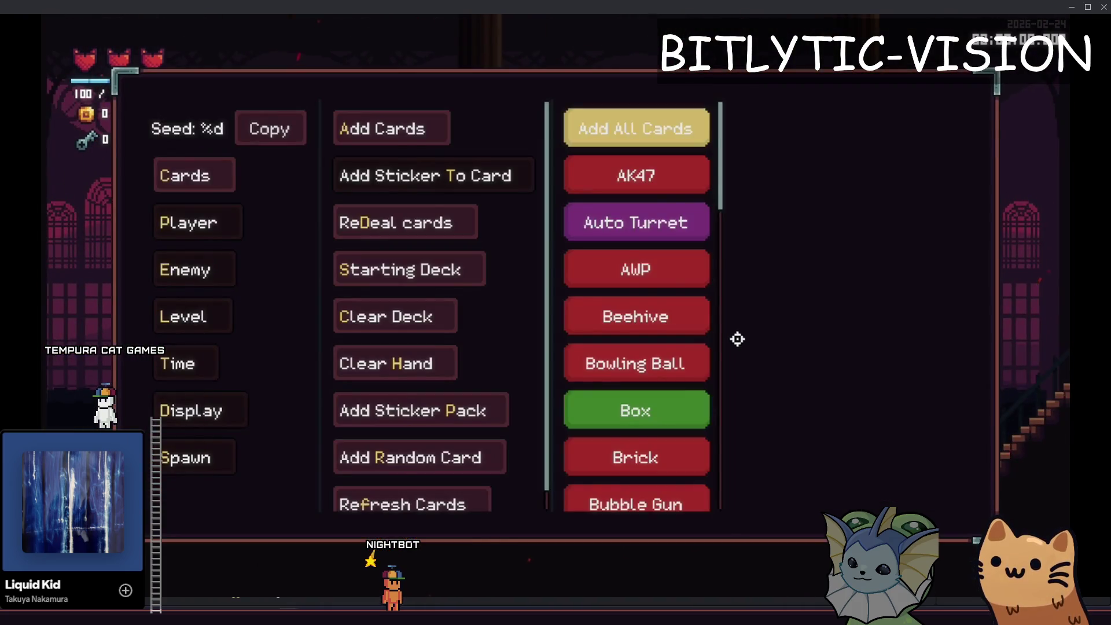
# Step: Add two Soul Dispenser cards to the hand from the debug Cards menu
pyautogui.scroll(-15, 654, 313)
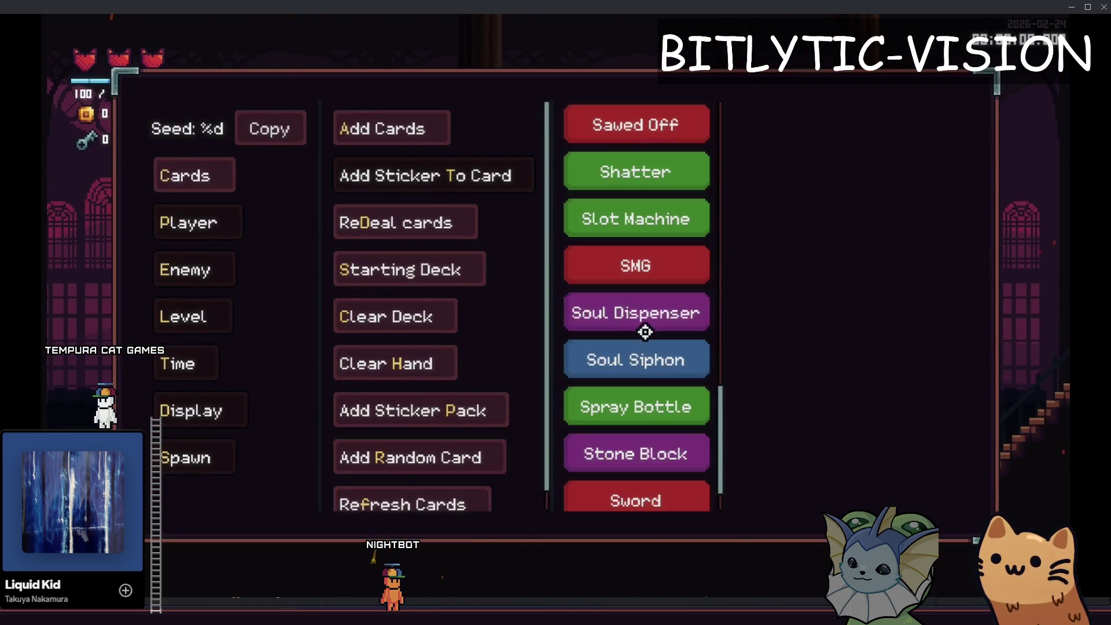
pyautogui.click(640, 309)
pyautogui.click(639, 307)
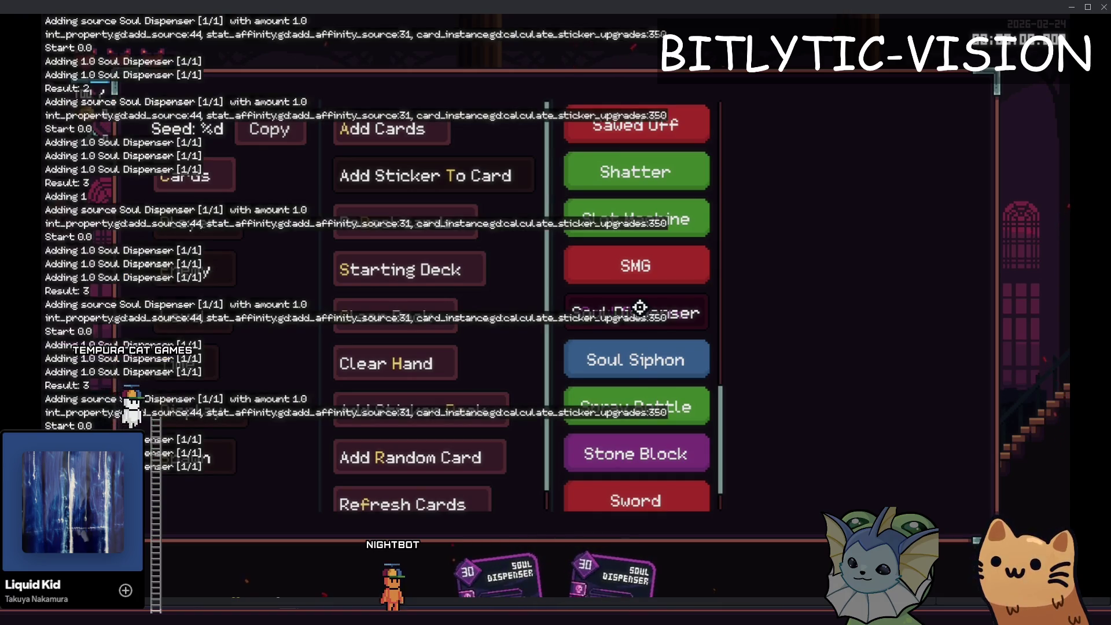
pyautogui.press('`')
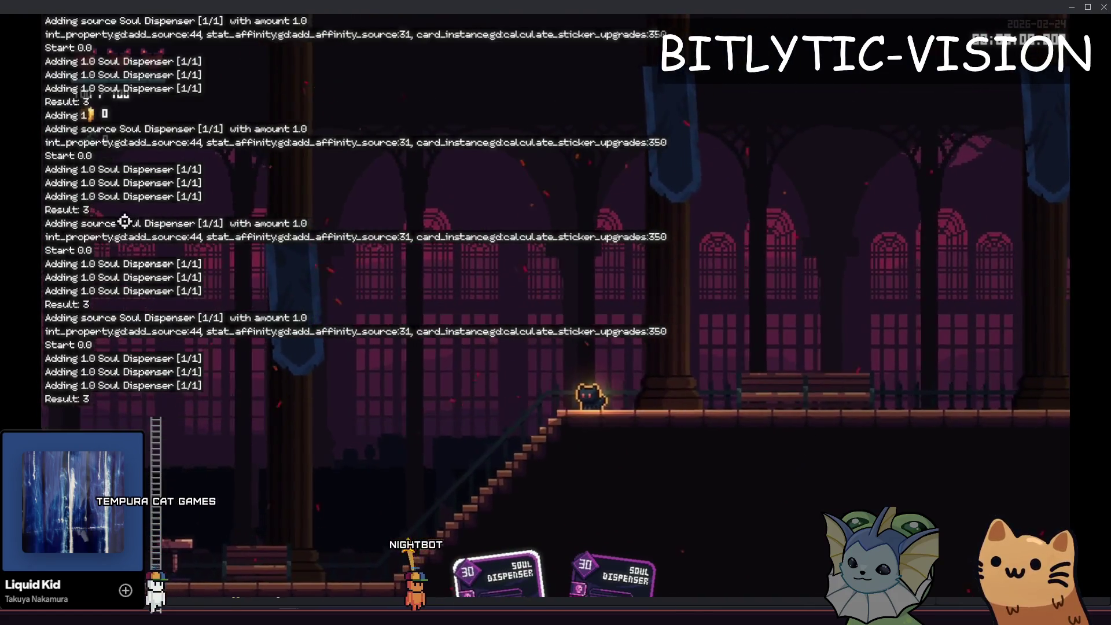
# Step: Enlarge the in-game console and inspect the repeated Soul Dispenser add_source log lines
pyautogui.press('`')
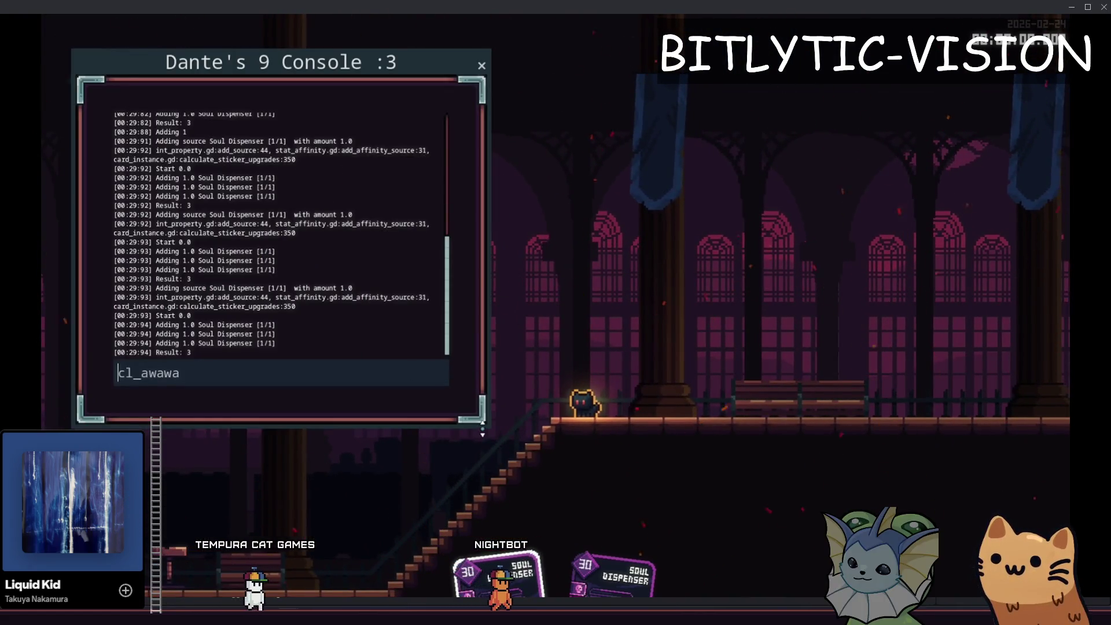
pyautogui.moveTo(492, 425)
pyautogui.mouseDown()
pyautogui.moveTo(659, 468)
pyautogui.moveTo(720, 514)
pyautogui.mouseUp()
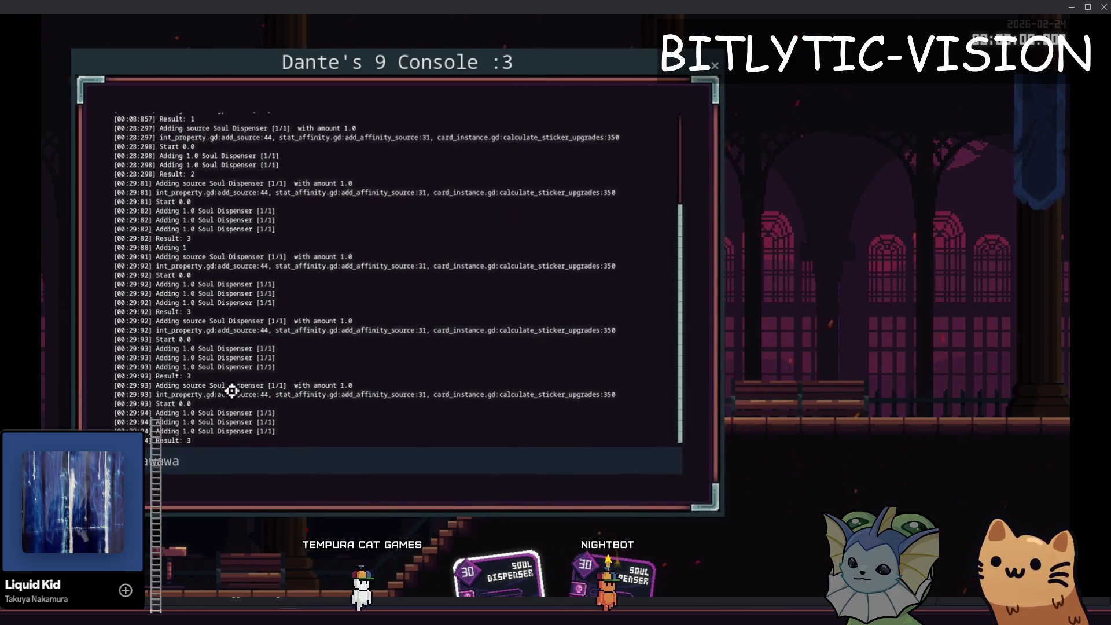
pyautogui.moveTo(198, 384)
pyautogui.mouseDown()
pyautogui.moveTo(375, 388)
pyautogui.moveTo(353, 385)
pyautogui.mouseUp()
pyautogui.click(215, 393)
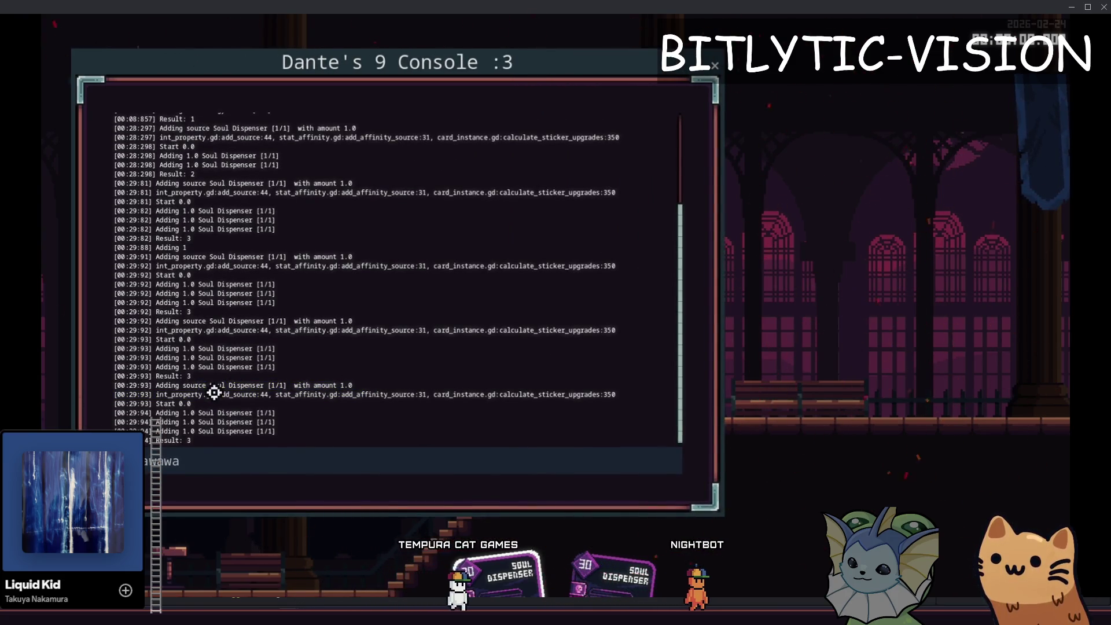
pyautogui.moveTo(271, 397); pyautogui.dragTo(390, 395)
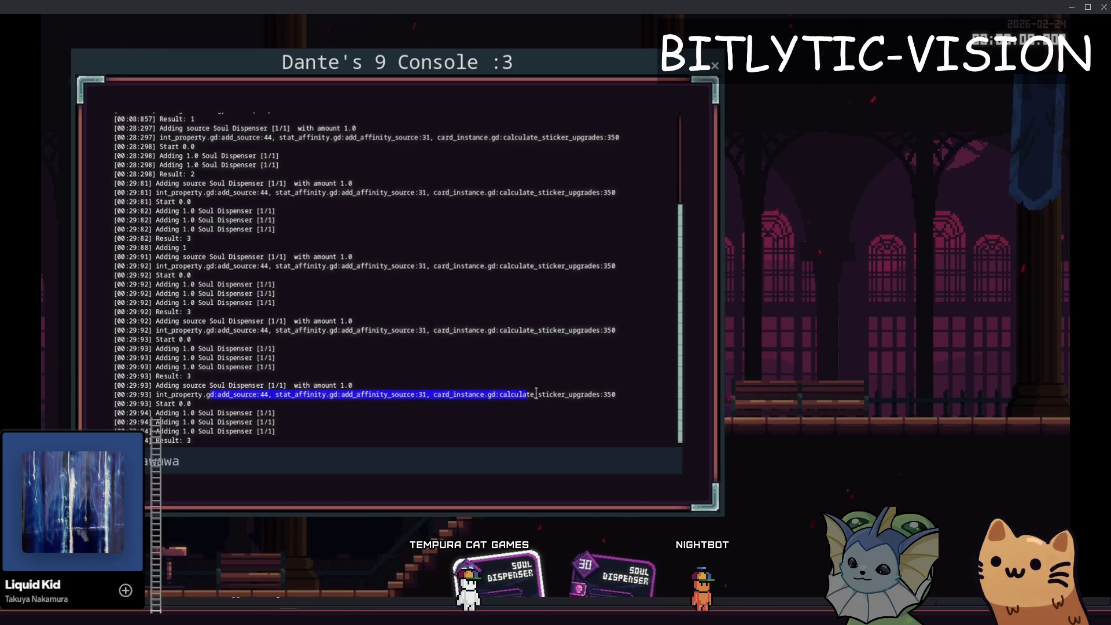
pyautogui.moveTo(617, 392)
pyautogui.mouseDown()
pyautogui.moveTo(627, 389)
pyautogui.moveTo(290, 350)
pyautogui.moveTo(247, 331)
pyautogui.mouseUp()
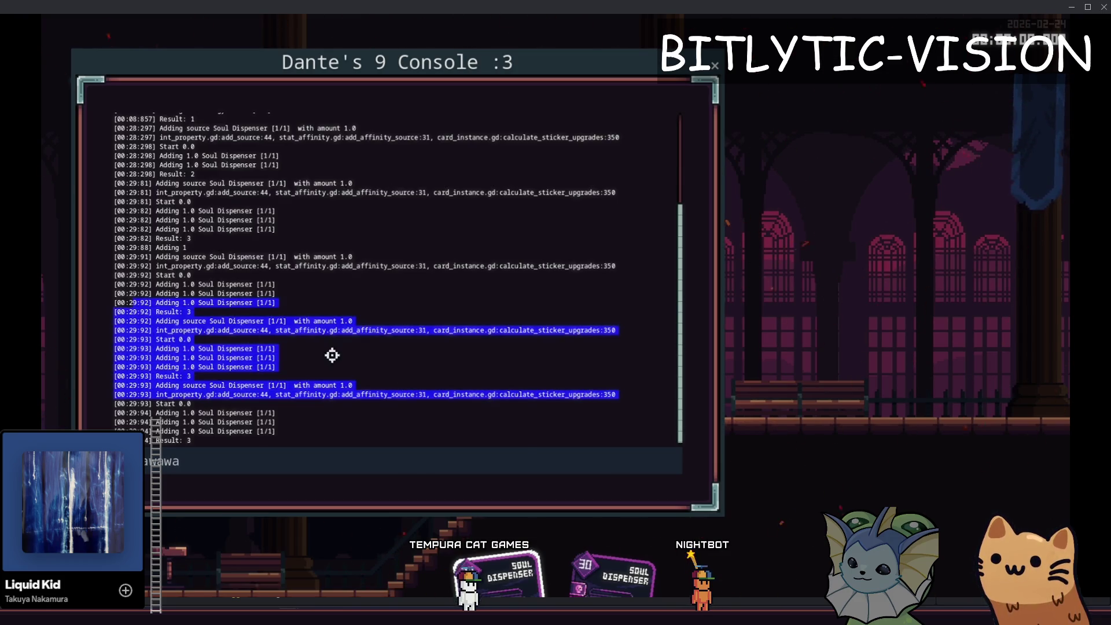
pyautogui.click(387, 393)
pyautogui.moveTo(388, 393); pyautogui.dragTo(249, 358)
pyautogui.click(288, 414)
pyautogui.click(311, 394)
pyautogui.click(573, 351)
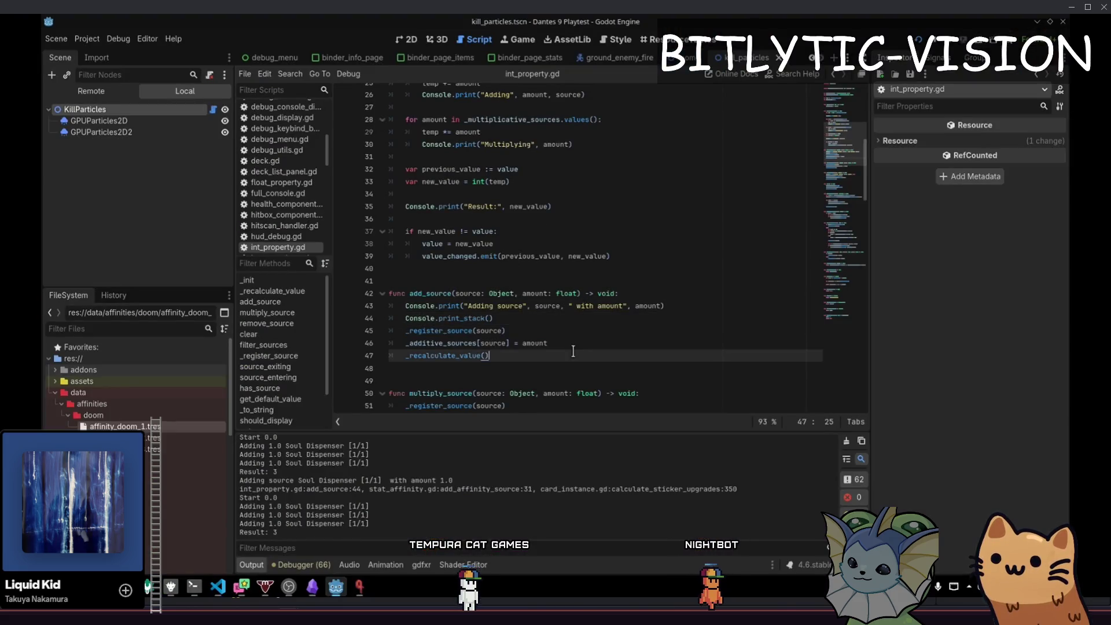
# Step: Begin an "All sources" print line after _recalculate_value() and relaunch the game
pyautogui.press('Return')
pyautogui.write('C')
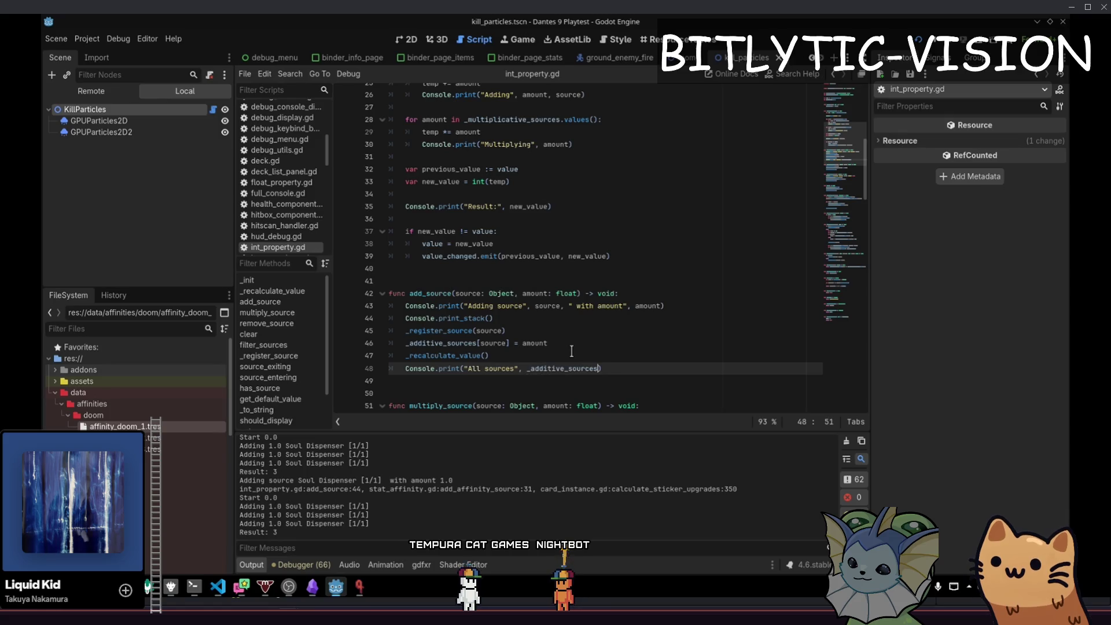
pyautogui.hotkey('alt', 'Tab')
pyautogui.press('Escape')
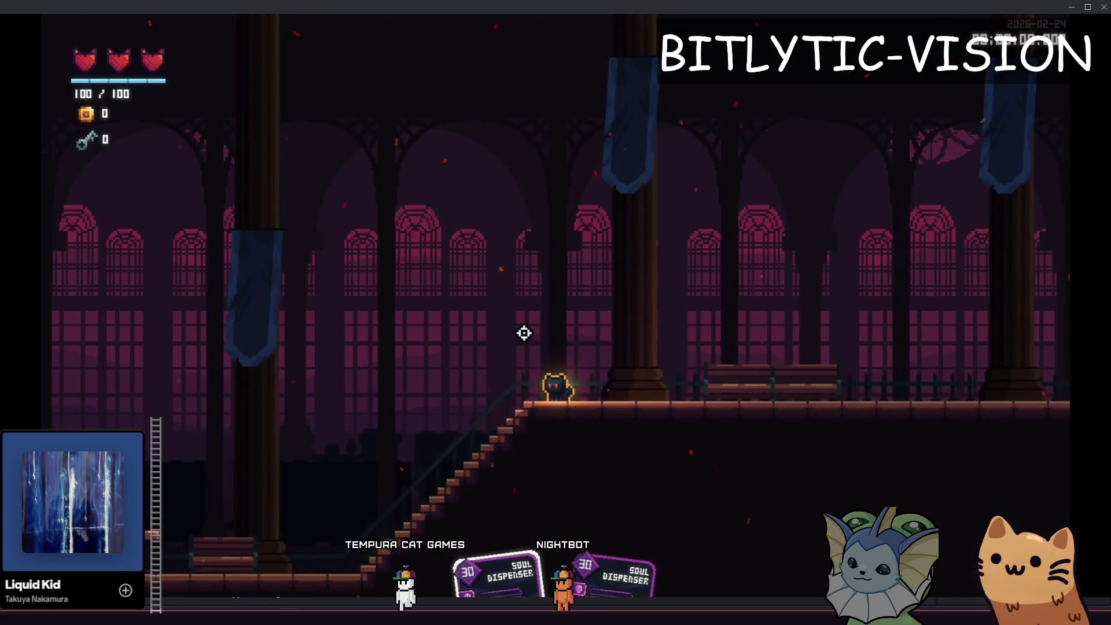
# Step: Clear the deck and add Soul Dispenser via the F1 debug menu, then enlarge the console
pyautogui.press('F1')
pyautogui.press('F1')
pyautogui.press('F1')
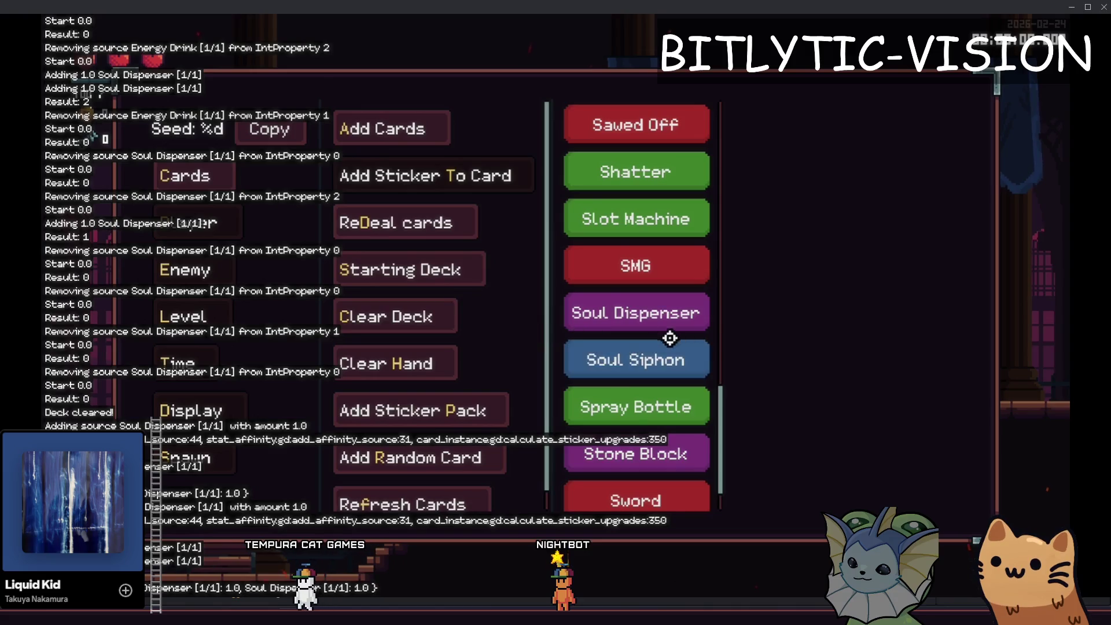
pyautogui.press('F1')
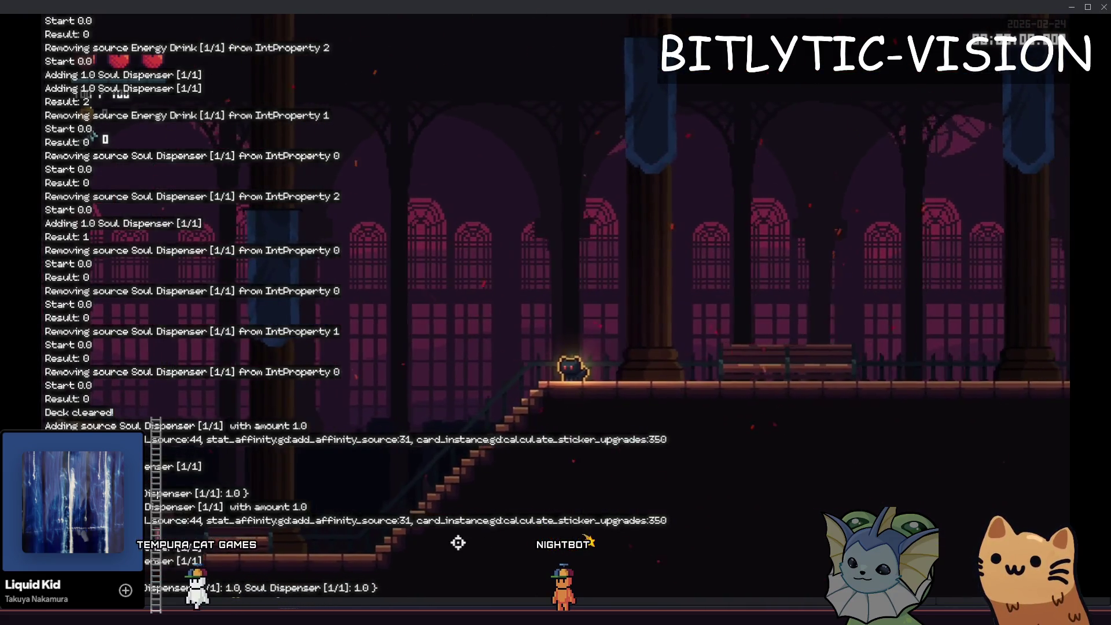
pyautogui.press('`')
pyautogui.moveTo(726, 516)
pyautogui.mouseDown()
pyautogui.moveTo(801, 579)
pyautogui.moveTo(784, 576)
pyautogui.moveTo(824, 584)
pyautogui.mouseUp()
# Step: Read the Adding source, stack trace and All sources lines showing two Soul Dispensers, then close the game
pyautogui.moveTo(621, 482); pyautogui.dragTo(516, 376)
pyautogui.click(338, 454)
pyautogui.moveTo(164, 406)
pyautogui.mouseDown()
pyautogui.moveTo(421, 422)
pyautogui.moveTo(517, 410)
pyautogui.mouseUp()
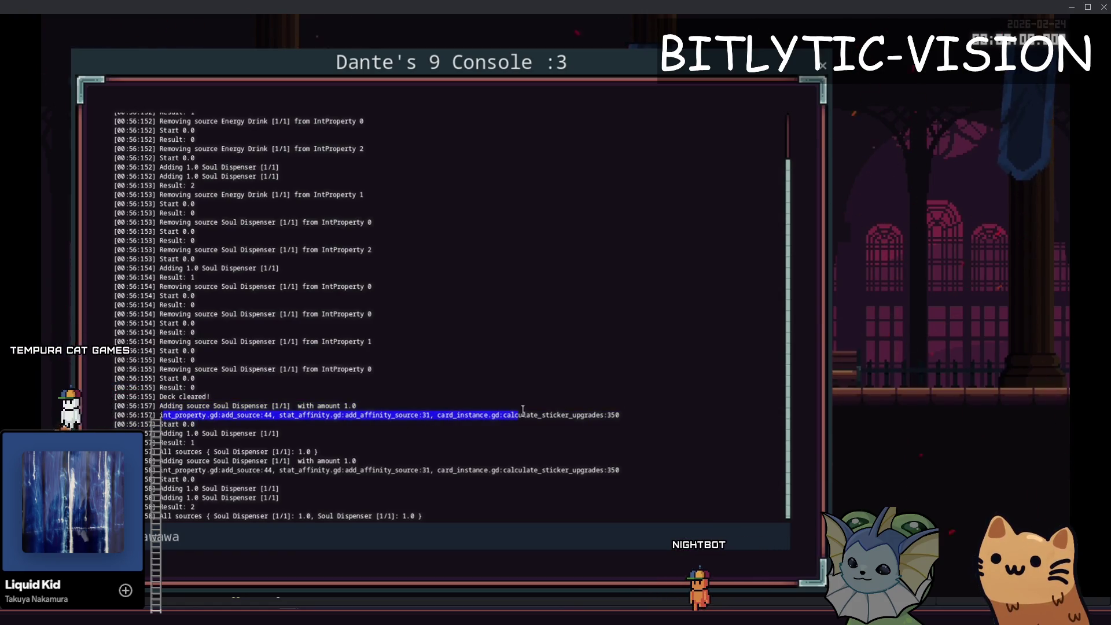
pyautogui.click(635, 416)
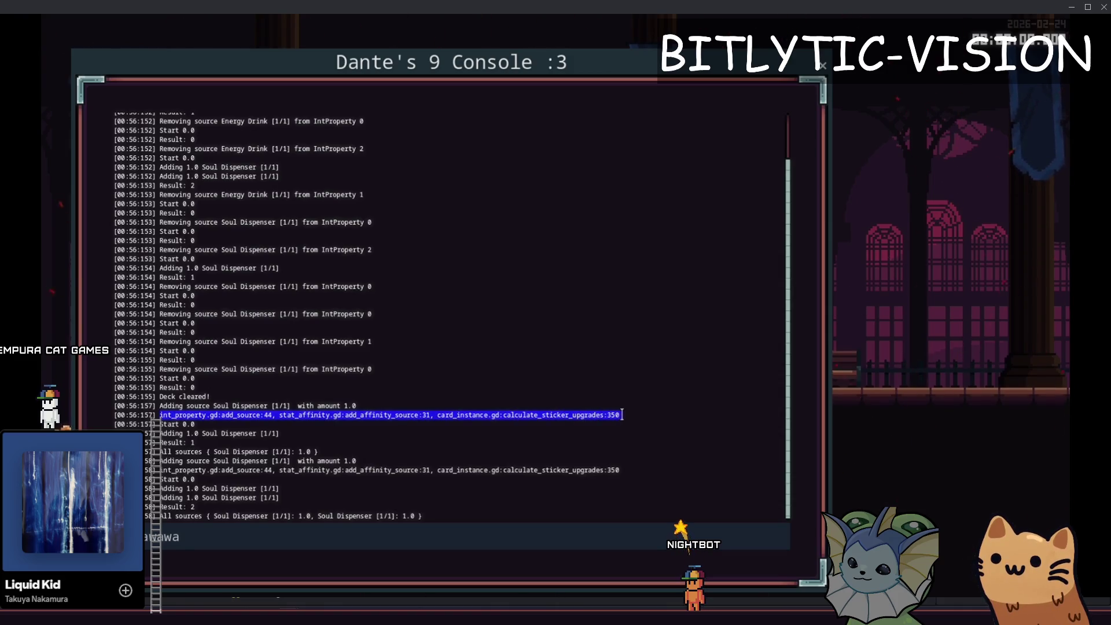
pyautogui.click(364, 401)
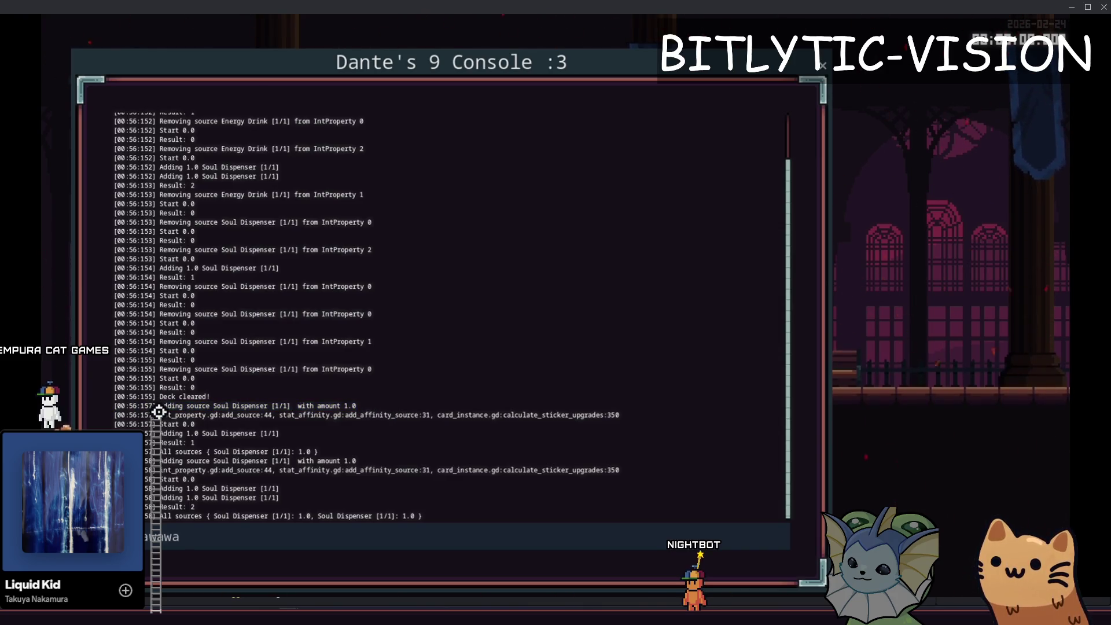
pyautogui.moveTo(162, 415); pyautogui.dragTo(539, 424)
pyautogui.moveTo(632, 417); pyautogui.dragTo(367, 418)
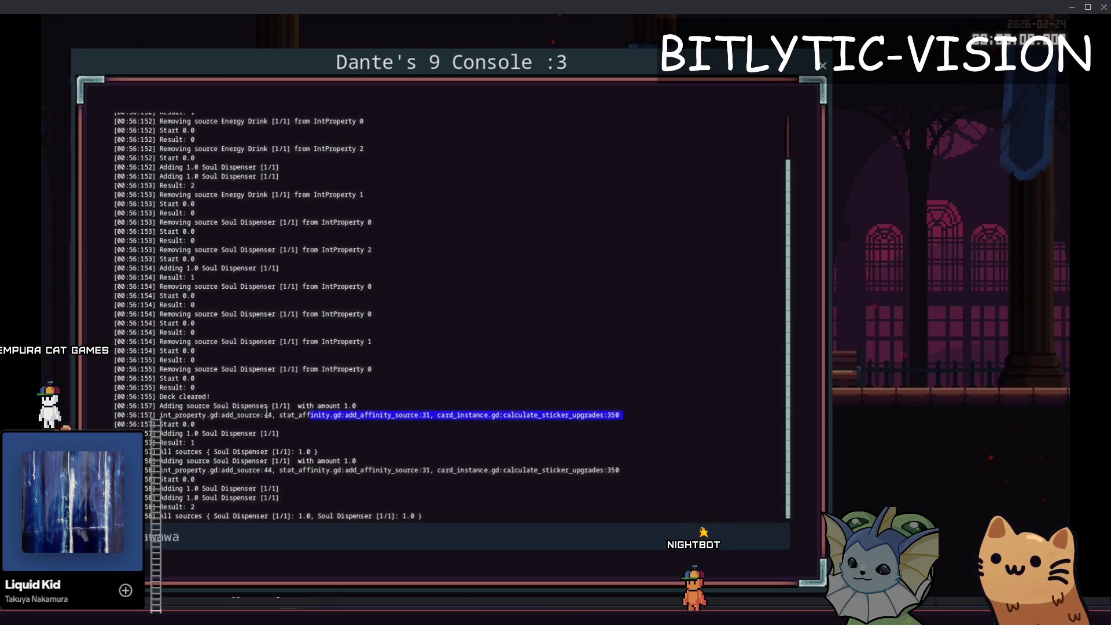
pyautogui.click(158, 435)
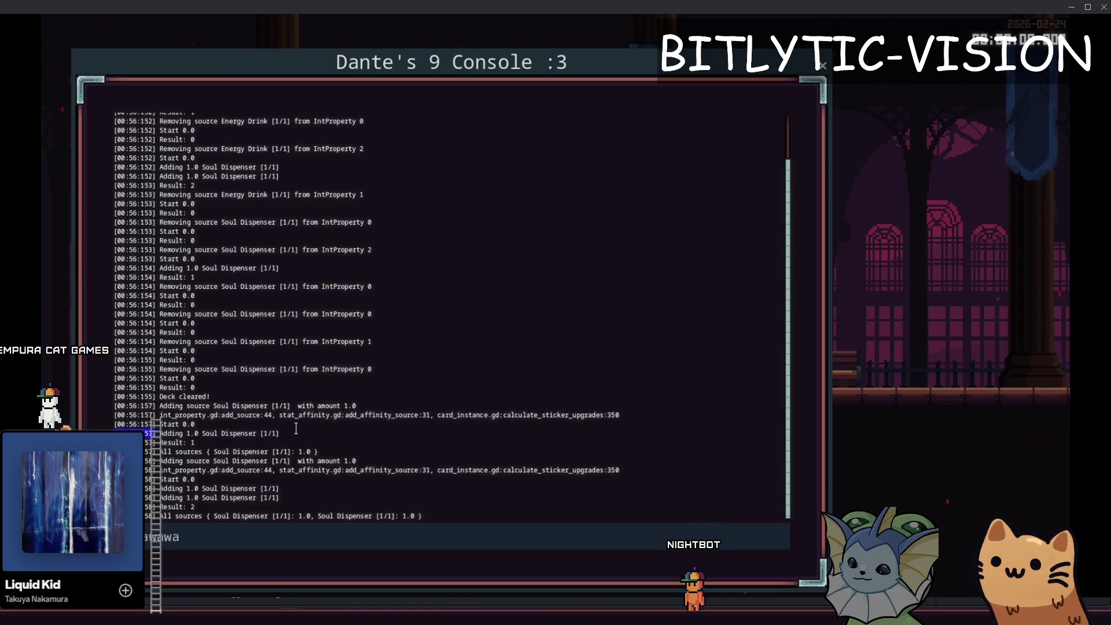
pyautogui.moveTo(163, 451); pyautogui.dragTo(321, 452)
pyautogui.moveTo(161, 460)
pyautogui.mouseDown()
pyautogui.moveTo(628, 467)
pyautogui.moveTo(162, 470)
pyautogui.mouseUp()
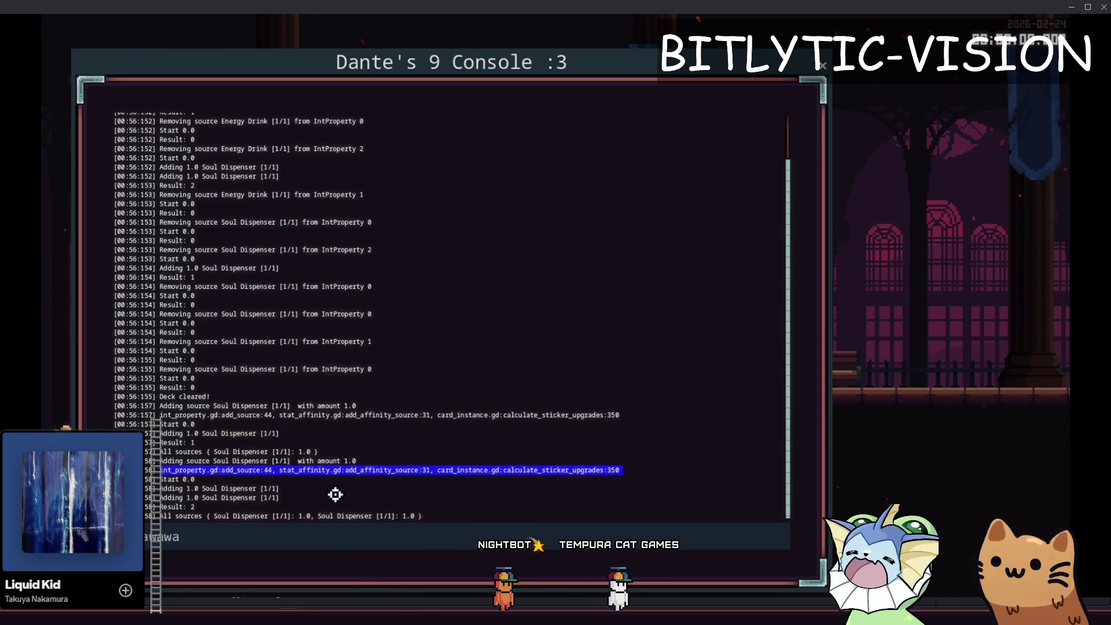
pyautogui.hotkey('alt', 'F4')
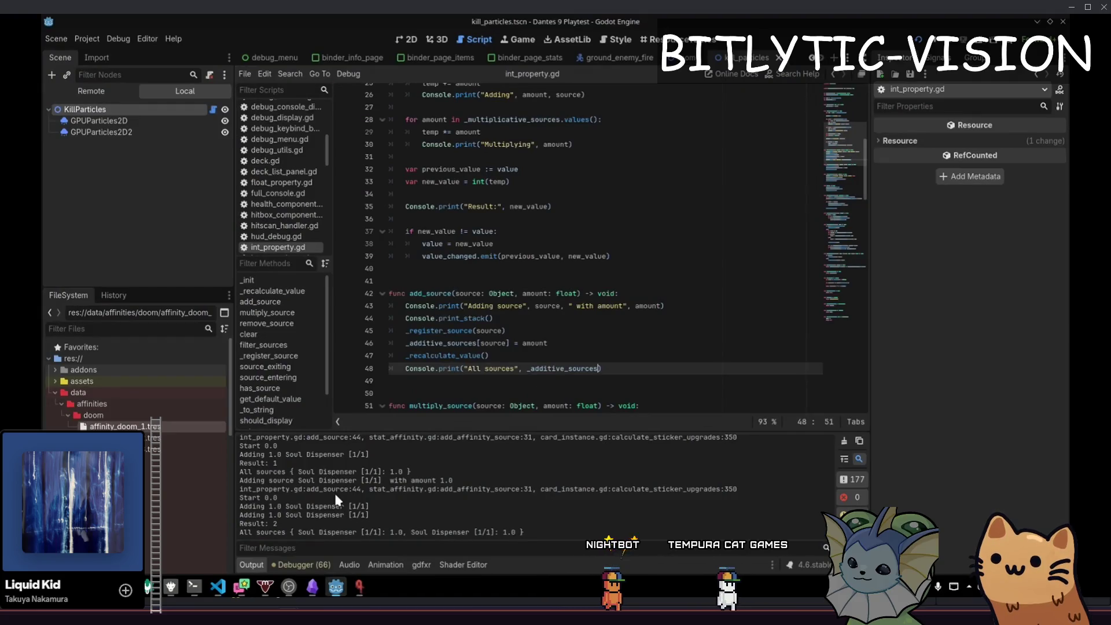
# Step: Open card_instance.gd through the quick file search
pyautogui.press('Up')
pyautogui.press('Up')
pyautogui.press('Up')
pyautogui.hotkey('shift', 'alt', 'o')
pyautogui.write('card_instance')
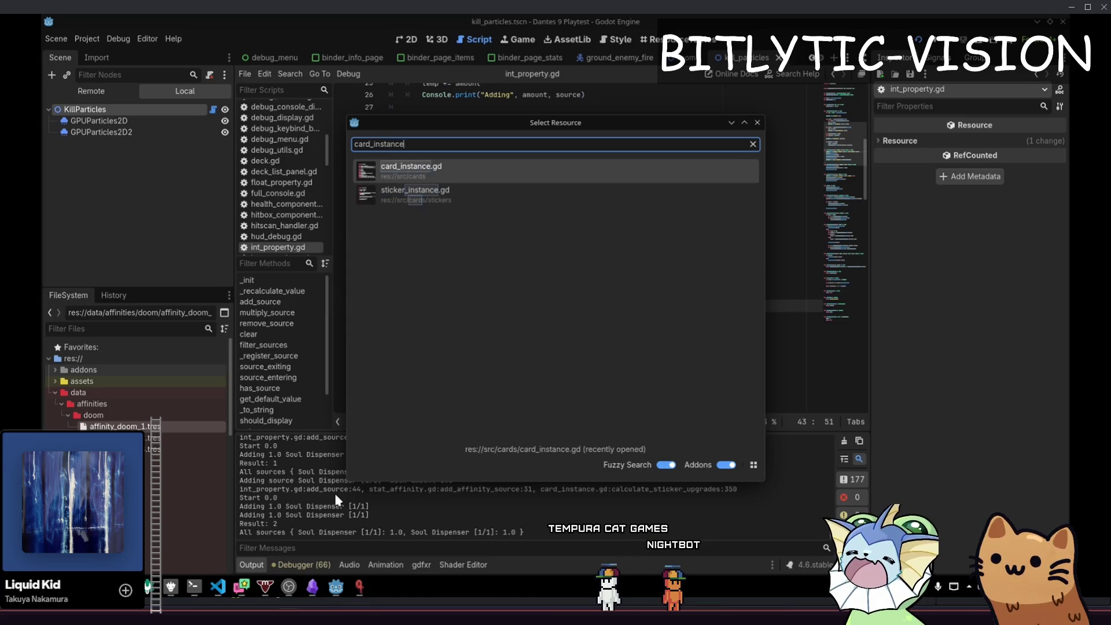
pyautogui.press('Return')
# Step: Add a 'user = null' line at the end of remove_from_deck
pyautogui.press('Down')
pyautogui.press('Down')
pyautogui.press('Down')
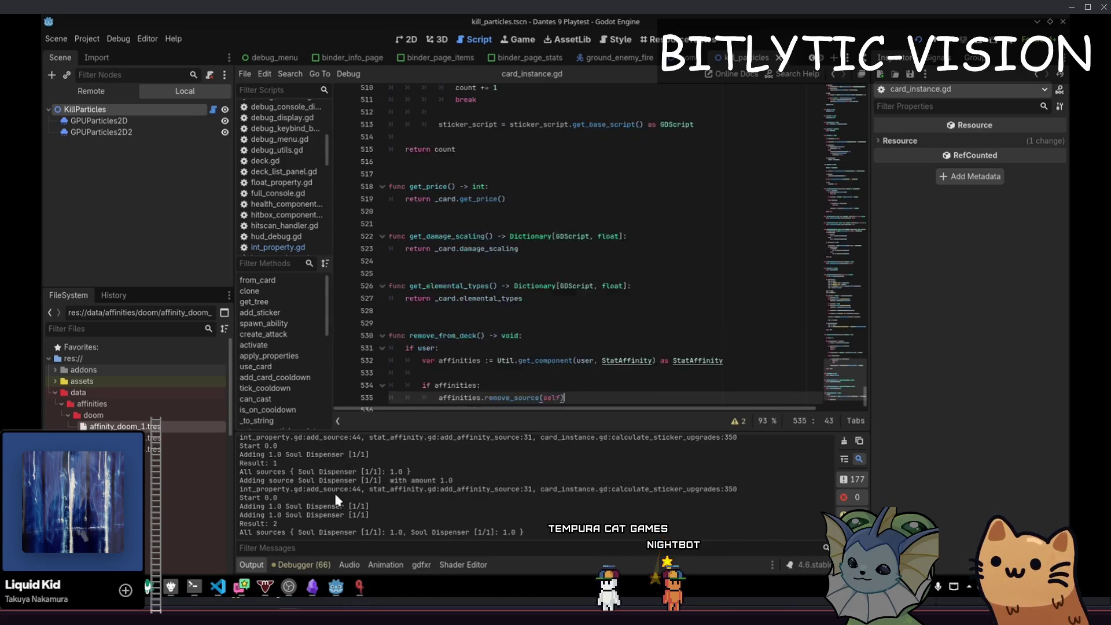
pyautogui.press('Up')
pyautogui.press('Up')
pyautogui.press('Down')
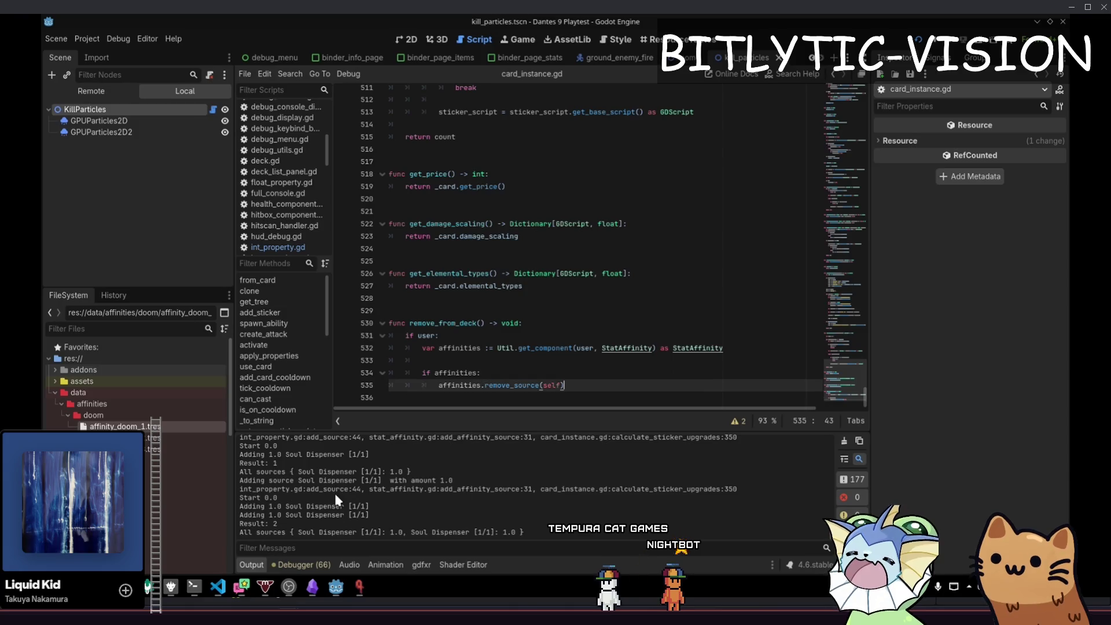
pyautogui.press('Return')
pyautogui.press('BackSpace')
pyautogui.press('Return')
pyautogui.write('user = null')
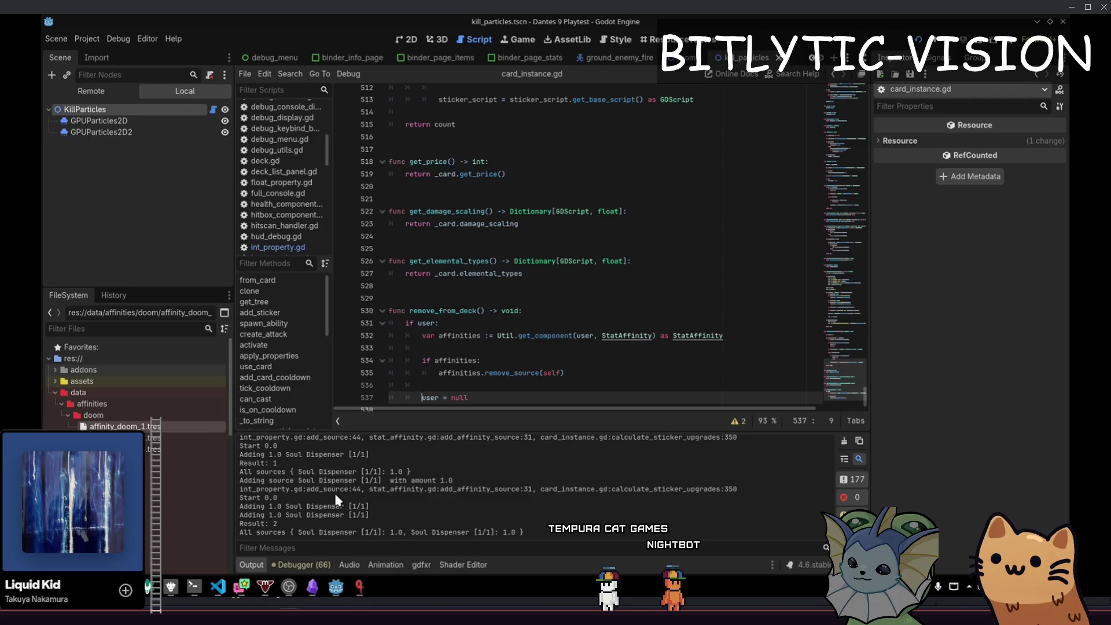
# Step: Search the script for queue_update and jump to its function definition
pyautogui.press('pageup')
pyautogui.press('pageup')
pyautogui.press('pageup')
pyautogui.press('pageup')
pyautogui.press('pageup')
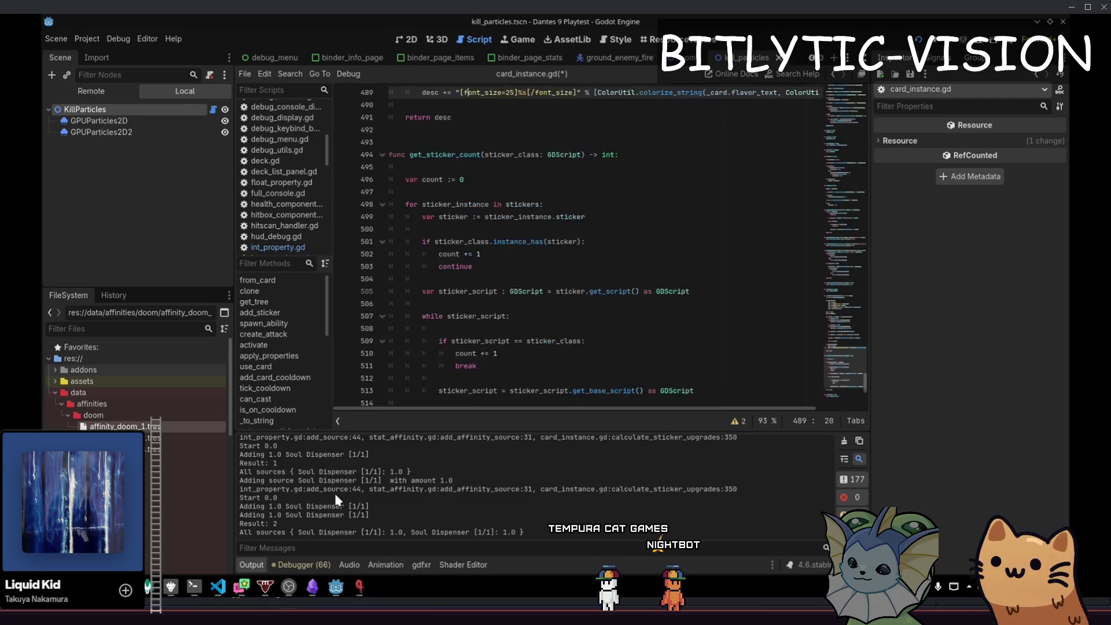
pyautogui.press('pageup')
pyautogui.press('pageup')
pyautogui.hotkey('ctrl', 'f')
pyautogui.write('upd')
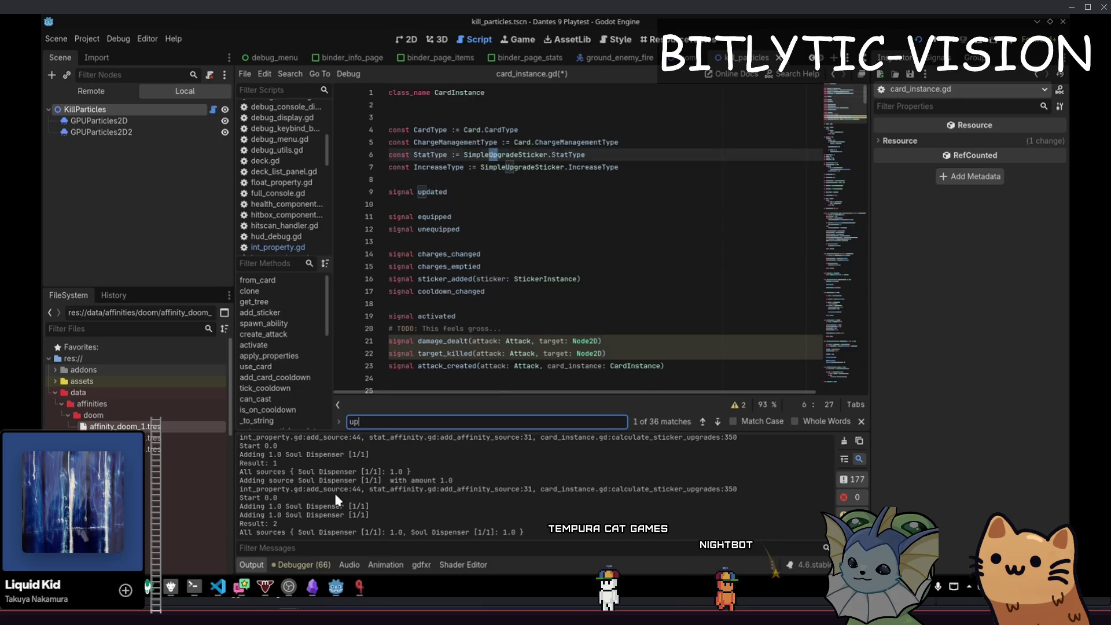
pyautogui.press('BackSpace')
pyautogui.press('BackSpace')
pyautogui.press('BackSpace')
pyautogui.write('queue_')
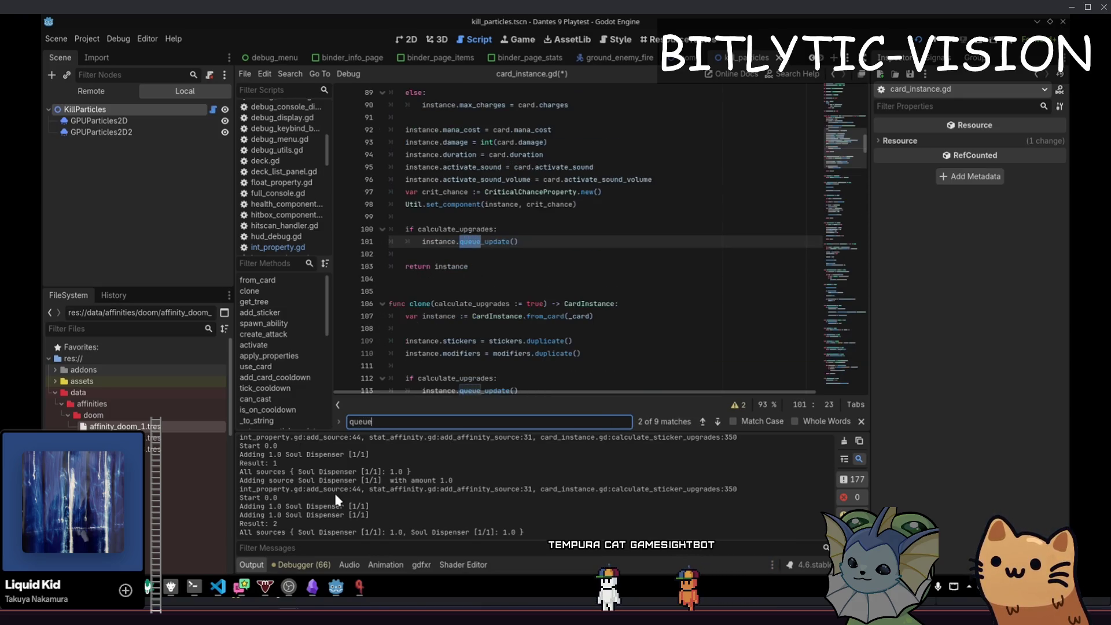
pyautogui.press('Escape')
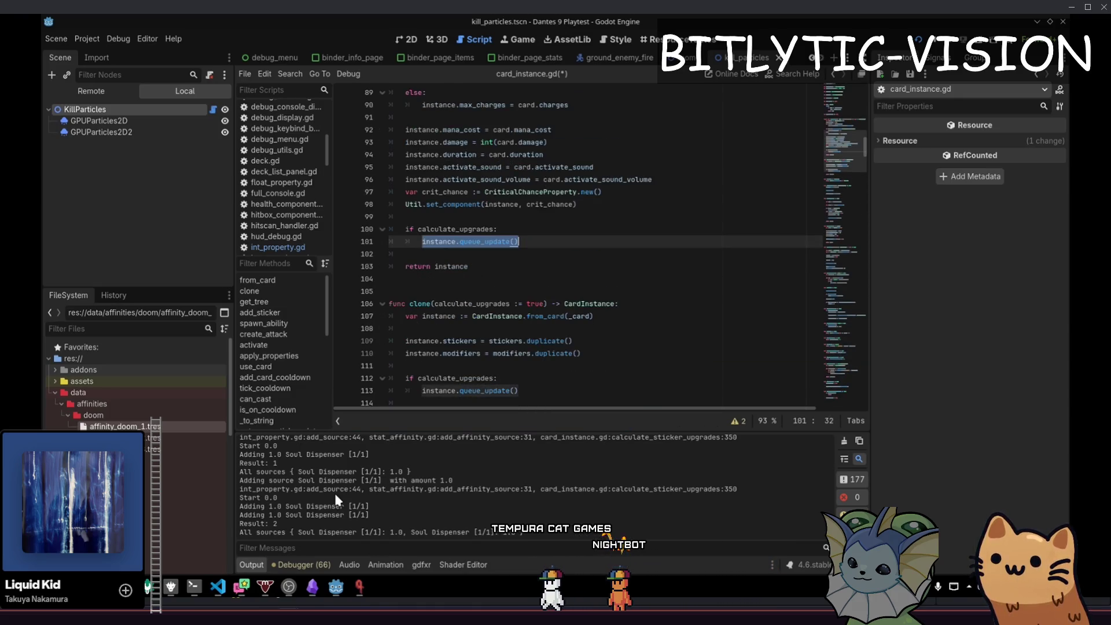
pyautogui.press('Up')
pyautogui.press('End')
pyautogui.hotkey('ctrl', 'f')
pyautogui.write('que')
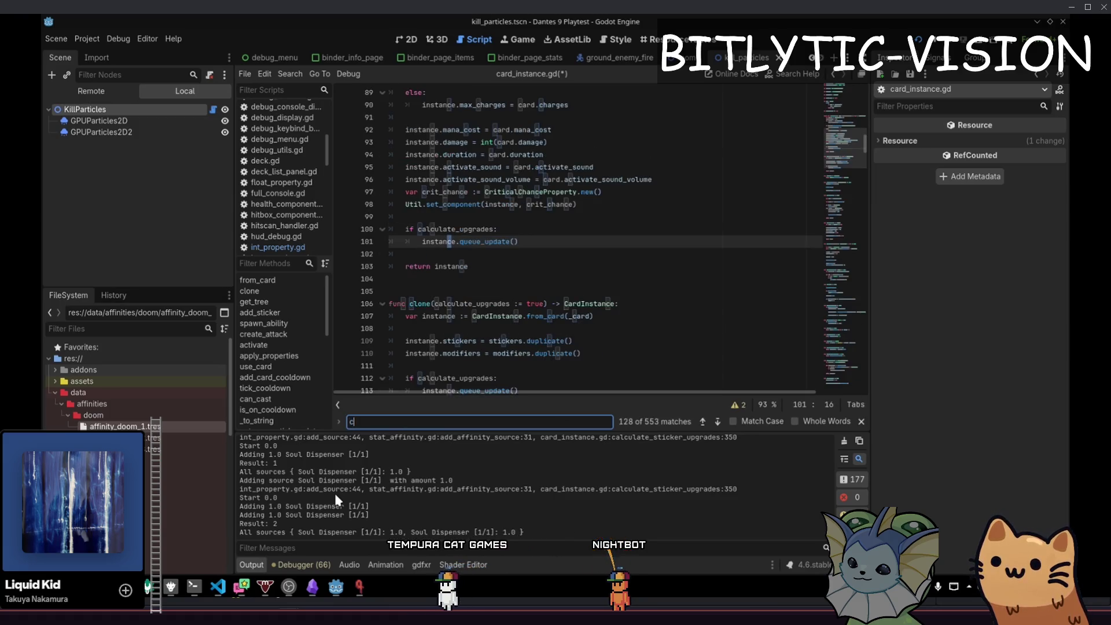
pyautogui.write('ue_upd')
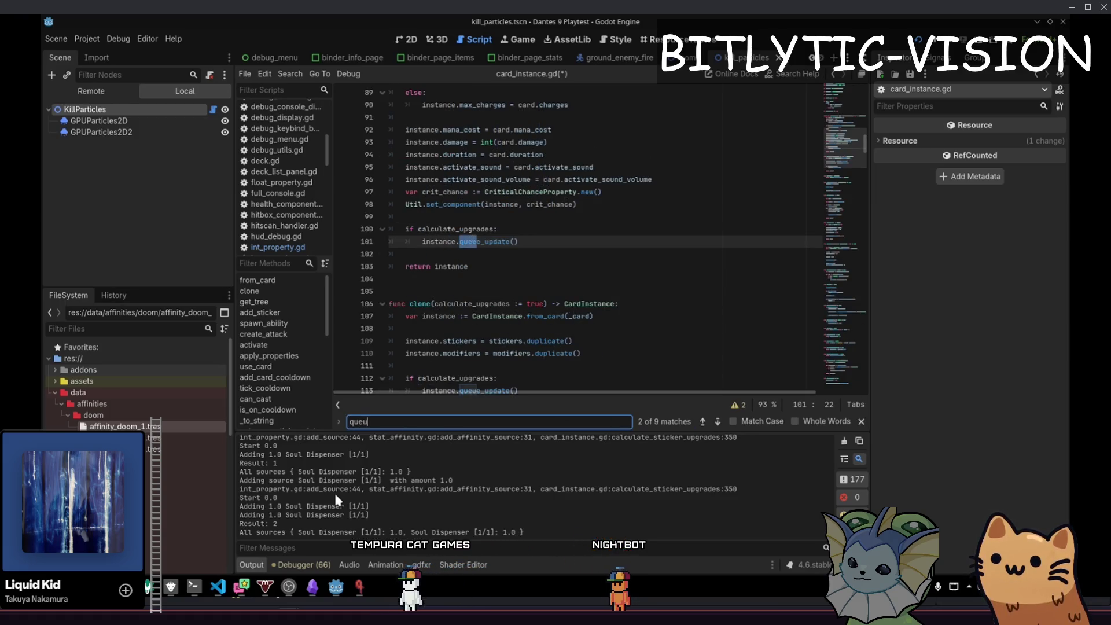
pyautogui.write('ate')
pyautogui.press('Return')
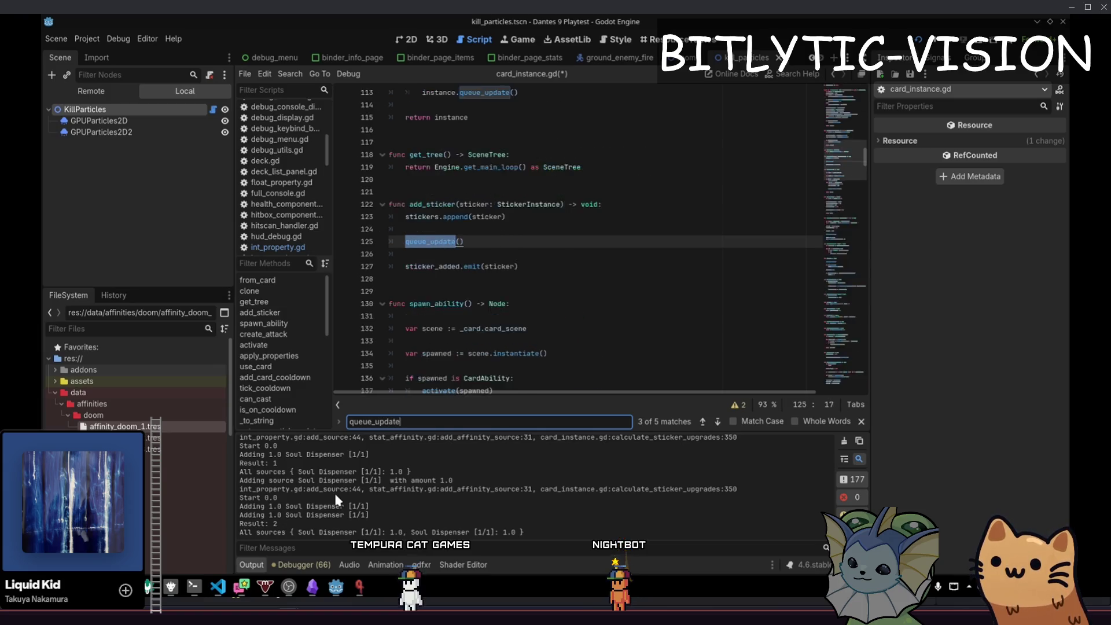
pyautogui.press('Escape')
# Step: Begin an 'if user: return' guard at the top of queue_update and run the game
pyautogui.press('End')
pyautogui.press('Return')
pyautogui.press('Return')
pyautogui.press('Up')
pyautogui.write('if')
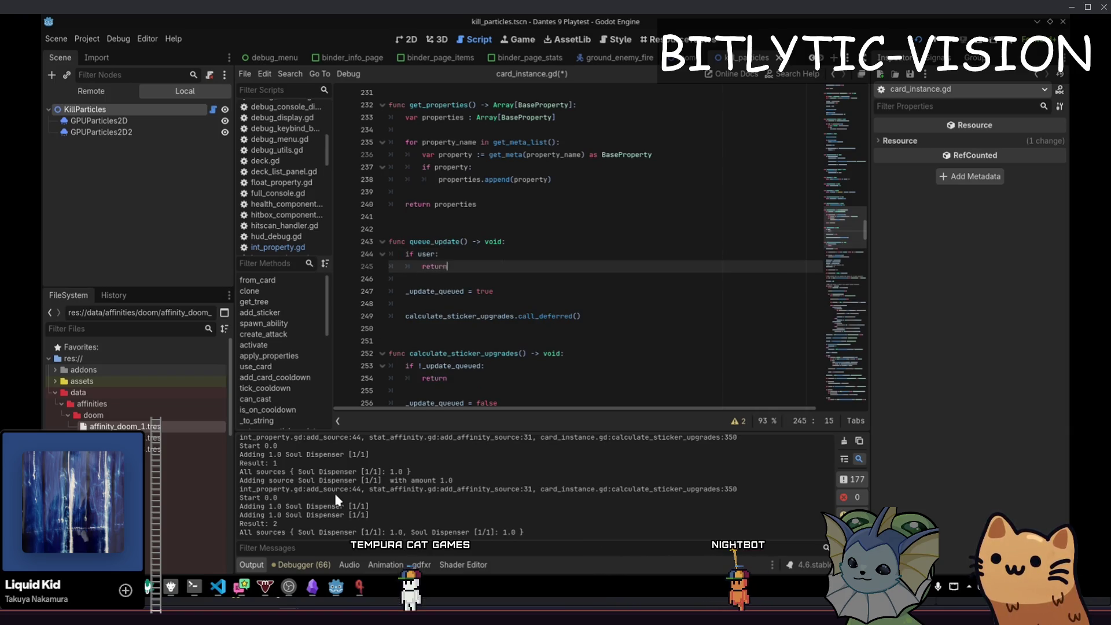
pyautogui.press('F5')
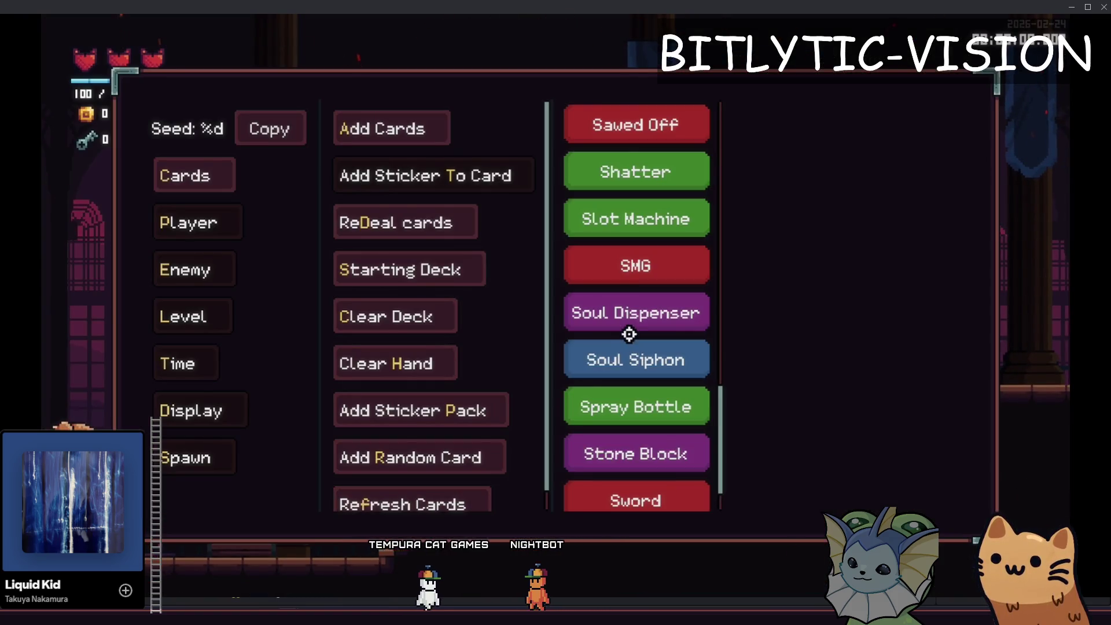
# Step: Add a Soul Dispenser card, then stop and restart the game
pyautogui.click(635, 313)
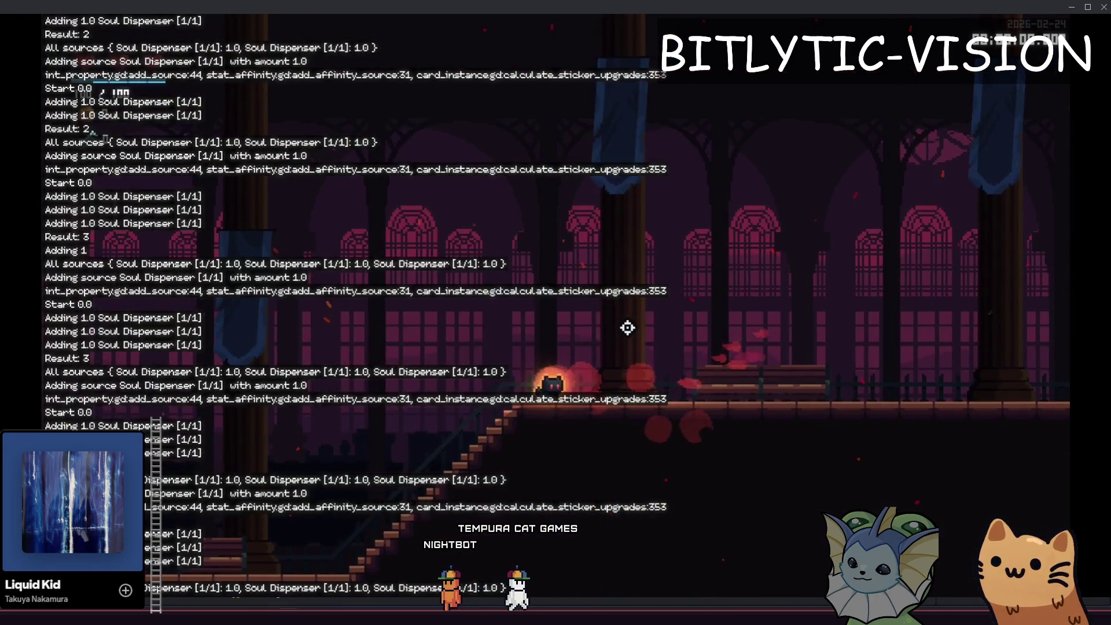
pyautogui.press('F8')
pyautogui.press('F5')
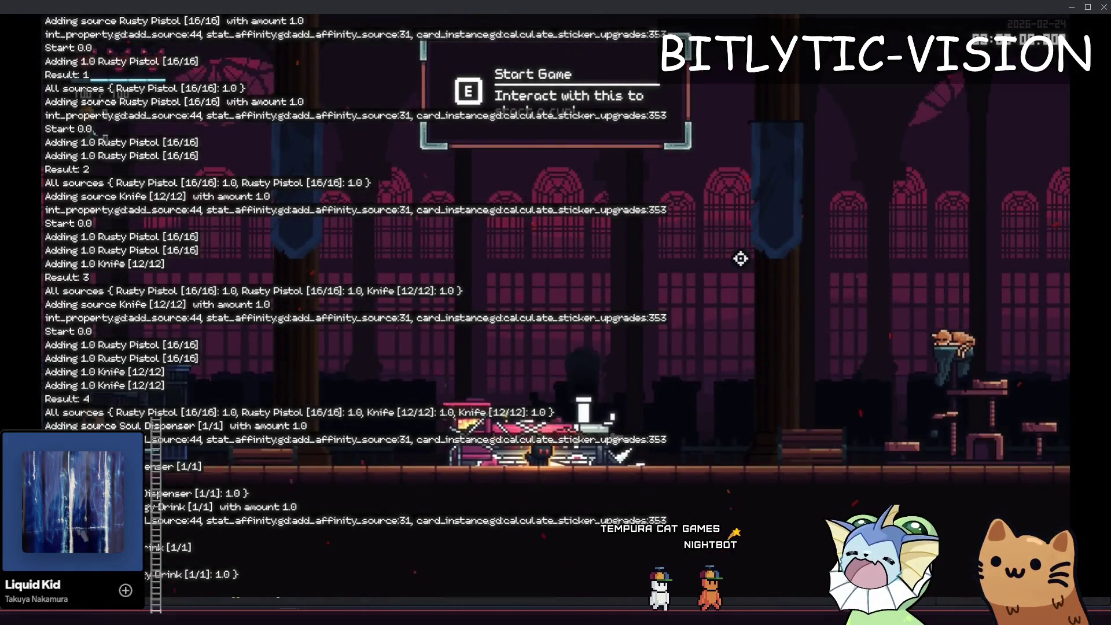
# Step: In the restarted game, add a Soul Dispenser card from the F1 debug menu
pyautogui.press('d')
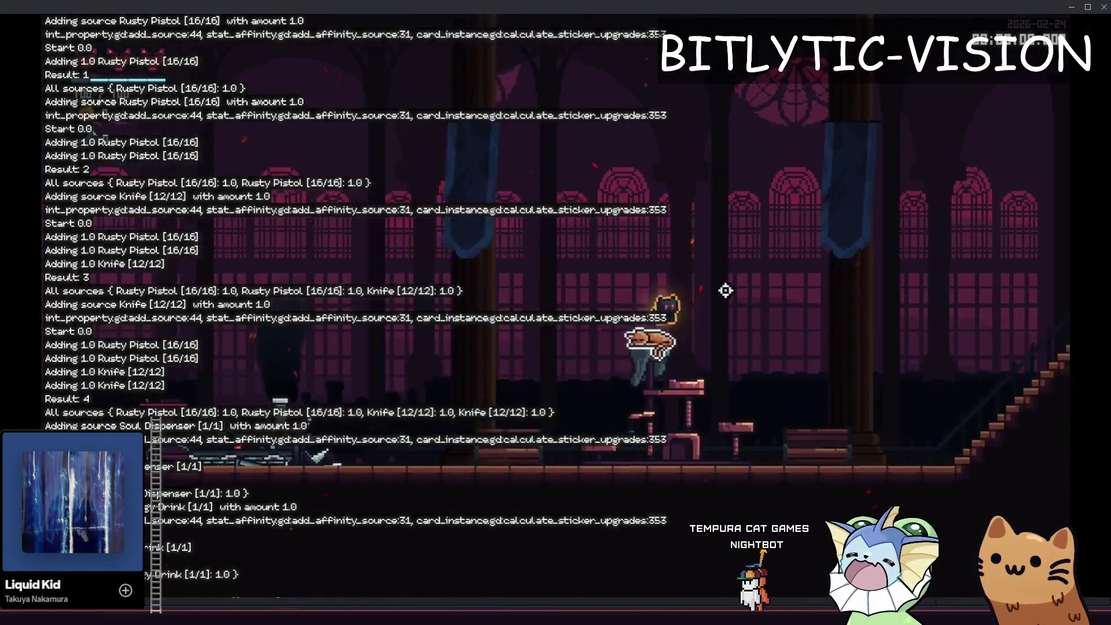
pyautogui.press('F1')
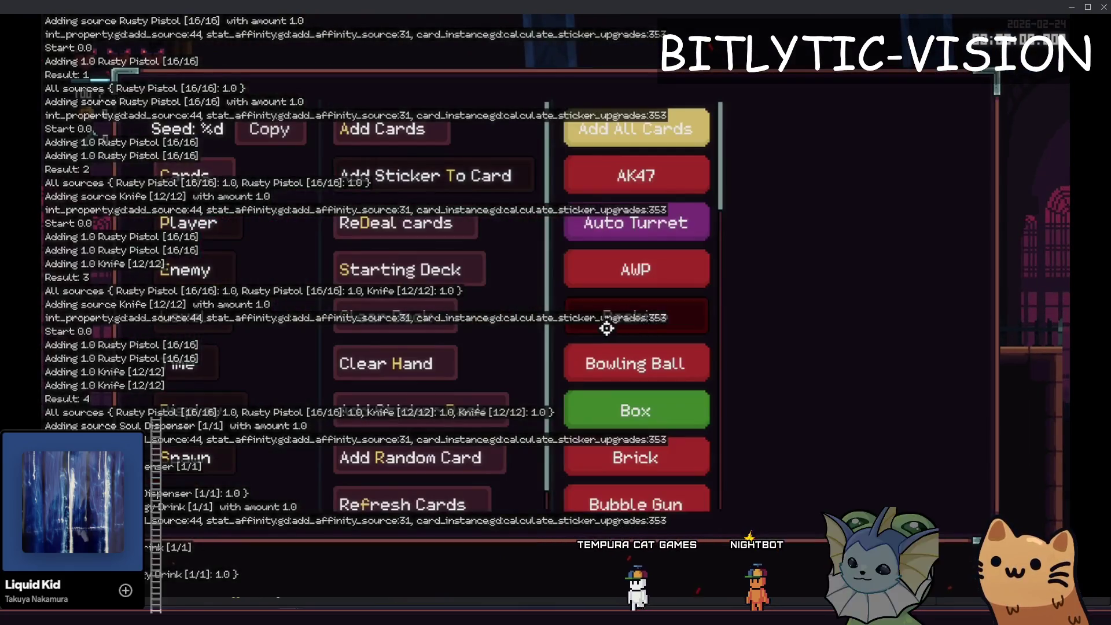
pyautogui.scroll(-5, 652, 239)
pyautogui.scroll(1, 652, 214)
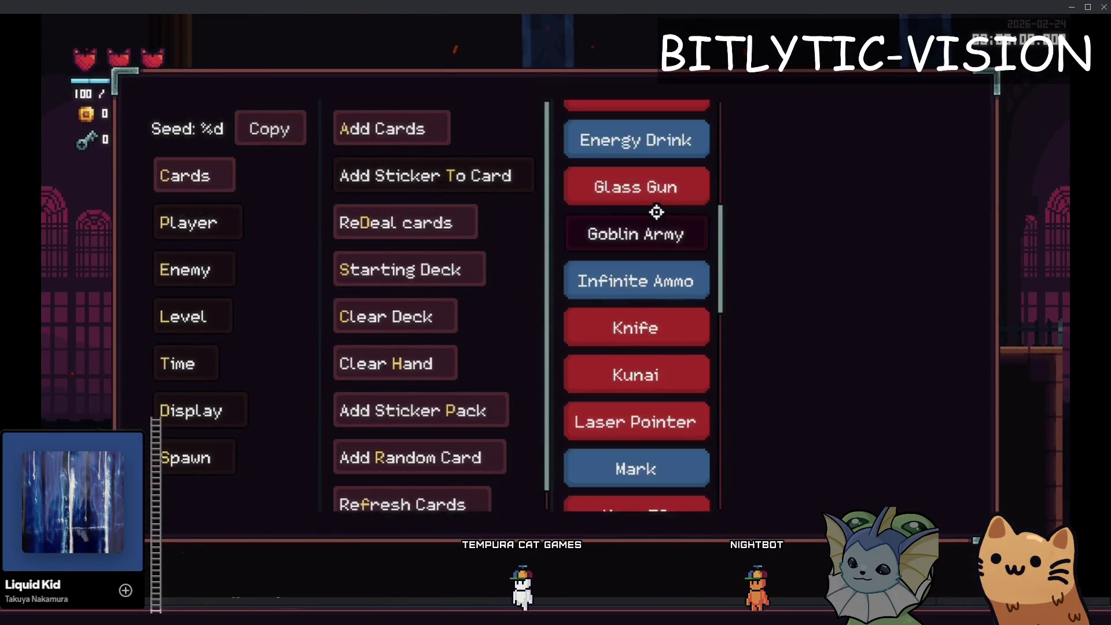
pyautogui.scroll(-10, 653, 216)
pyautogui.click(652, 400)
pyautogui.press('F1')
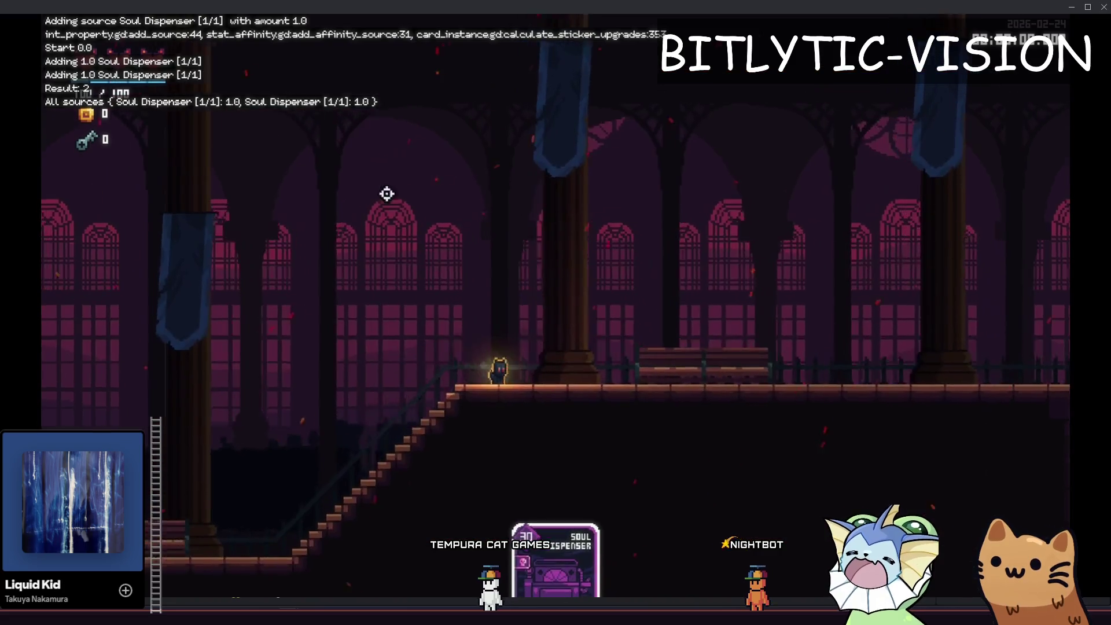
# Step: Check the deck book stats page, add another Soul Dispenser, and return to the editor
pyautogui.press('Right')
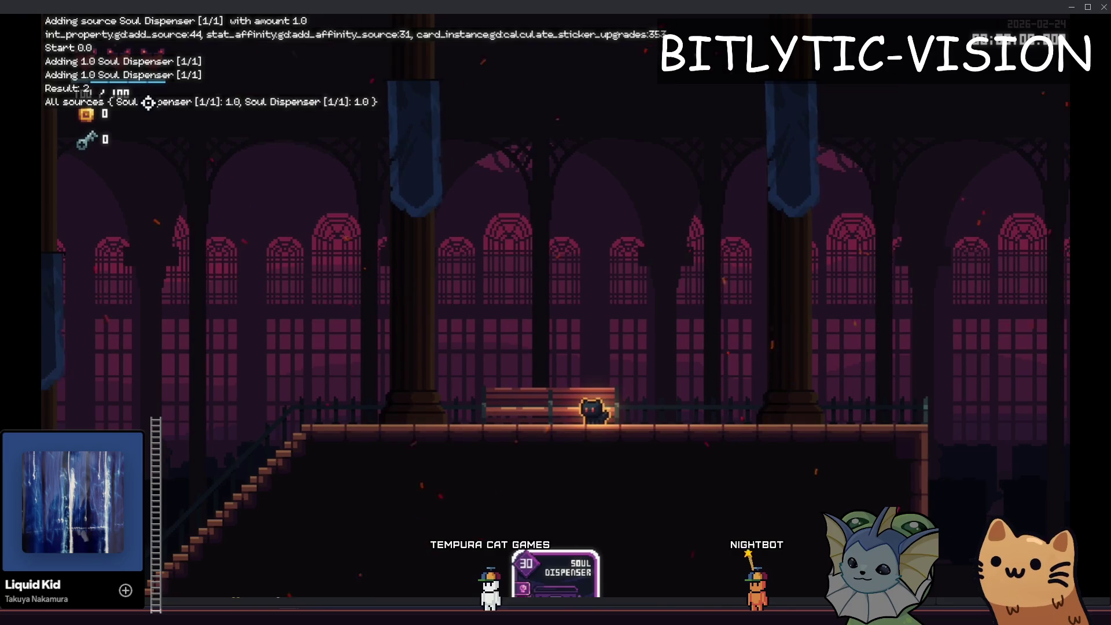
pyautogui.press('Tab')
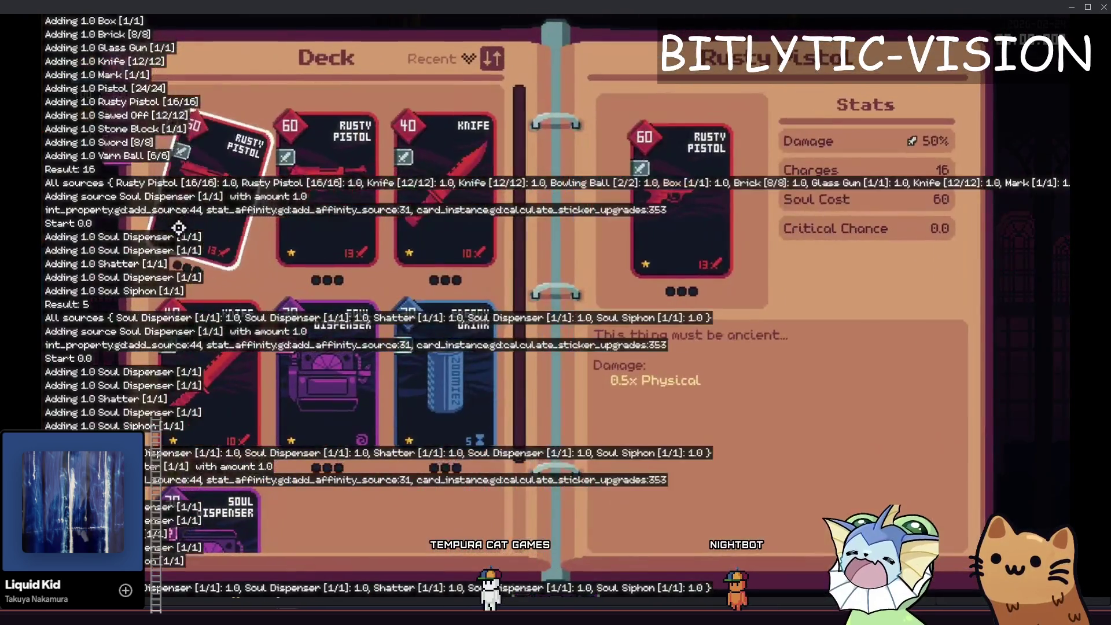
pyautogui.press('Tab')
pyautogui.press('Escape')
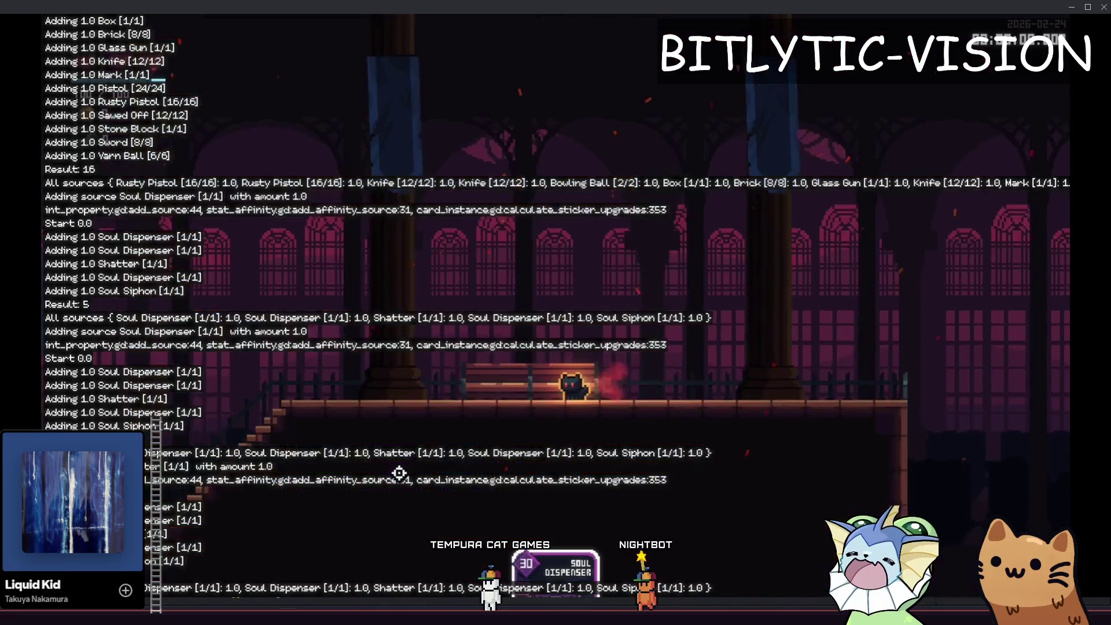
pyautogui.press('F1')
pyautogui.press('F1')
pyautogui.press('F1')
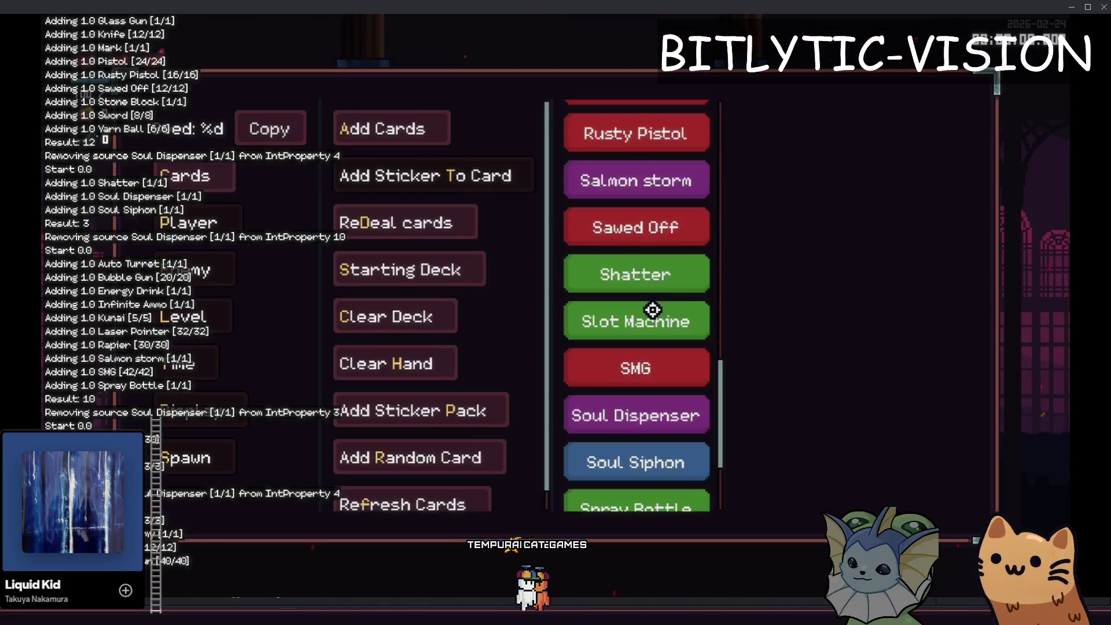
pyautogui.click(626, 398)
pyautogui.press('F1')
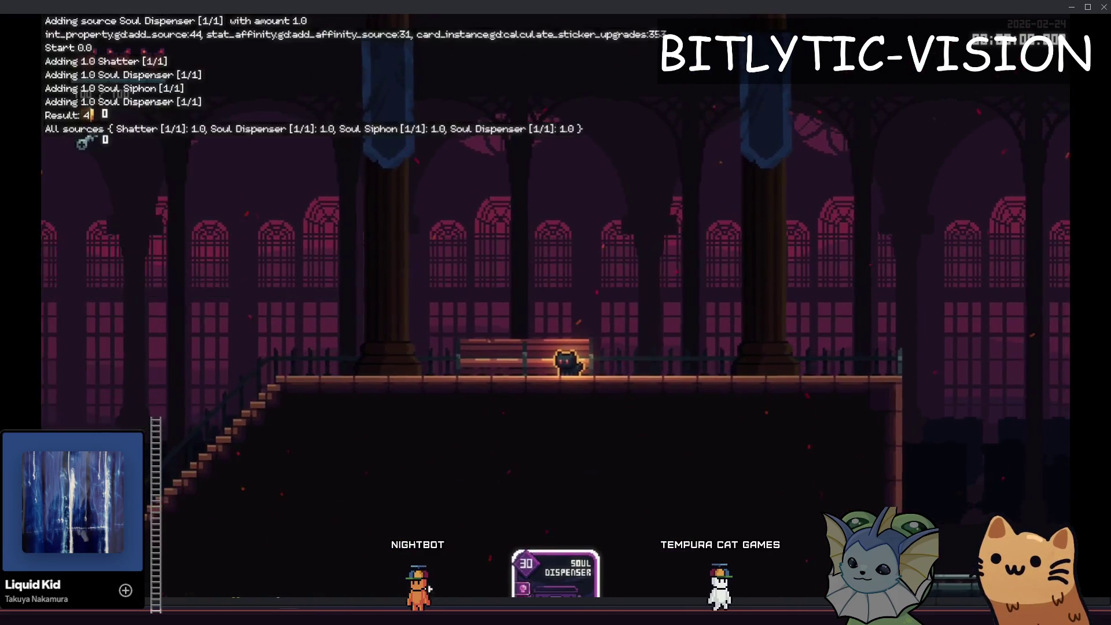
pyautogui.hotkey('alt', 'Tab')
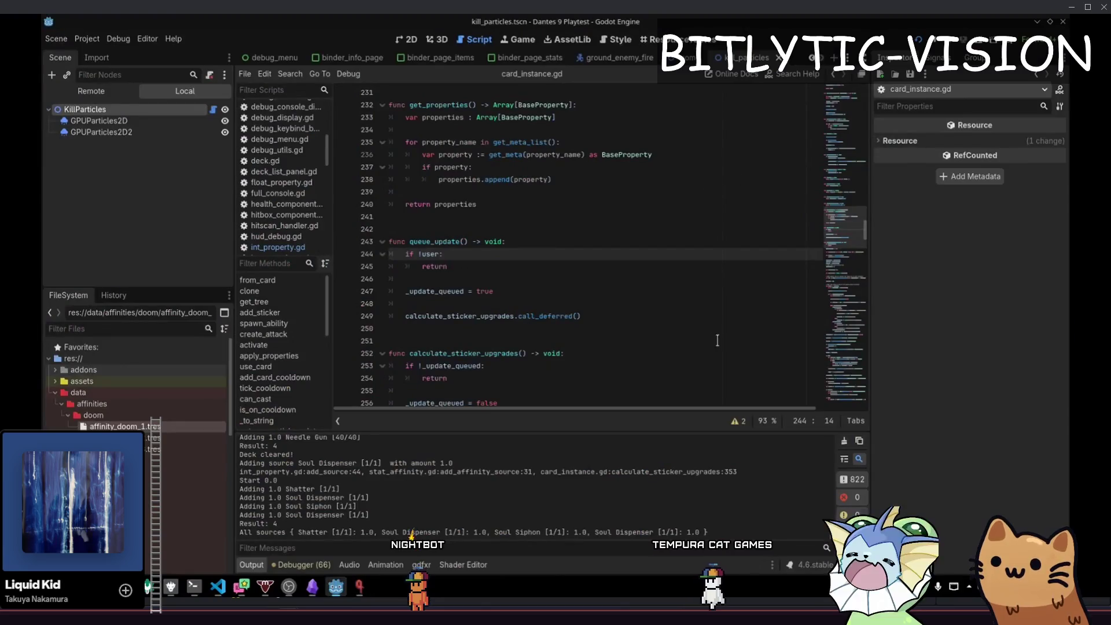
# Step: Delete the 'if !user: return' lines from queue_update, save, and open a blank line above it
pyautogui.click(652, 263)
pyautogui.hotkey('ctrl', 'shift', 'k')
pyautogui.hotkey('ctrl', 'shift', 'k')
pyautogui.hotkey('ctrl', 'shift', 'k')
pyautogui.hotkey('ctrl', 's')
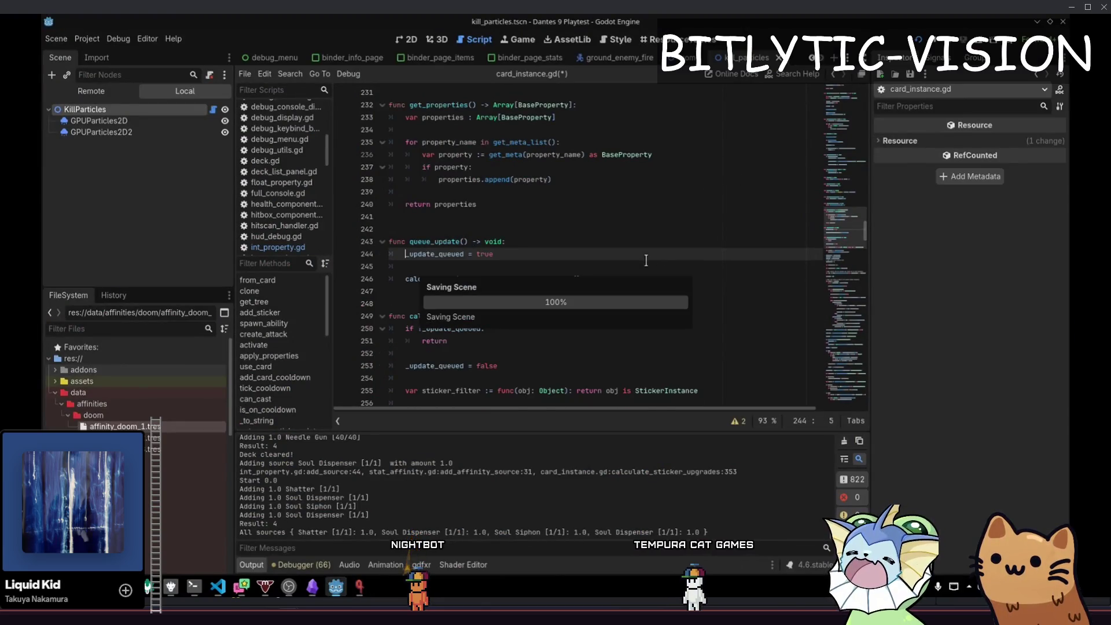
pyautogui.press('Up')
pyautogui.press('Up')
pyautogui.press('Up')
pyautogui.press('Down')
pyautogui.press('Return')
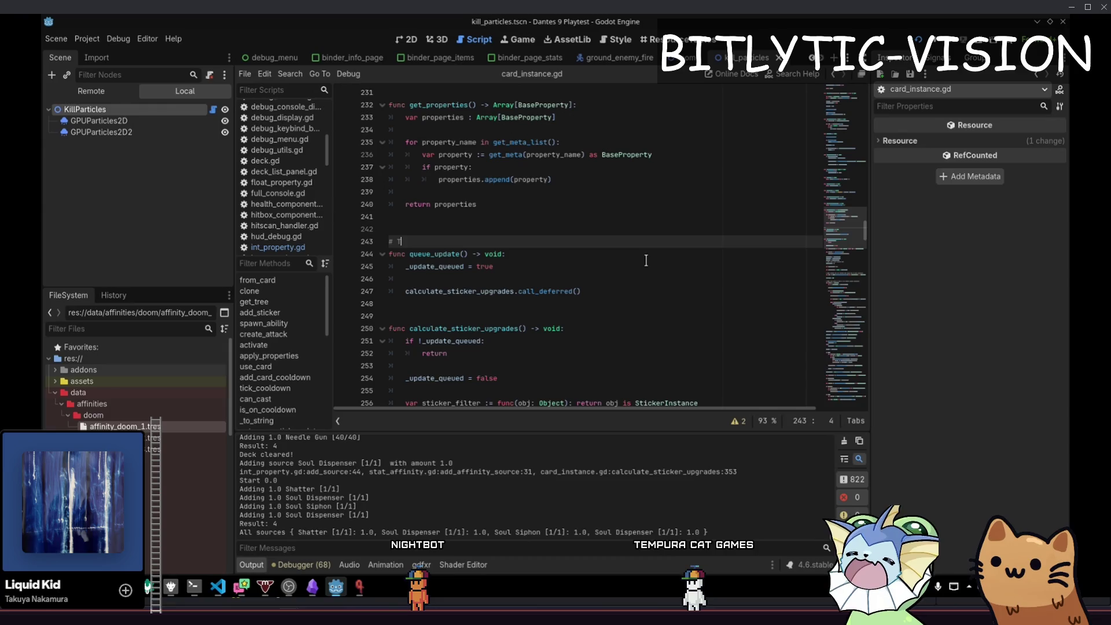